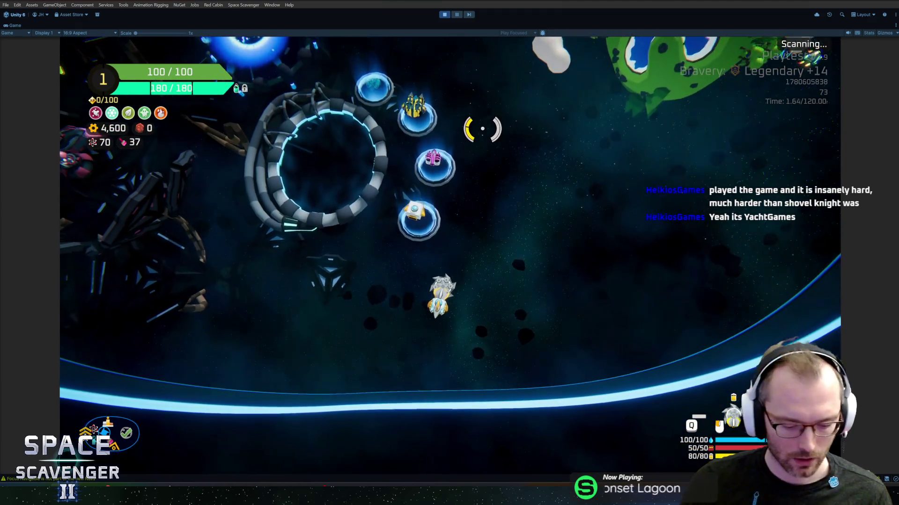
Stop the Space Scavenger II playtest in Unity and move on to the pending changes.
key(ctrl+p)
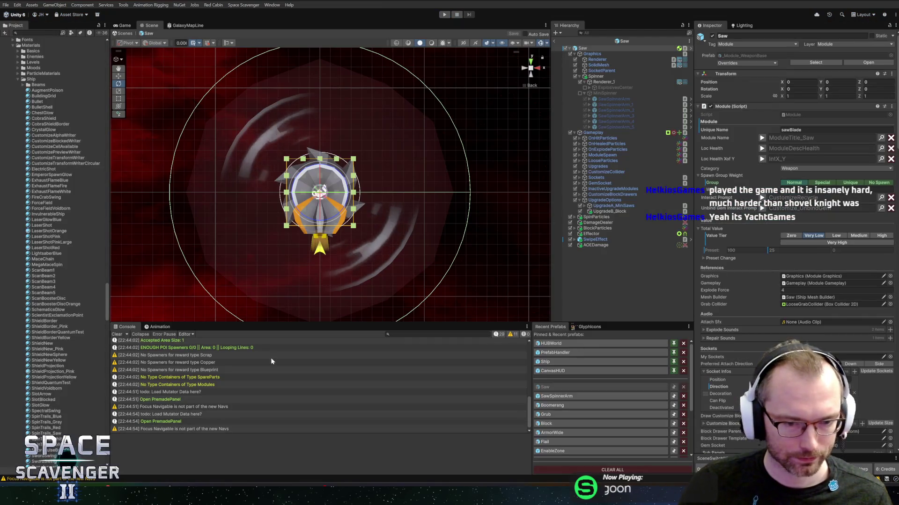
key(ctrl+p)
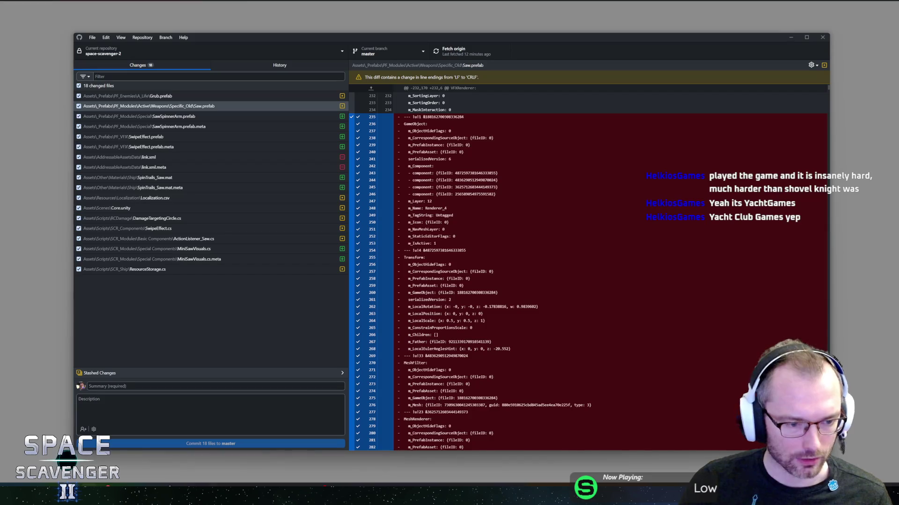
Commit the 18 changed files to master as 'Saw upgrades refactor part 1' and push to origin.
text(M)
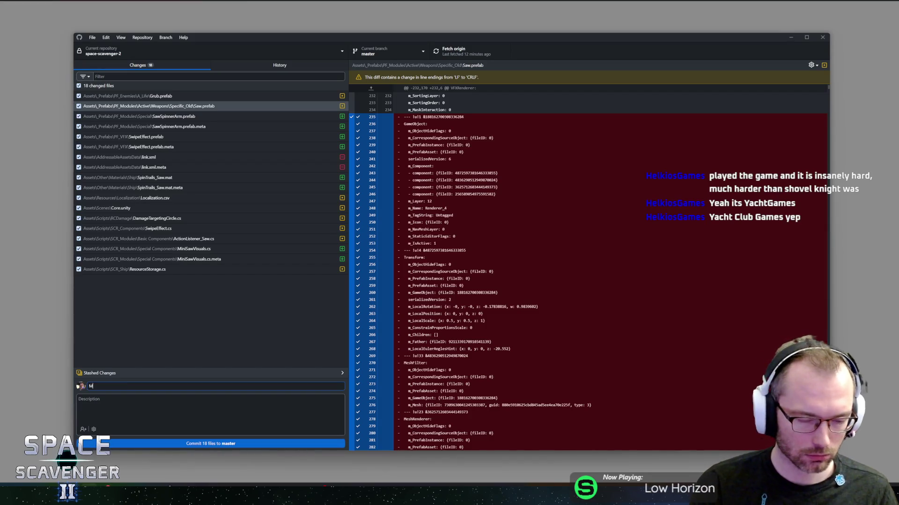
text(iaw )
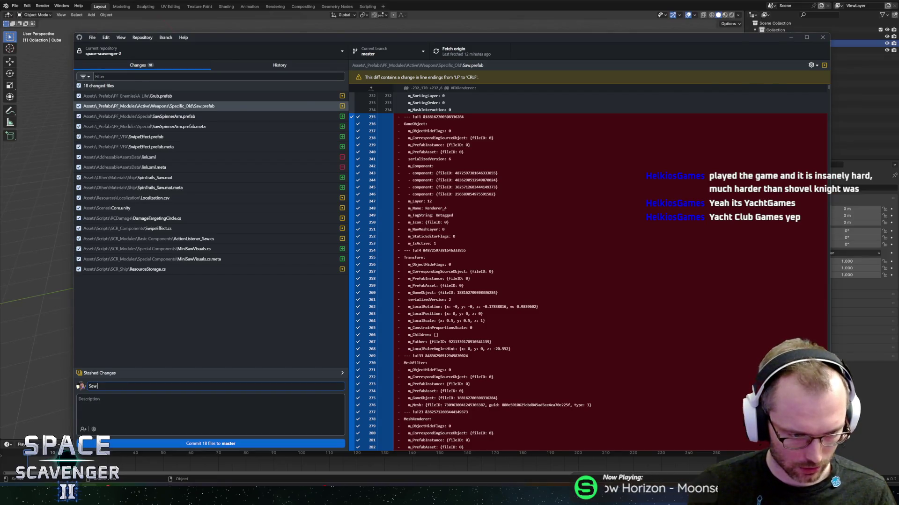
text(upgradesrea)
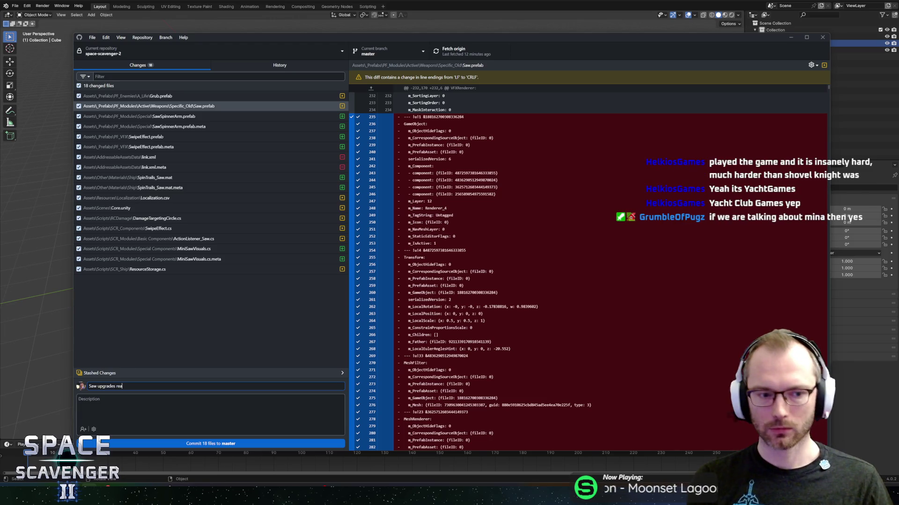
text(actorepart 1)
click(225, 444)
click(454, 53)
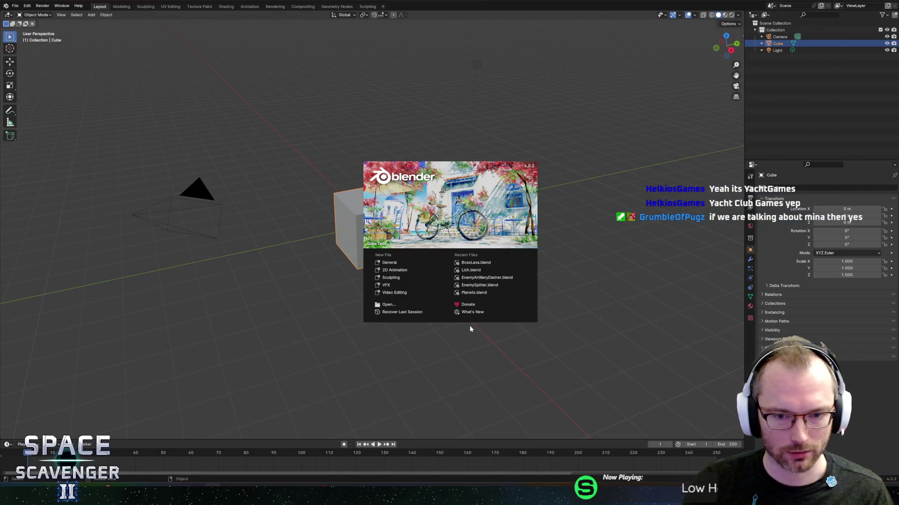
Go up from the Enemies folder to Scavenger 2 and open SawBlade.blend.
click(388, 305)
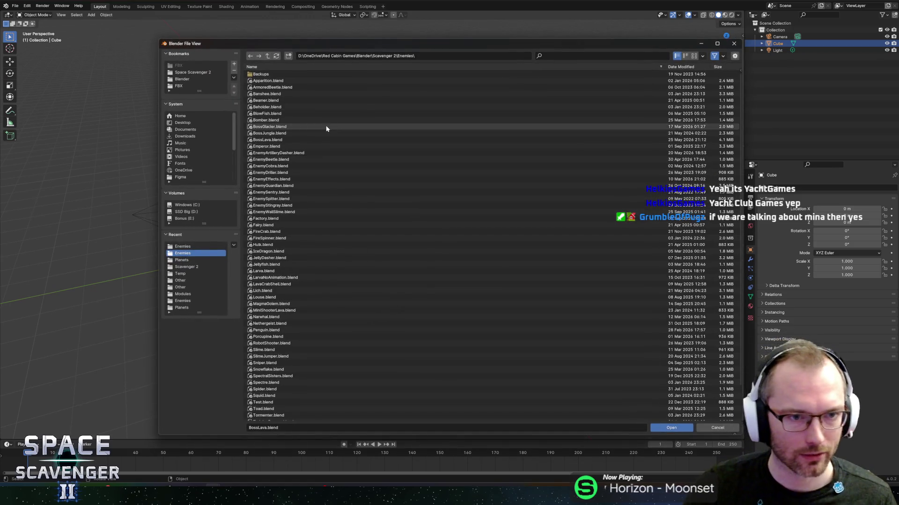
scroll(267, 311, down, 3)
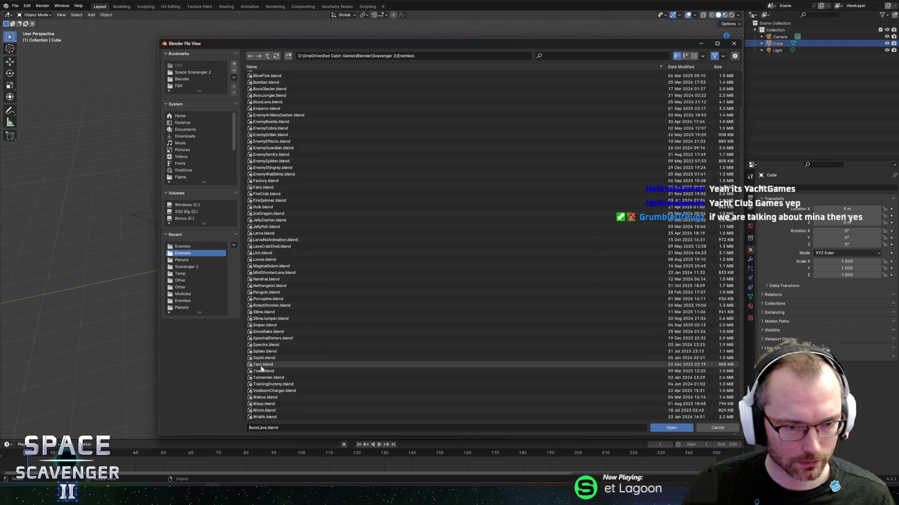
click(267, 55)
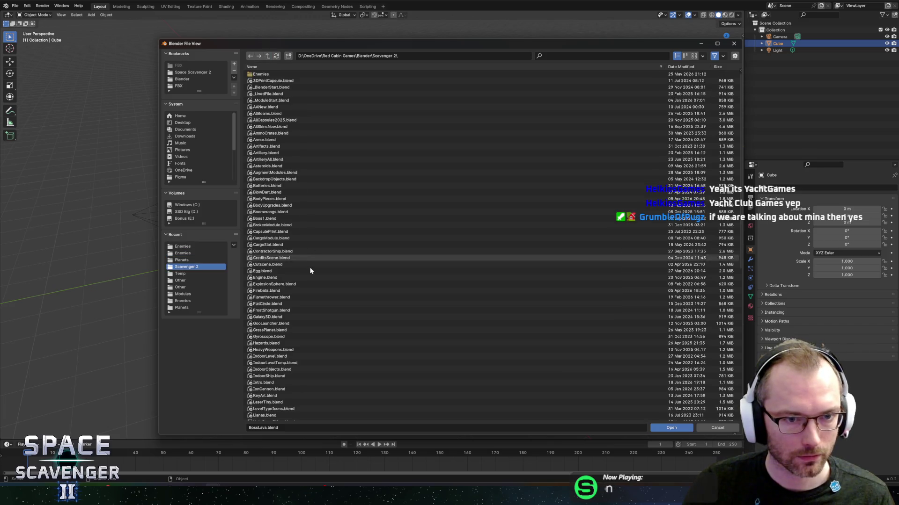
scroll(321, 282, down, 10)
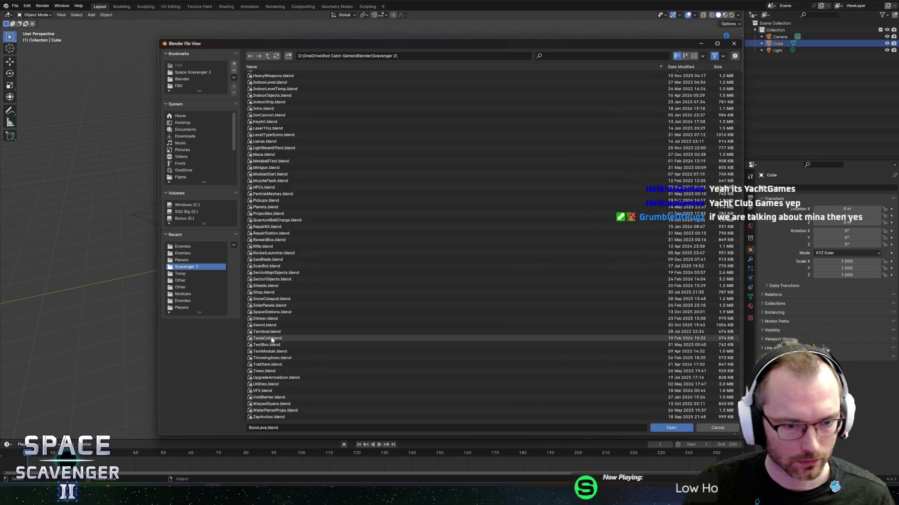
double_click(272, 259)
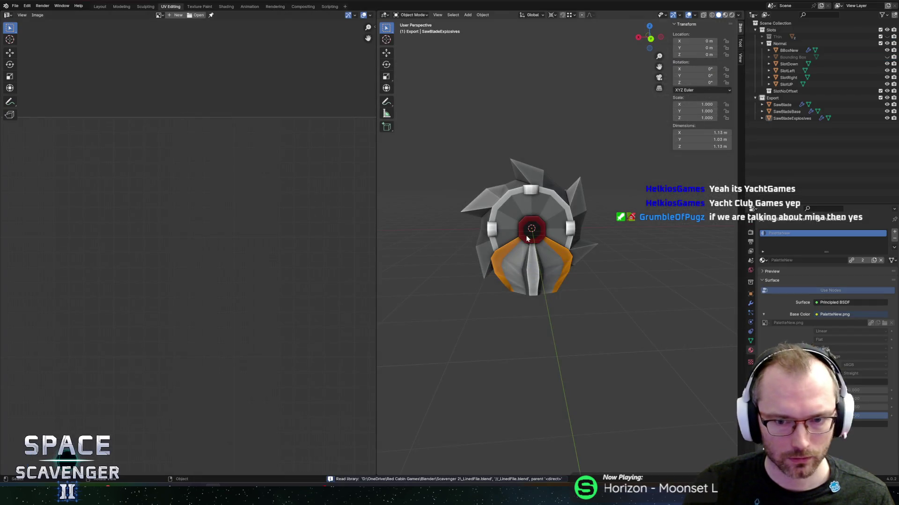
Select the SawBladeExplosives part and save SawBlade.blend.
click(559, 227)
scroll(504, 178, up, 8)
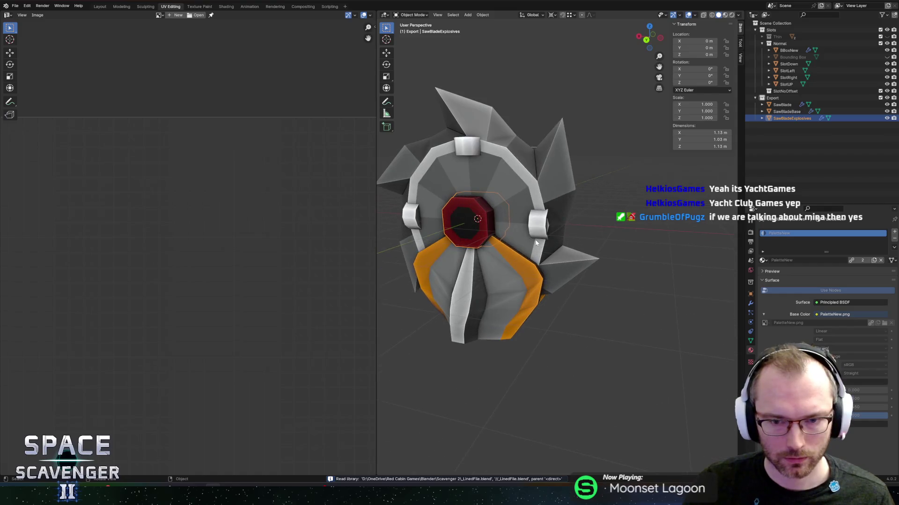
key(ctrl+s)
Open Utilities.blend from the Scavenger 2 folder.
click(15, 5)
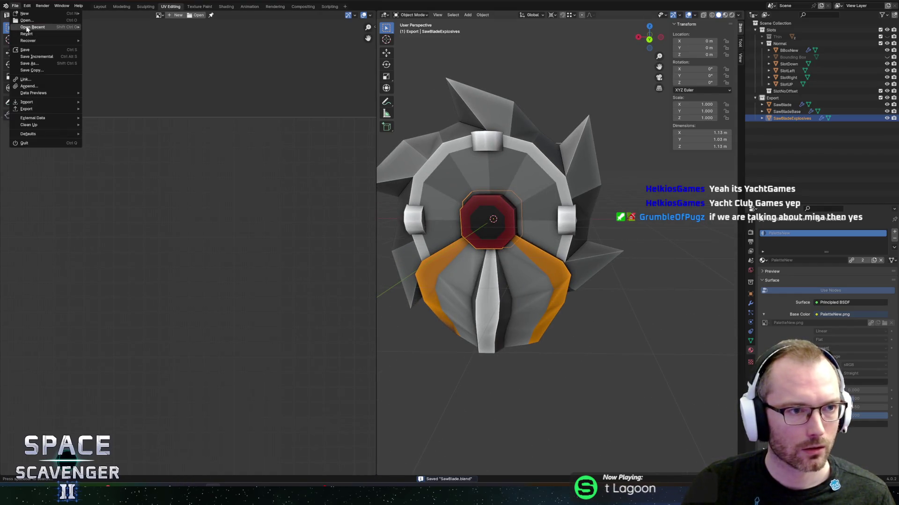
click(27, 20)
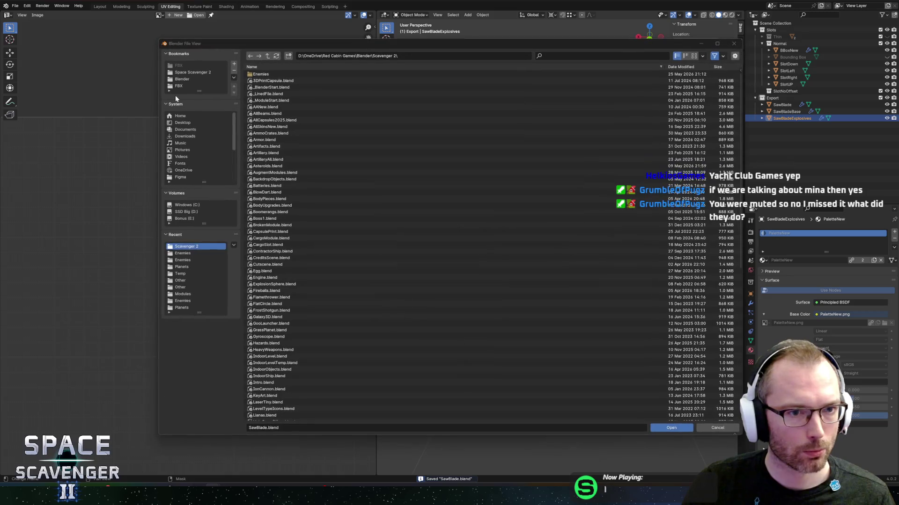
scroll(293, 324, down, 10)
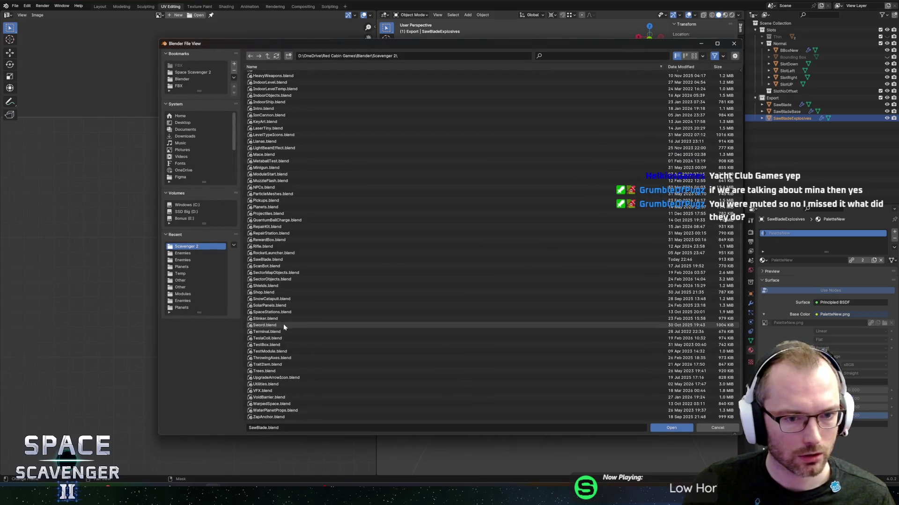
double_click(266, 384)
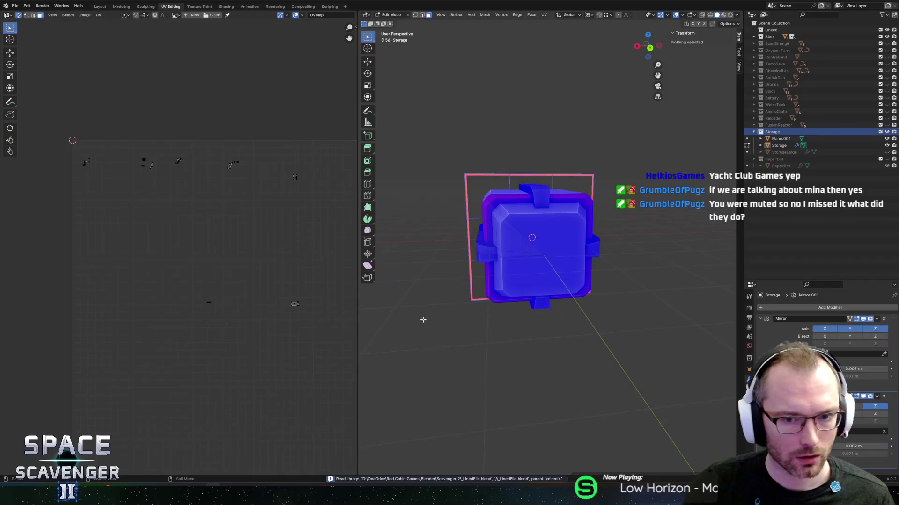
Hide the Storage collection, show and expand Block, and turn off the Face Orientation overlay.
click(887, 132)
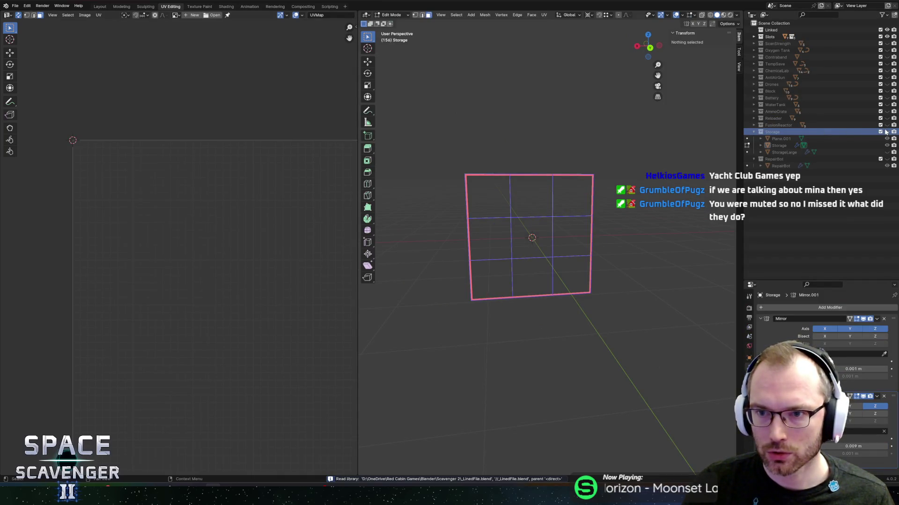
click(887, 91)
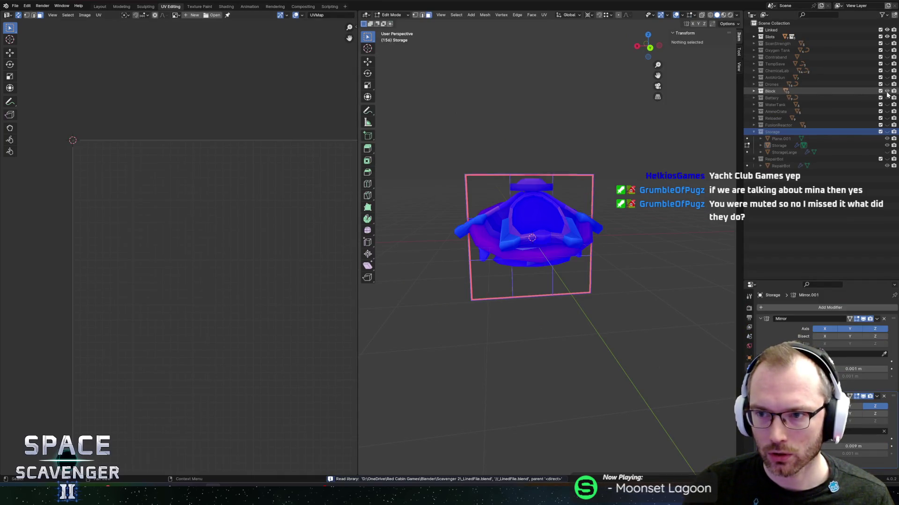
click(754, 91)
click(683, 15)
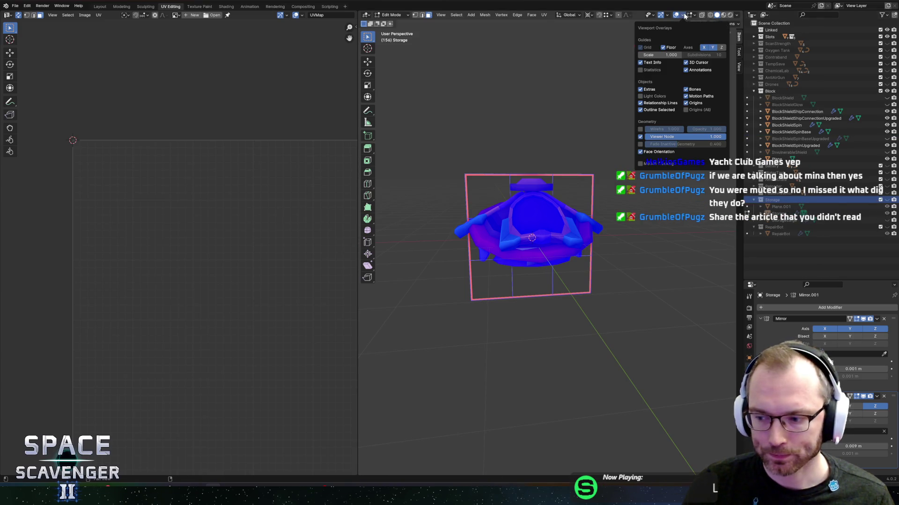
click(640, 152)
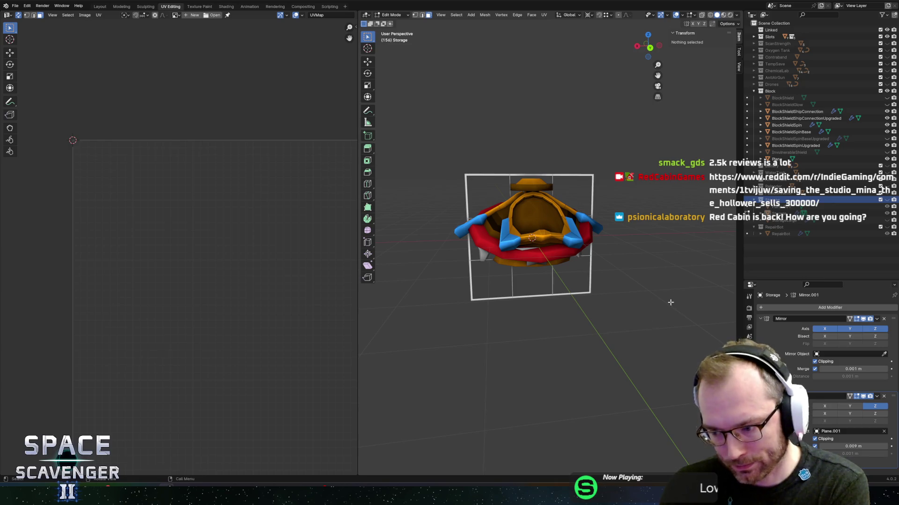
Select the BlockShieldSpin object in Object Mode and copy it to the clipboard.
click(541, 215)
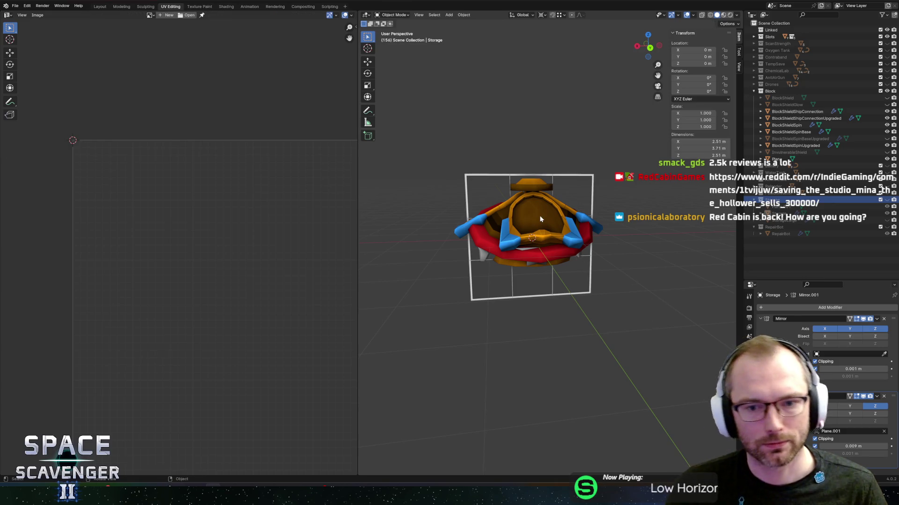
key(l)
drag(543, 215, 545, 201)
key(Tab)
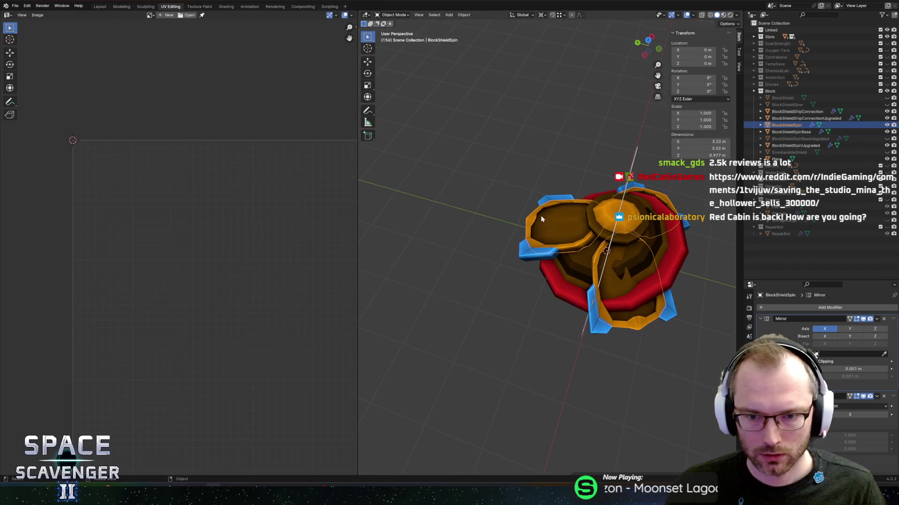
click(541, 215)
click(540, 215)
click(499, 158)
click(552, 224)
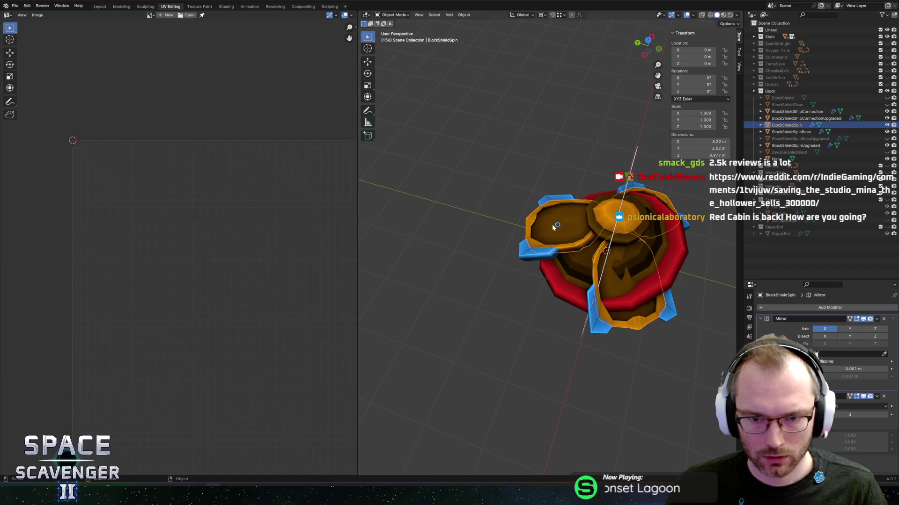
key(ctrl+c)
mouse_move(552, 225)
mouse_down()
mouse_move(551, 198)
mouse_move(584, 202)
mouse_up()
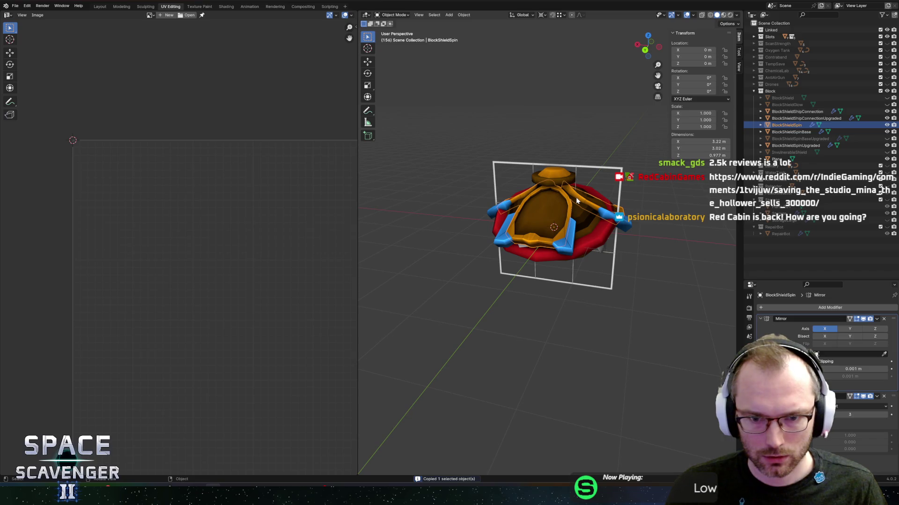
Toggle BlockShieldSpin and BlockShieldSpinBase visibility to check the shield, then save Utilities.blend.
click(887, 126)
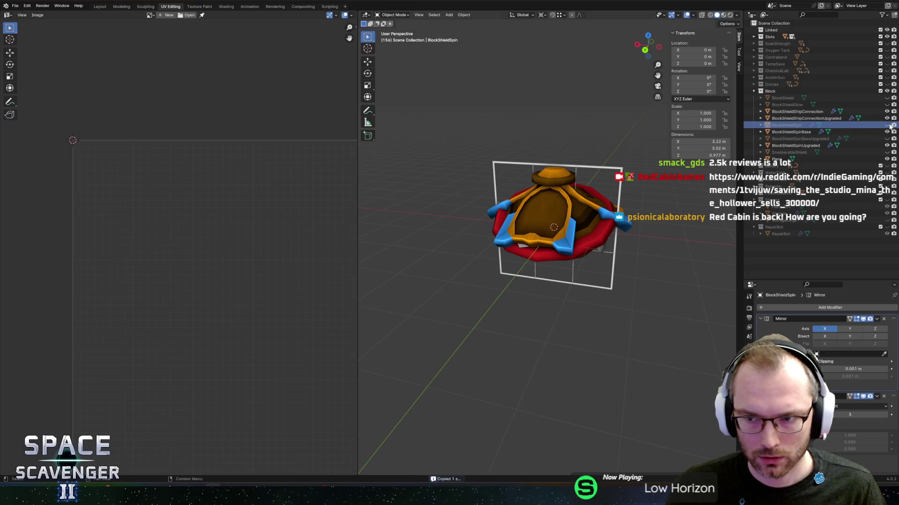
click(887, 125)
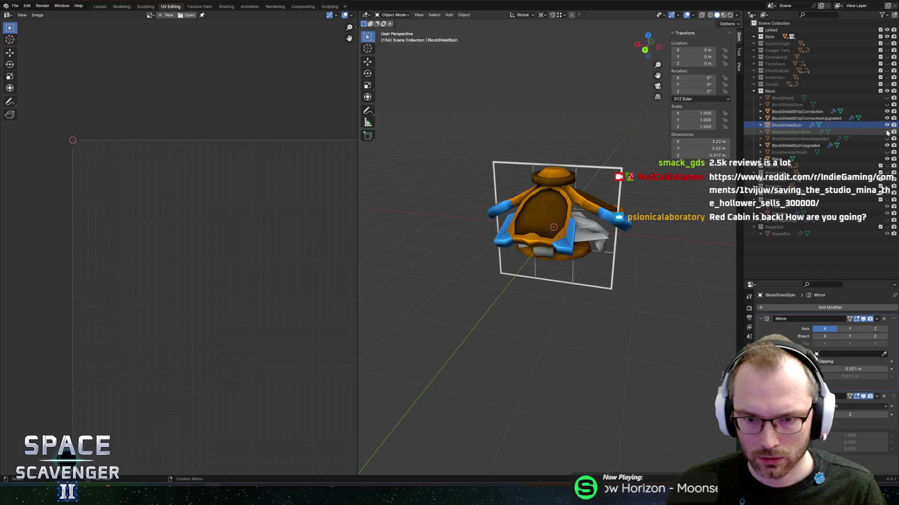
click(886, 132)
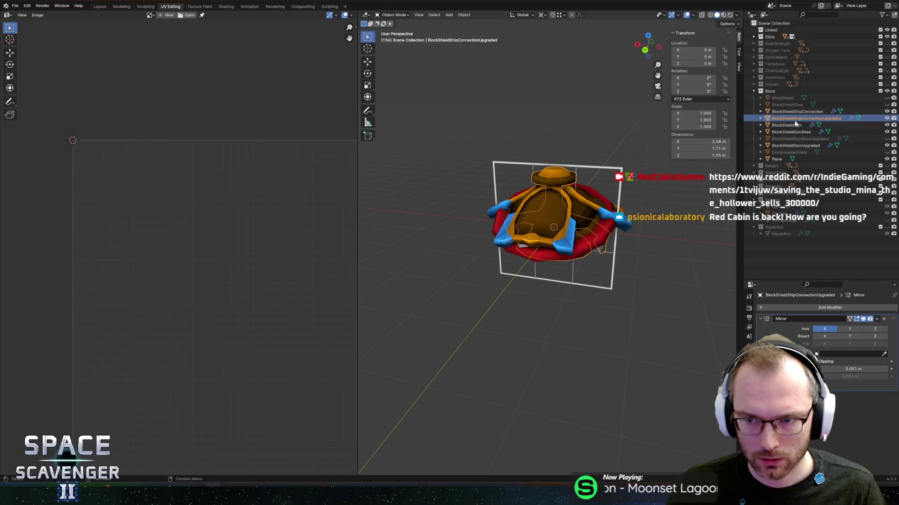
click(887, 126)
click(887, 125)
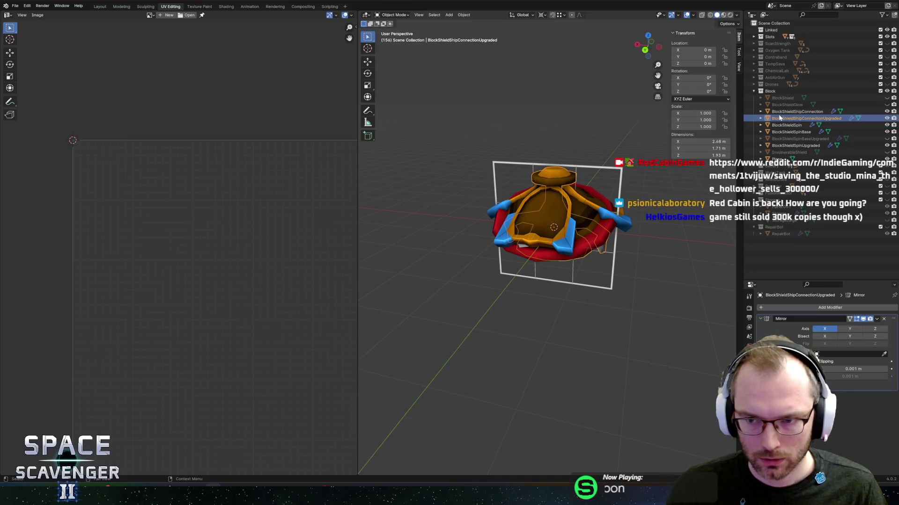
key(ctrl+s)
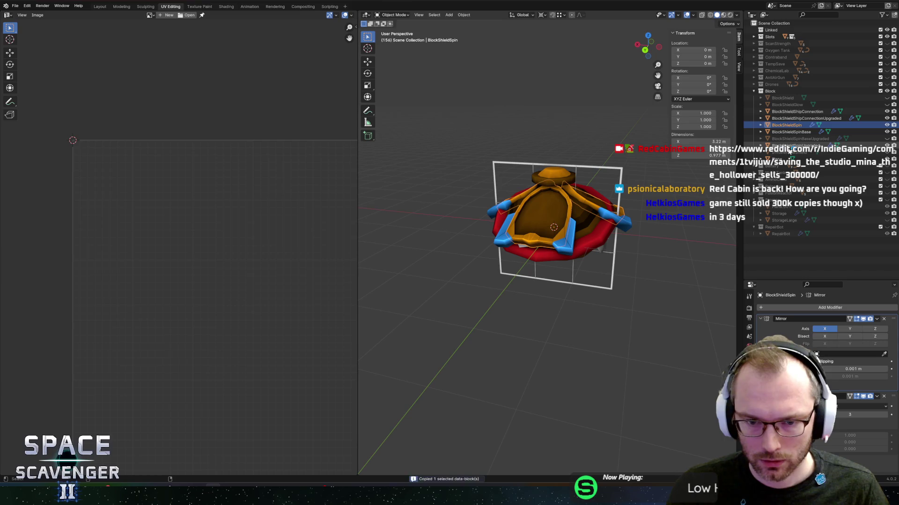
click(14, 6)
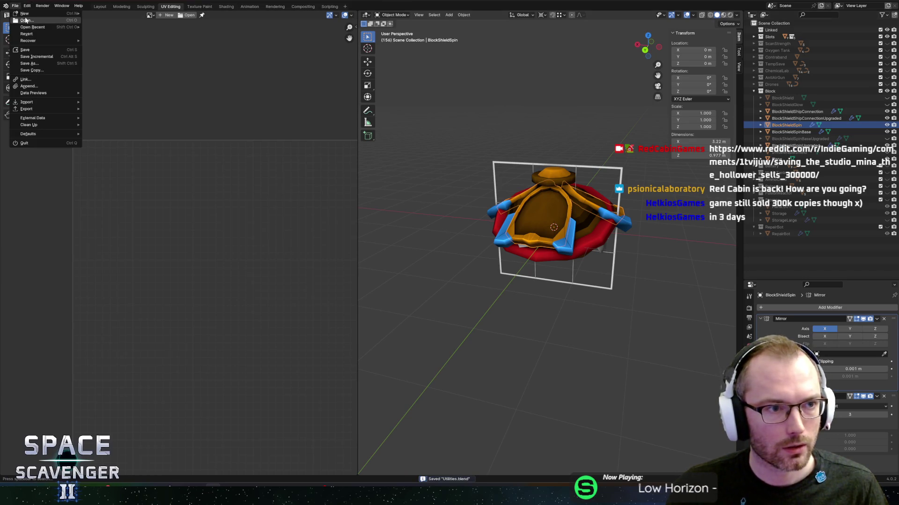
Open SawBladeExplosives.blend from recent files and paste in the copied mask objects.
mouse_move(29, 27)
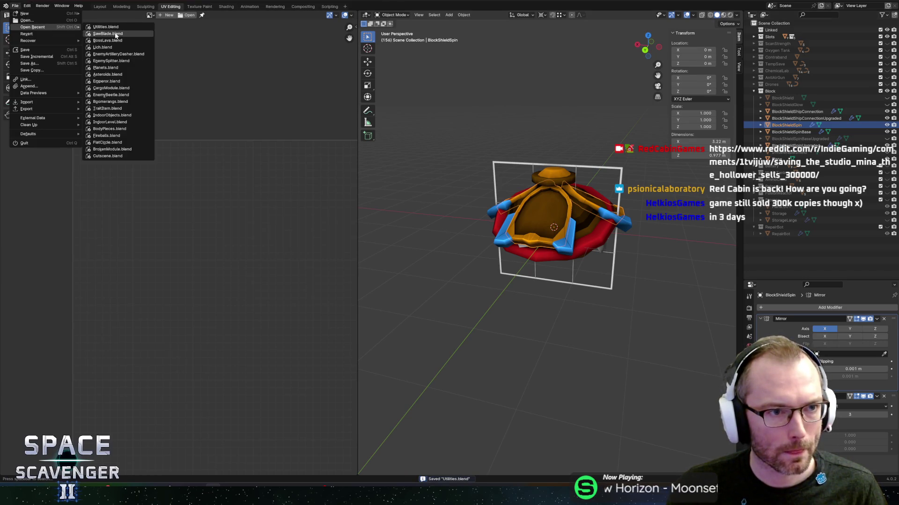
click(117, 35)
key(ctrl+v)
scroll(503, 232, down, 3)
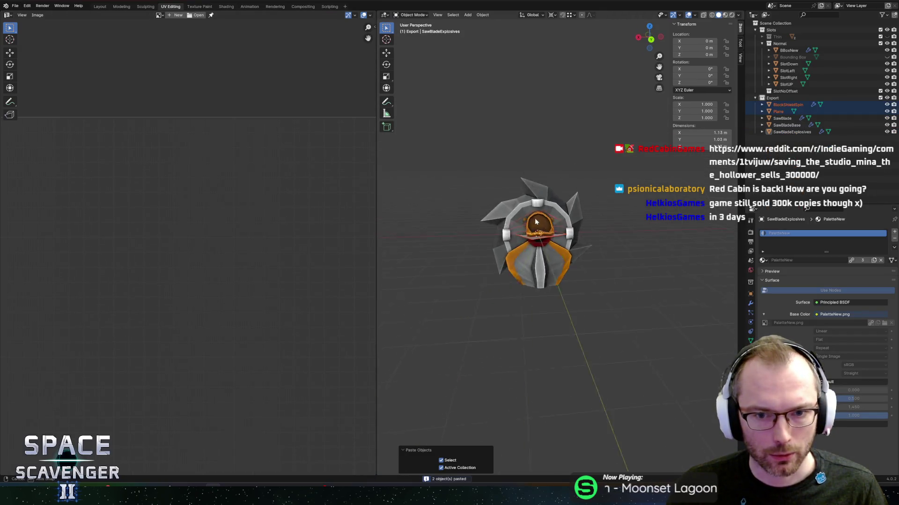
mouse_move(574, 229)
mouse_down()
mouse_move(639, 226)
mouse_move(524, 213)
mouse_move(546, 204)
mouse_up()
scroll(546, 204, up, 2)
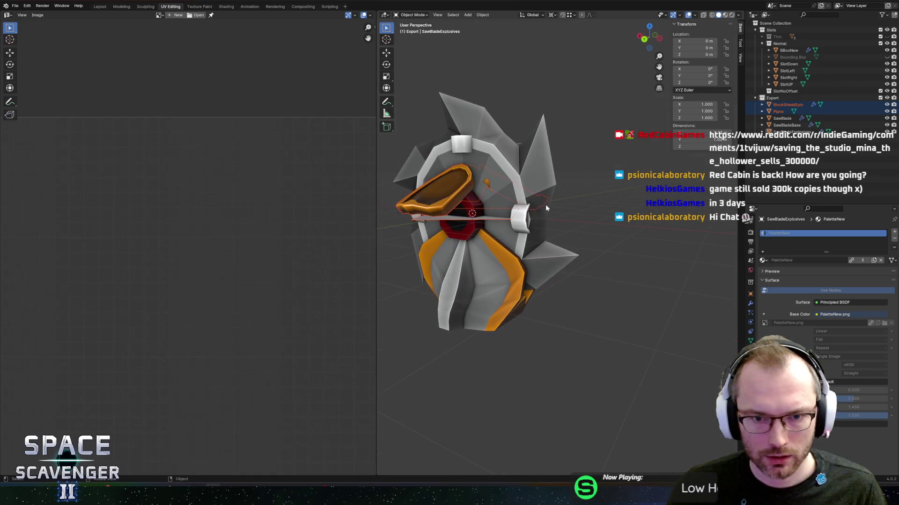
Rotate the pasted mask objects -90° about X so the mask stands upright.
key(r)
text(x)
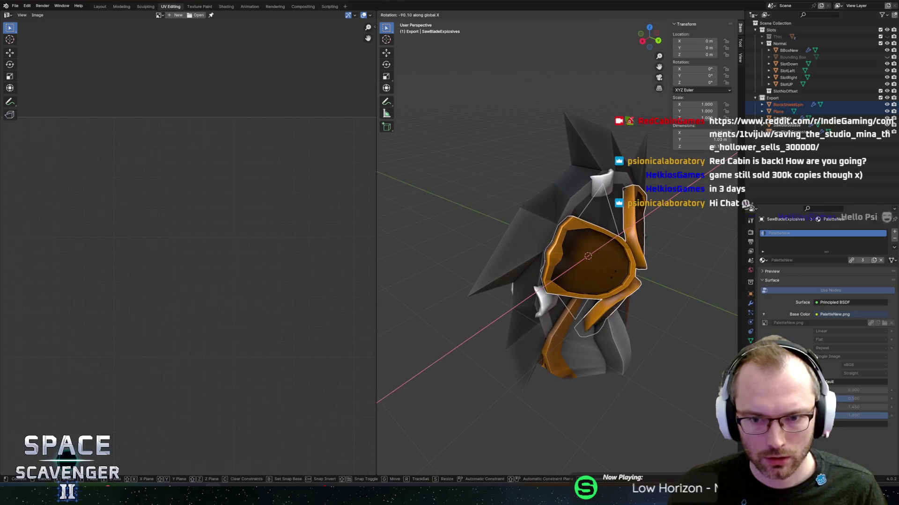
text(-90)
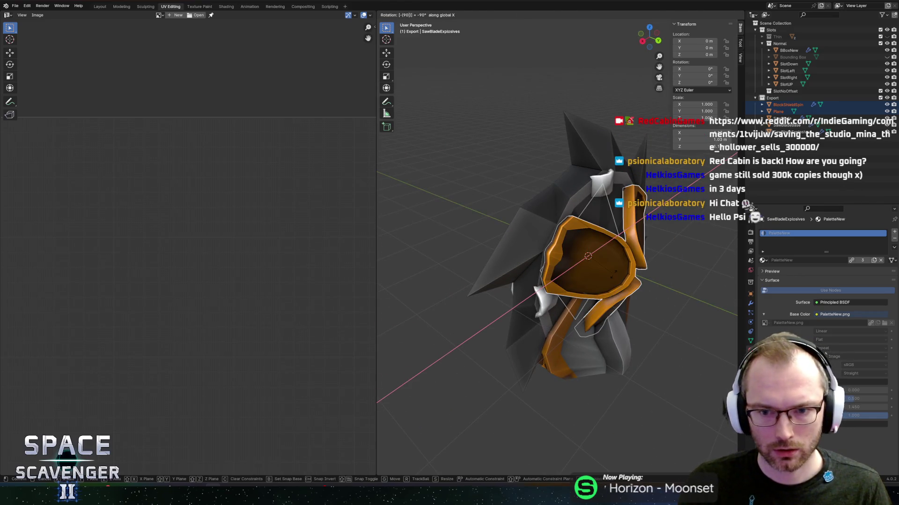
key(Return)
mouse_move(613, 274)
mouse_down()
mouse_move(576, 252)
mouse_move(616, 255)
mouse_move(569, 280)
mouse_up()
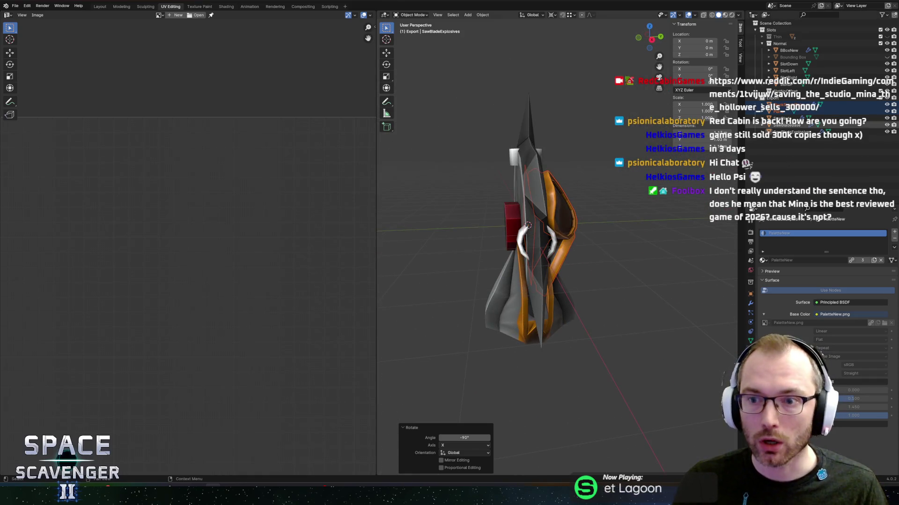
drag(693, 202, 586, 184)
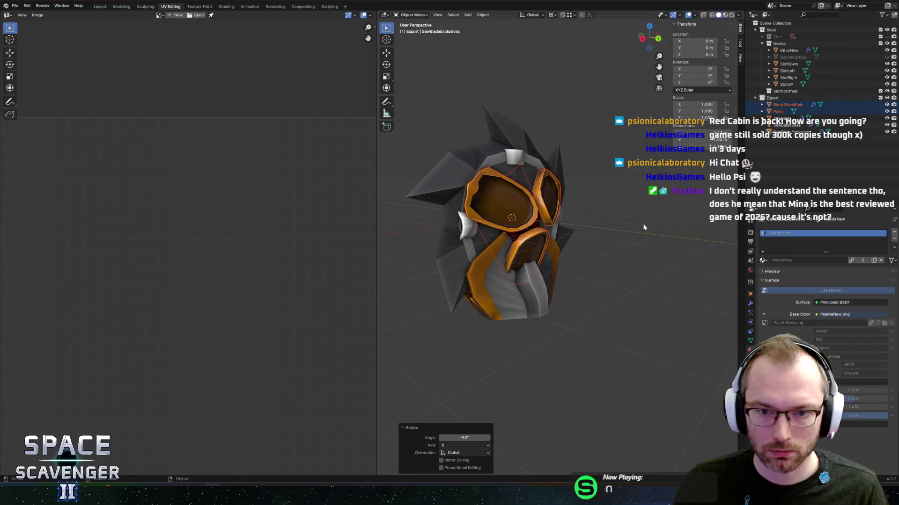
scroll(645, 209, up, 5)
mouse_move(645, 209)
mouse_down()
mouse_move(556, 194)
mouse_move(631, 242)
mouse_move(601, 232)
mouse_up()
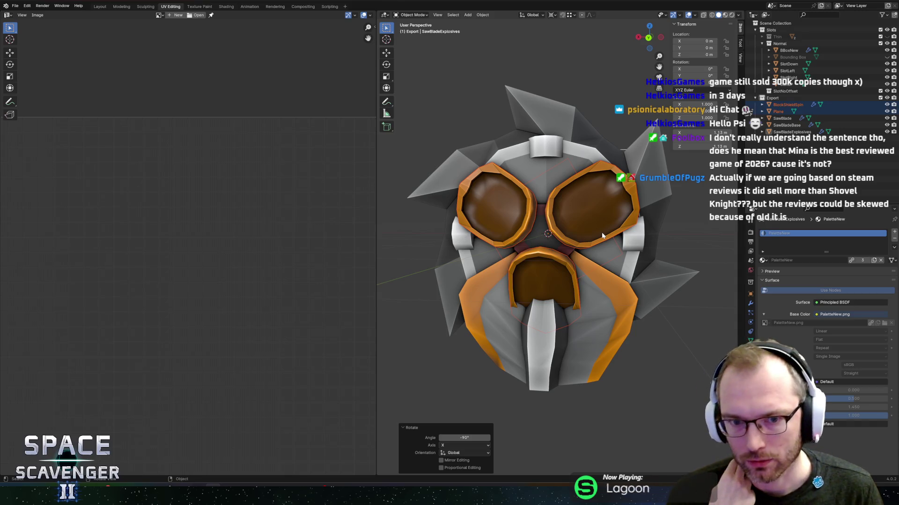
Edit the BlockShieldSpin mesh and tilt the mouth piece about 16° around X.
click(564, 276)
key(Tab)
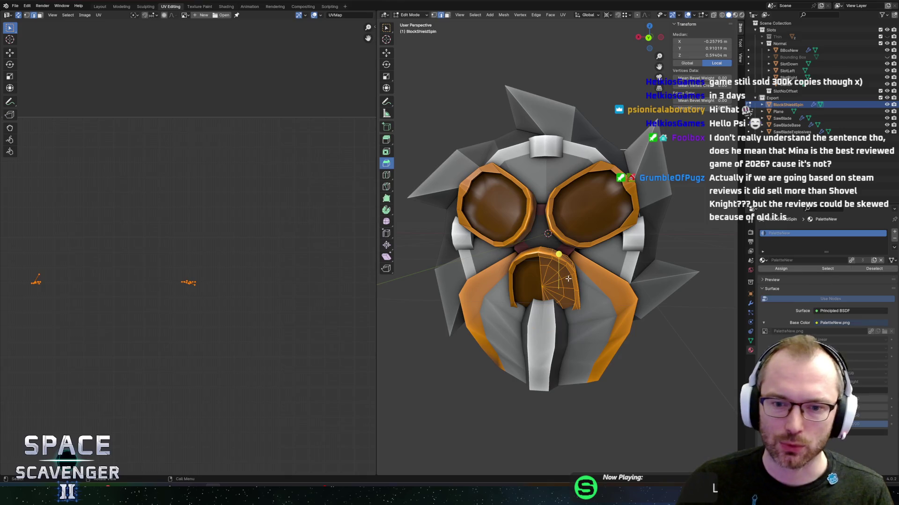
mouse_move(603, 245)
mouse_down()
mouse_move(501, 252)
mouse_move(610, 242)
mouse_move(644, 274)
mouse_up()
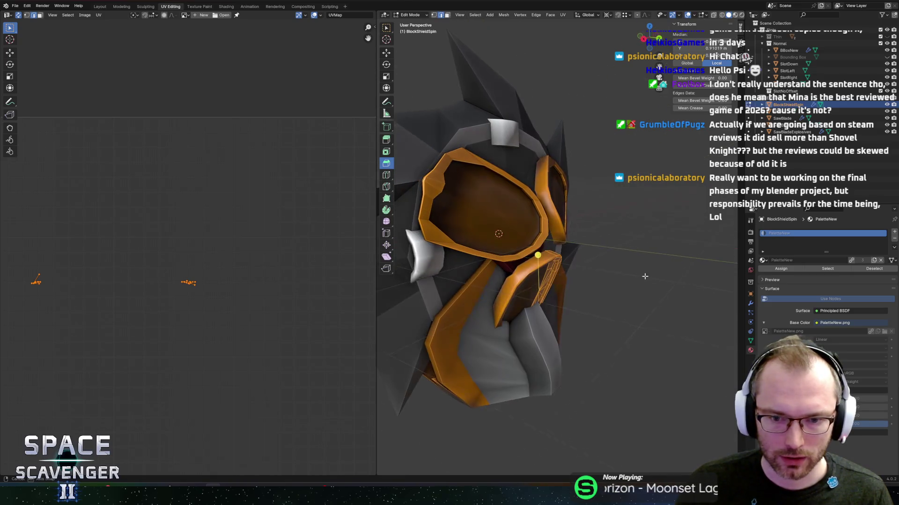
key(r)
key(x)
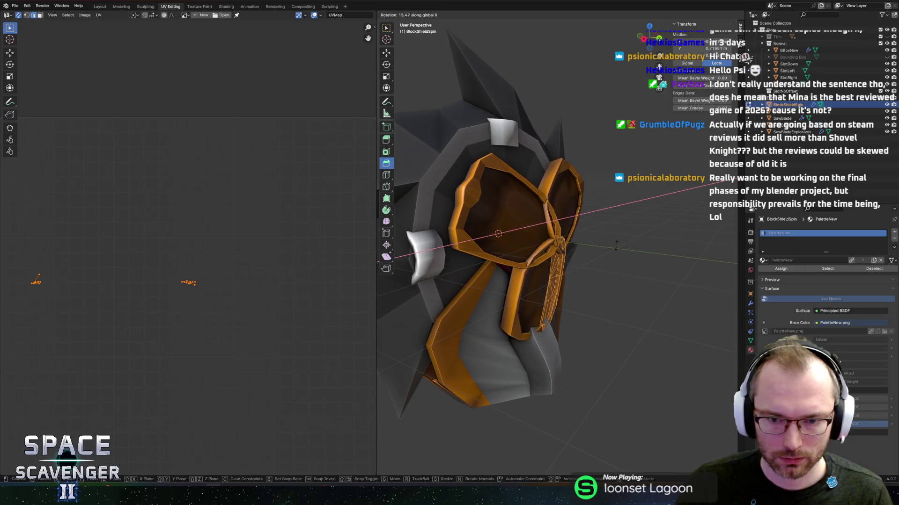
click(620, 281)
drag(619, 281, 615, 239)
key(ctrl+z)
key(ctrl+shift+z)
Set the pivot to the 3D cursor and snap the cursor to the mouth piece's vertical edge strip.
key(period)
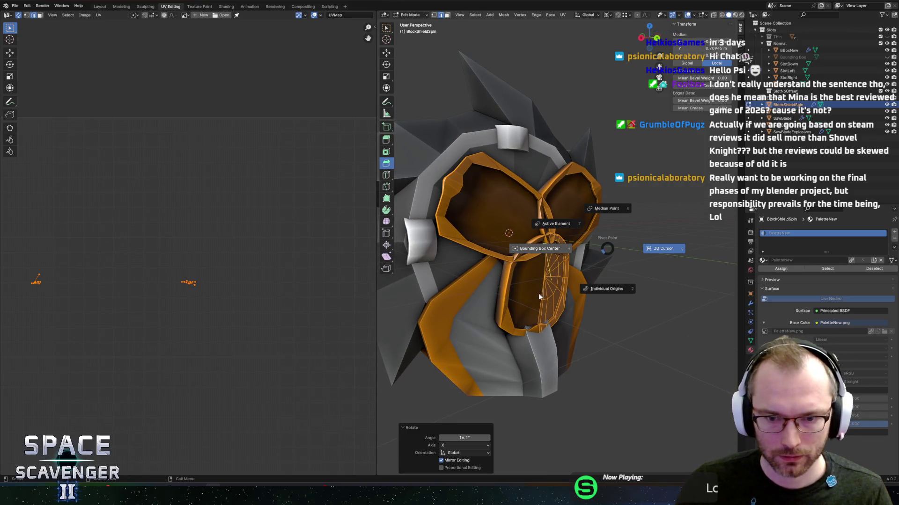
click(541, 296)
click(544, 279)
alt+click(543, 278)
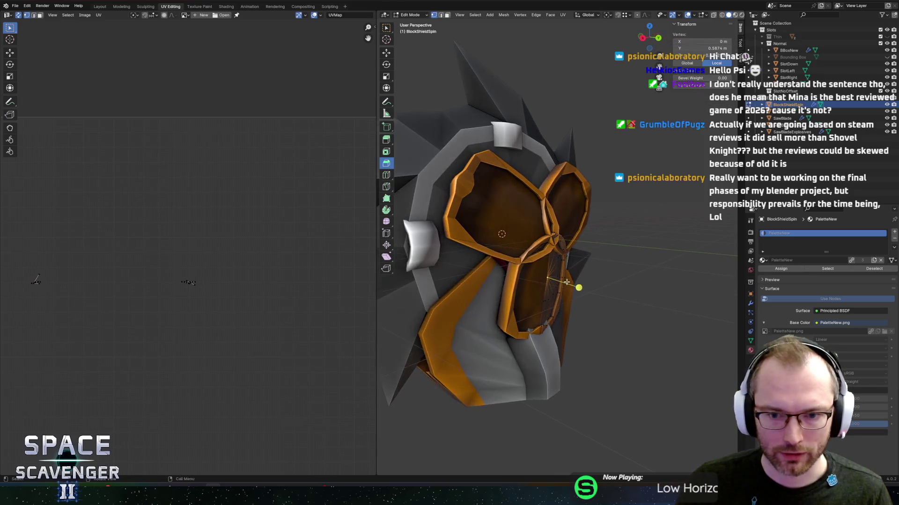
key(alt+z)
key(shift+s)
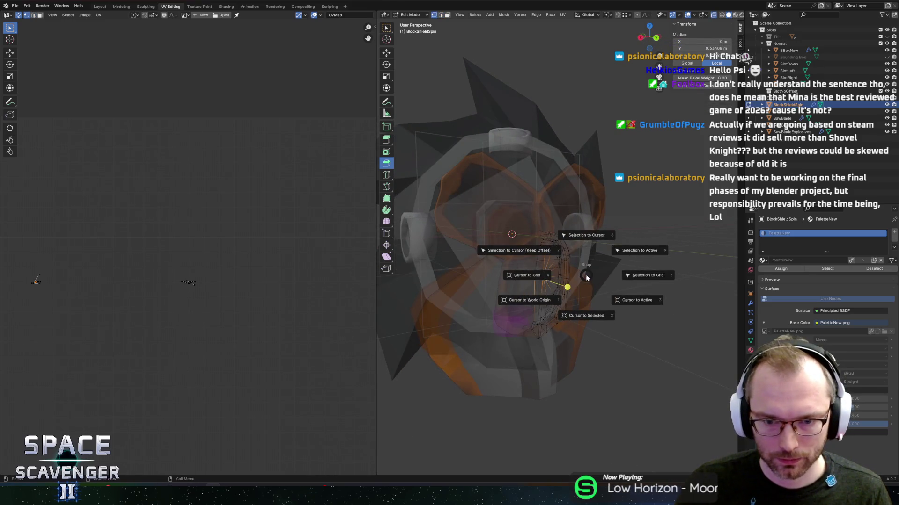
click(567, 312)
Select the whole mouth piece and scale it down to 0.718.
key(ctrl+l)
key(alt+z)
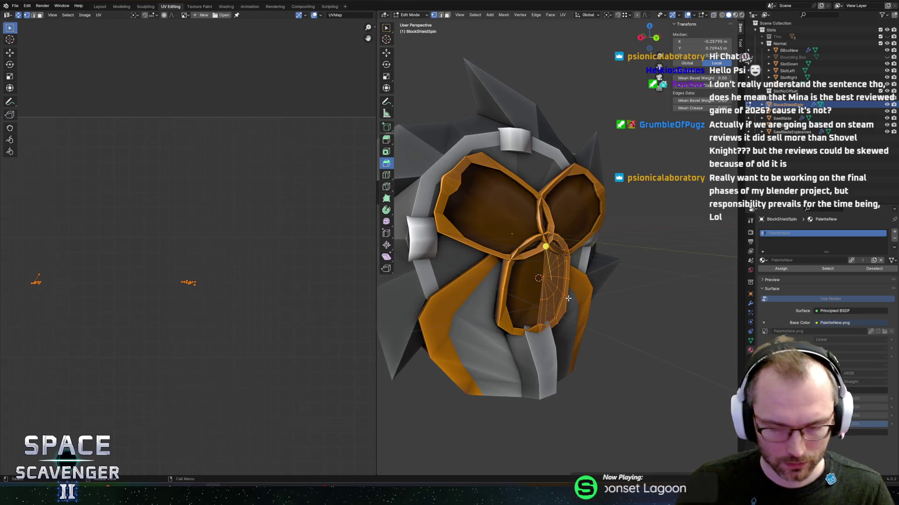
key(s)
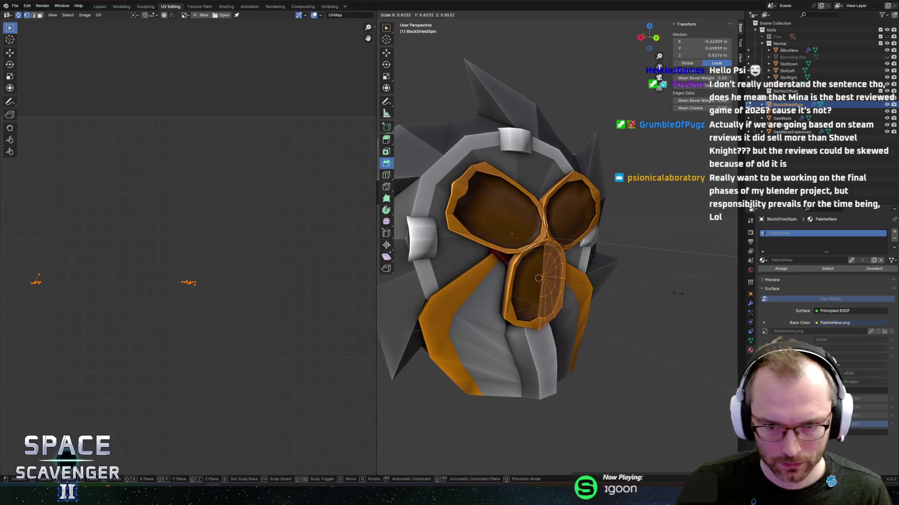
click(655, 300)
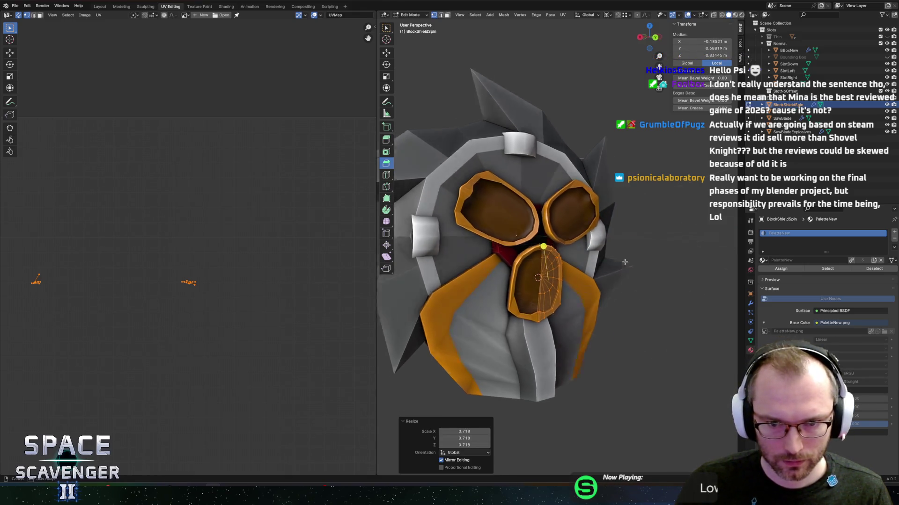
drag(550, 253, 634, 255)
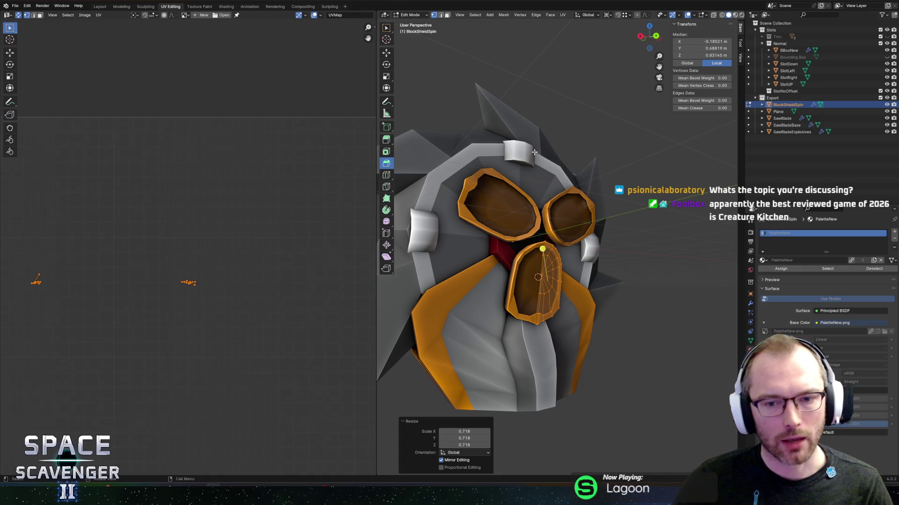
Turn the mouth piece 180° about Y instead of X and return to Object Mode.
drag(534, 152, 585, 210)
key(r)
key(x)
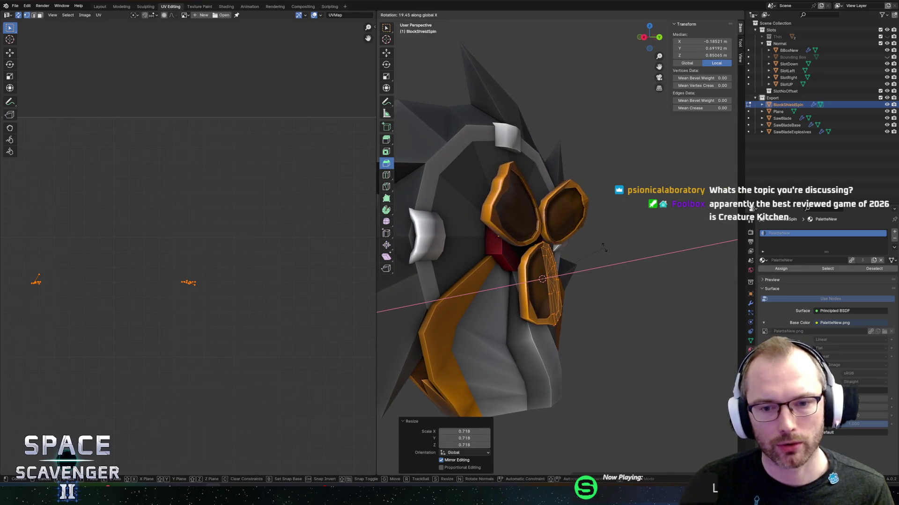
key(Escape)
drag(640, 229, 595, 216)
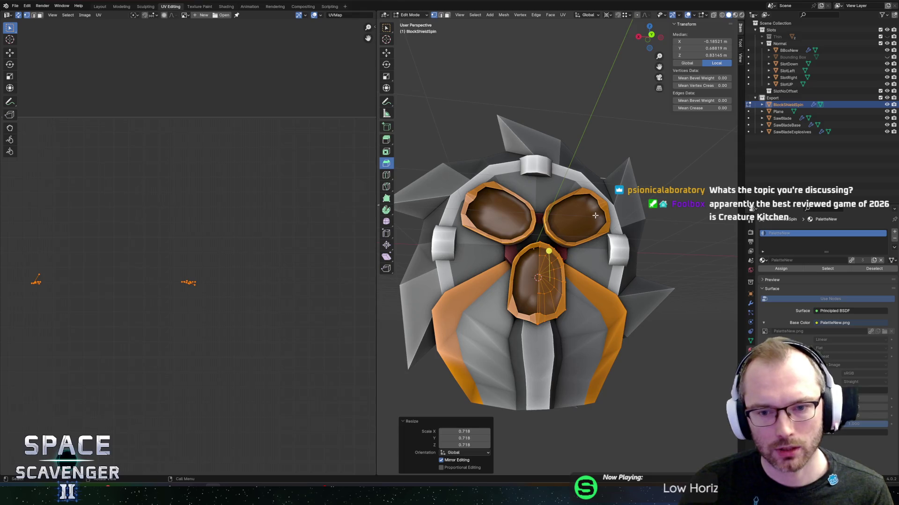
text(ry180)
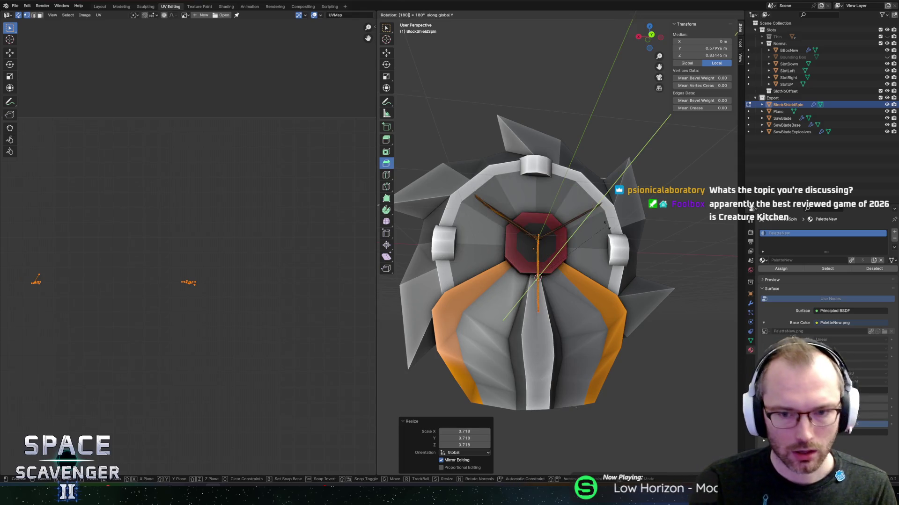
key(Return)
click(554, 286)
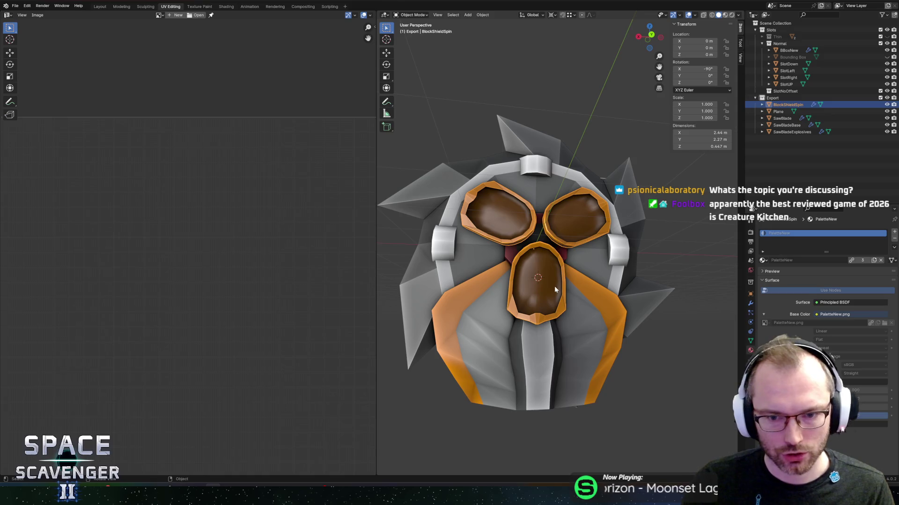
key(Tab)
key(Tab)
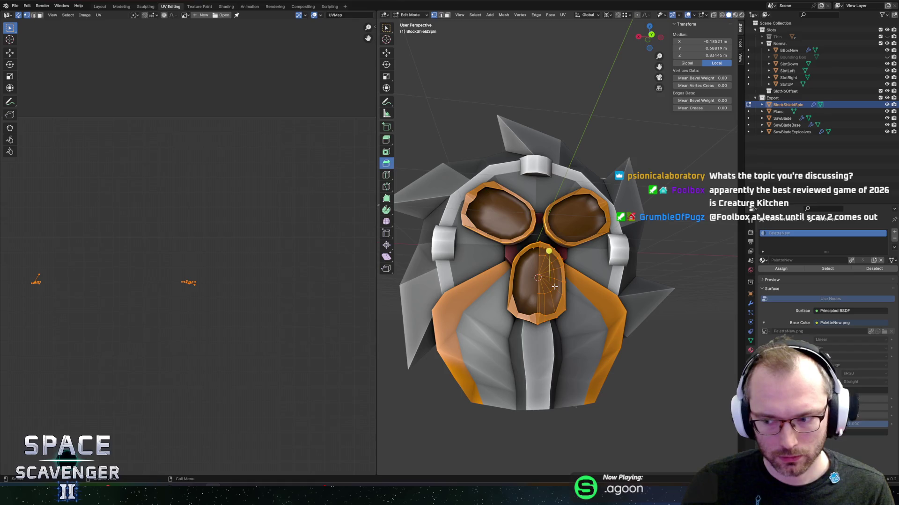
Show the mask's Mirror and Array modifiers and turn off Mirror clipping.
drag(574, 287, 566, 289)
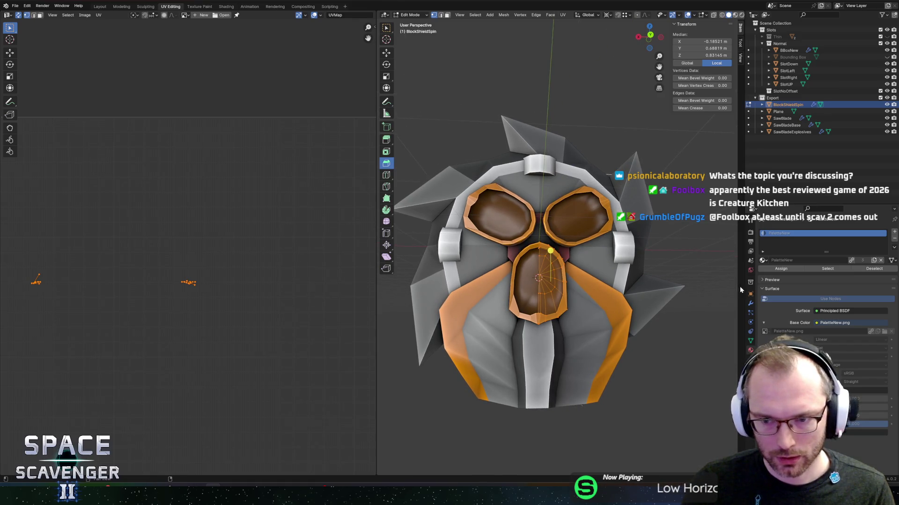
click(750, 304)
click(815, 286)
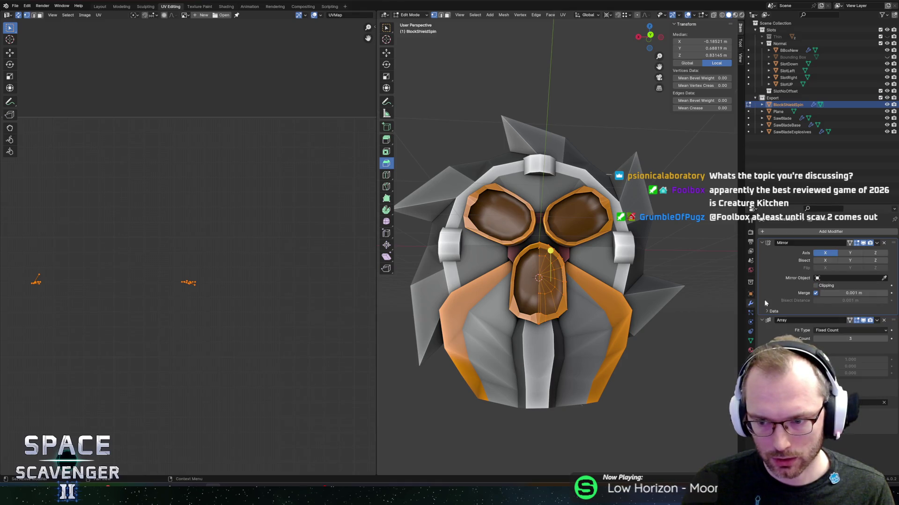
Flip the mouth piece 180° about the Y axis.
key(r)
key(x)
key(y)
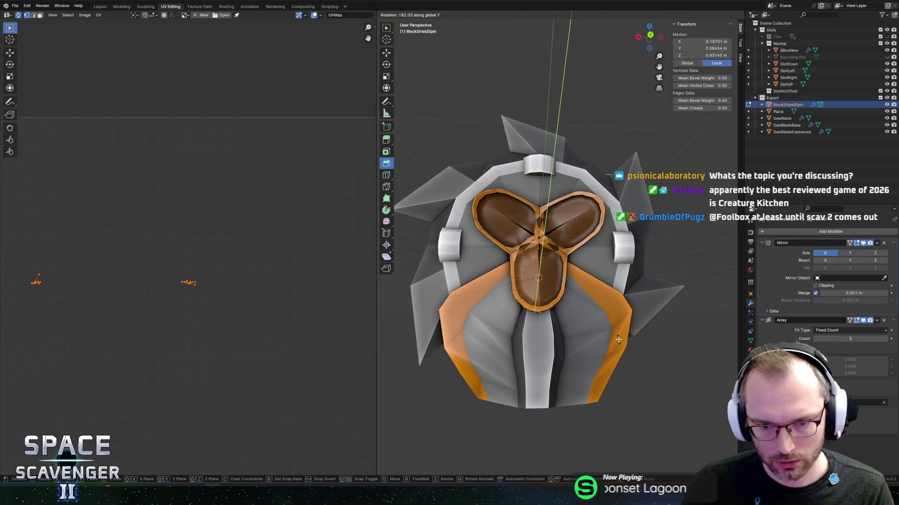
text(180)
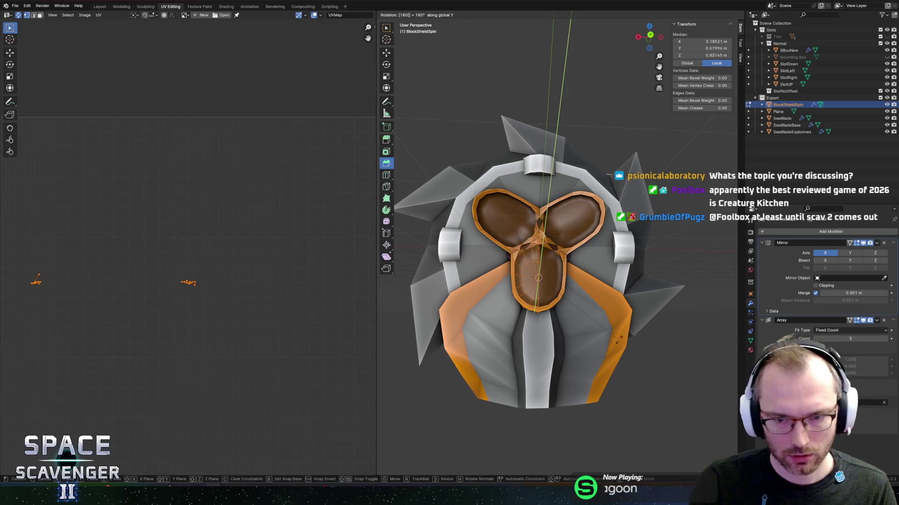
key(Return)
Lower the mouth piece 0.197 m along Z and turn Mirror clipping back on.
key(g)
key(z)
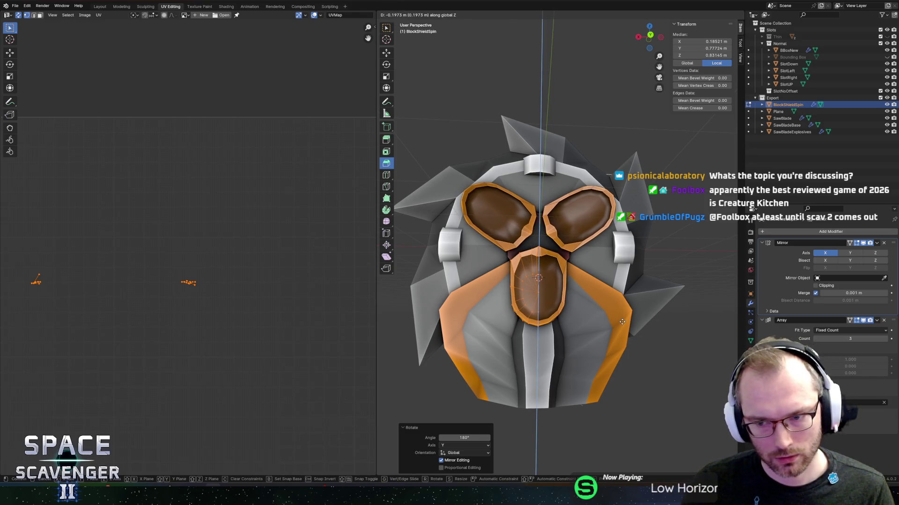
click(622, 322)
click(817, 286)
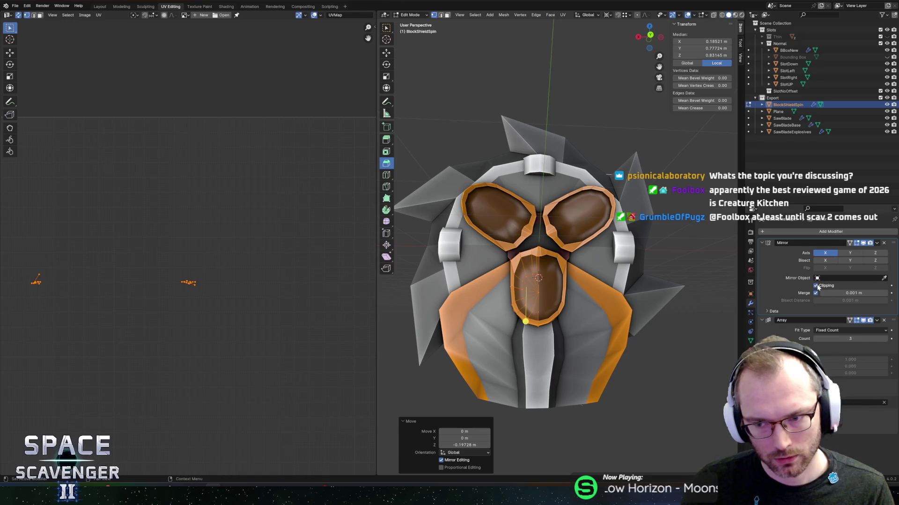
key(alt+z)
key(alt+z)
drag(561, 224, 562, 192)
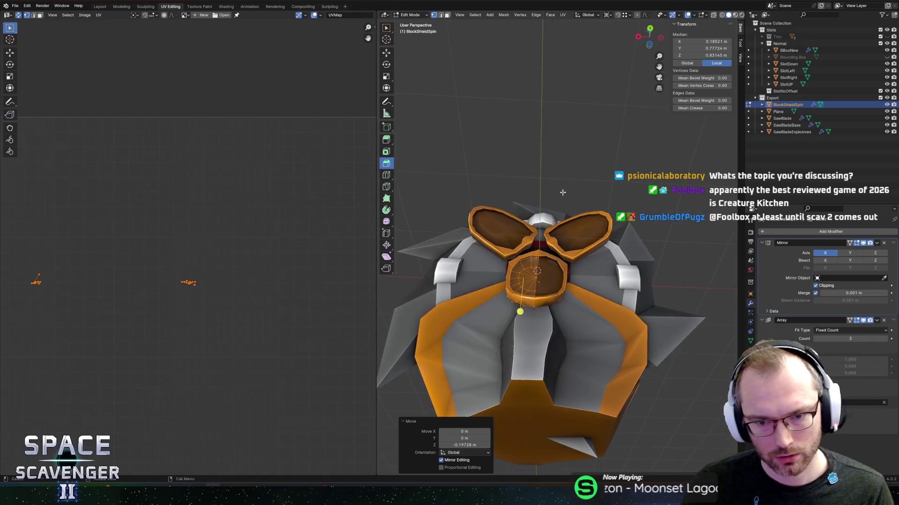
Select the lower socket's bottom edge and turn on X-ray to reach hidden vertices.
scroll(563, 192, up, 3)
scroll(539, 280, up, 2)
click(509, 390)
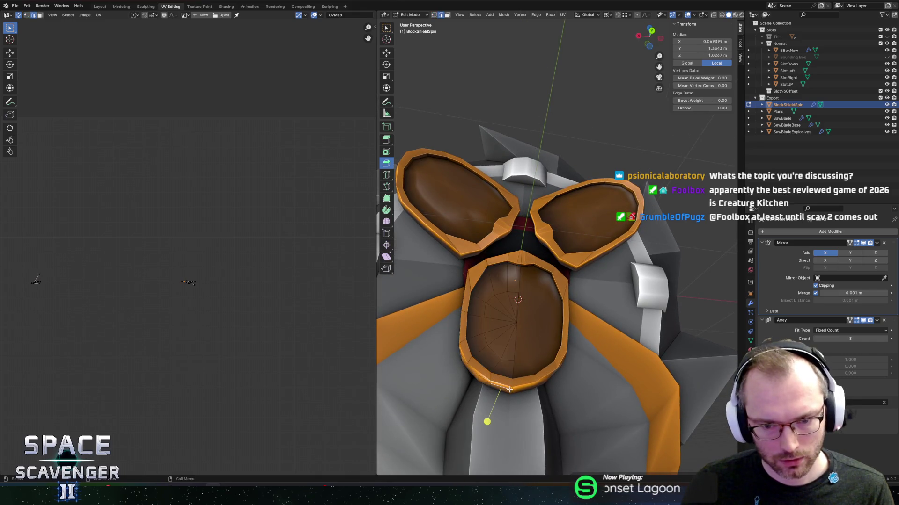
drag(509, 389, 511, 350)
click(493, 293)
drag(493, 294, 534, 333)
scroll(538, 337, up, 5)
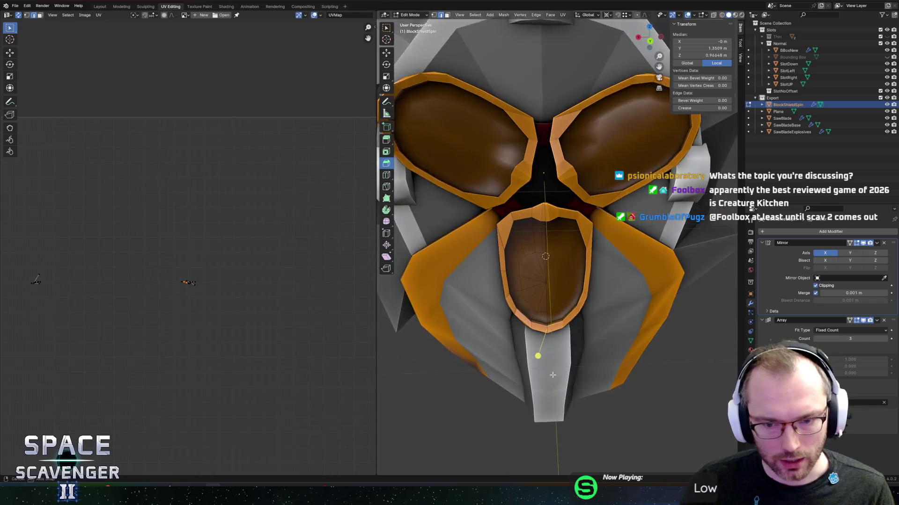
shift+click(518, 460)
drag(518, 460, 543, 359)
mouse_move(544, 325)
mouse_down()
mouse_move(578, 297)
mouse_move(575, 315)
mouse_move(586, 299)
mouse_move(622, 311)
mouse_move(615, 297)
mouse_move(581, 337)
mouse_up()
key(alt+z)
key(alt+z)
key(alt+z)
key(alt+z)
Raise the selected rim vertices along Z with smooth proportional falloff and a smaller falloff radius.
key(g)
key(z)
key(o)
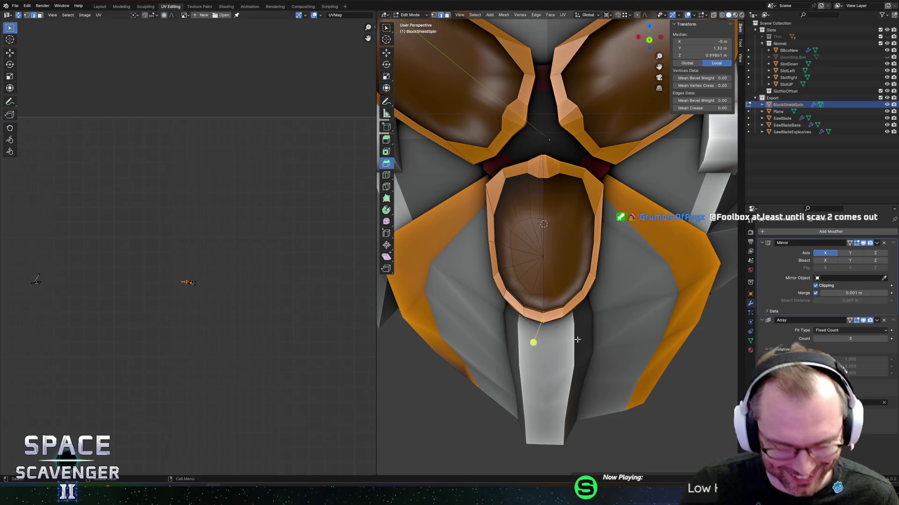
scroll(579, 356, up, 11)
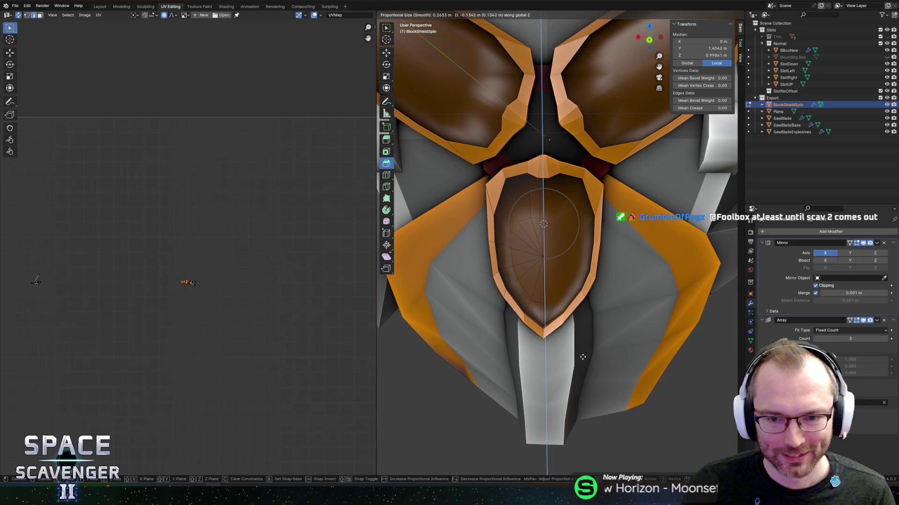
click(582, 357)
Select another socket rim vertex and raise it along Z.
scroll(534, 363, up, 8)
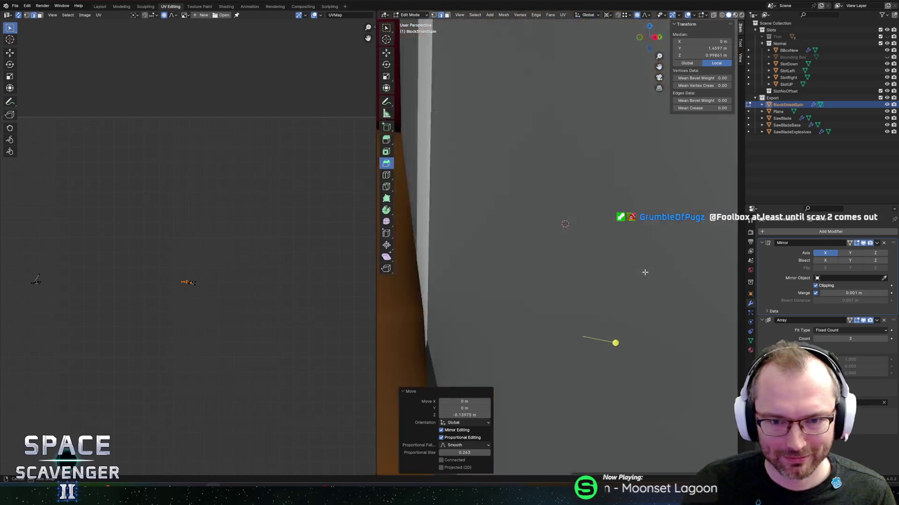
scroll(647, 272, down, 8)
scroll(564, 372, up, 8)
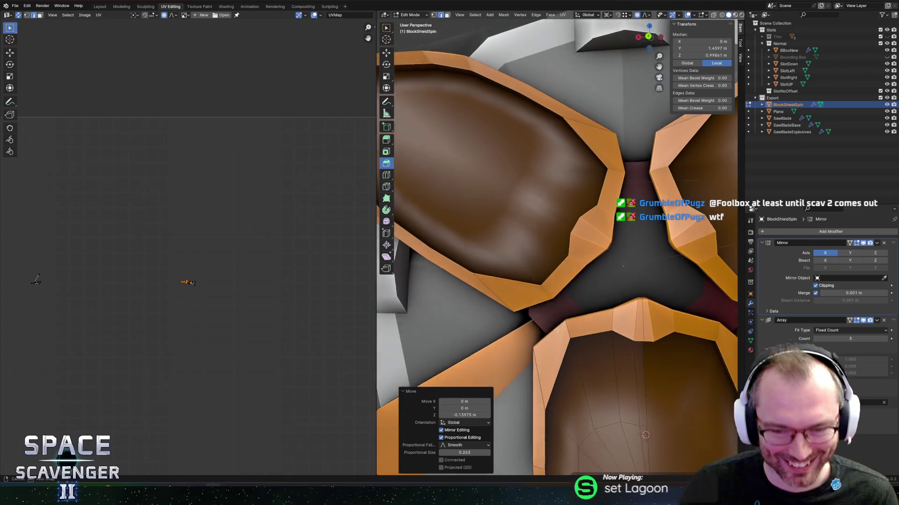
mouse_move(563, 372)
mouse_down()
mouse_move(568, 261)
mouse_move(522, 278)
mouse_move(593, 262)
mouse_up()
click(556, 285)
key(g)
key(z)
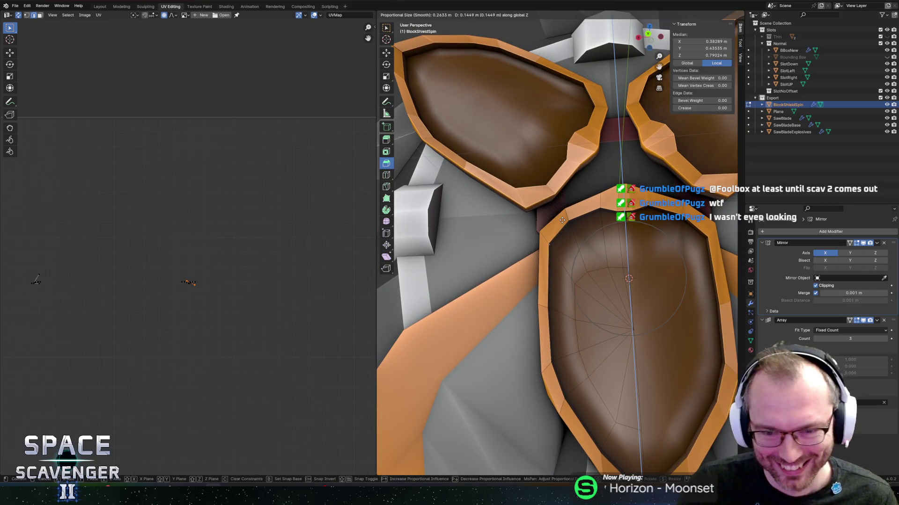
click(566, 228)
Edge-slide the vertex 0.189, then frame and select the entire lower socket.
key(g)
key(Escape)
key(Tab)
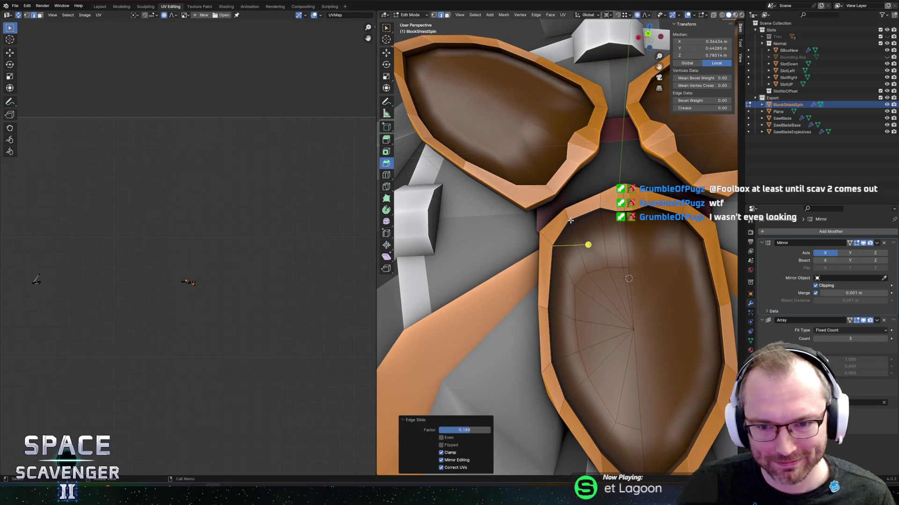
key(KP_Decimal)
key(Tab)
scroll(610, 259, up, 2)
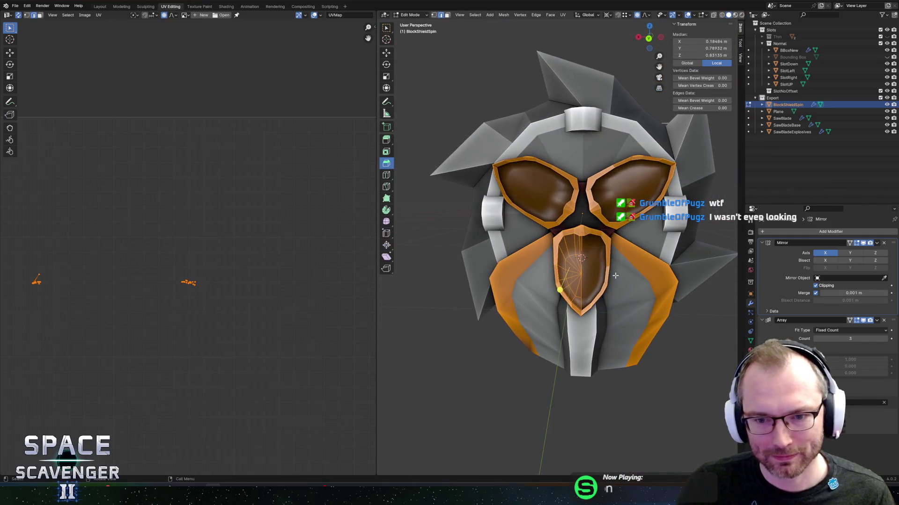
Widen the lower socket 1.194 on X and tilt it -23° about X.
key(s)
key(x)
click(609, 224)
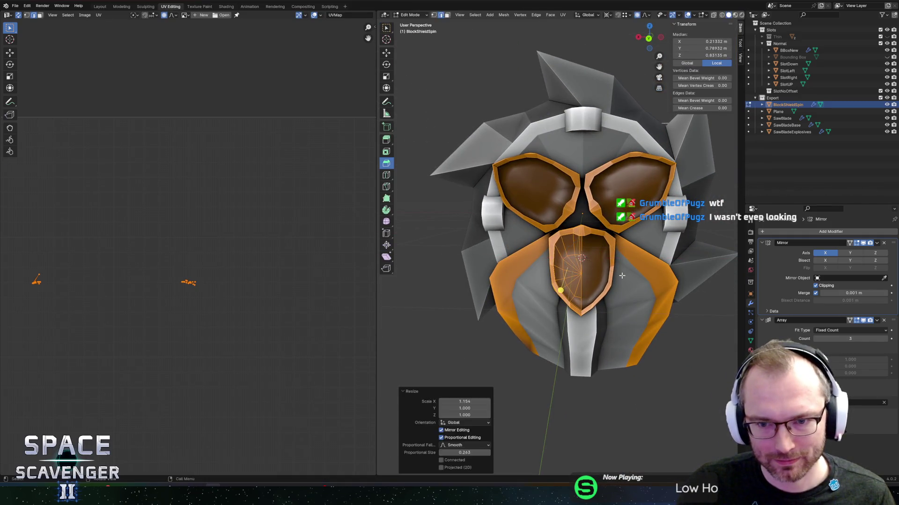
key(Tab)
key(Tab)
mouse_move(605, 205)
mouse_down()
mouse_move(674, 240)
mouse_move(606, 208)
mouse_move(655, 212)
mouse_move(634, 236)
mouse_move(620, 289)
mouse_up()
key(r)
key(x)
click(632, 240)
Lift the socket 0.1148 m along Z and return to Object Mode.
key(s)
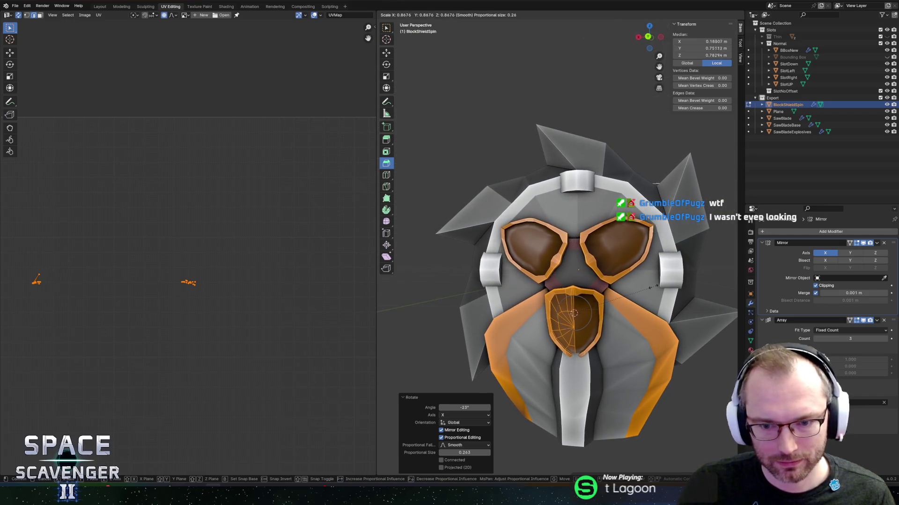
key(g)
key(z)
click(650, 279)
mouse_move(649, 279)
mouse_down()
mouse_move(621, 235)
mouse_move(599, 250)
mouse_move(570, 248)
mouse_move(628, 252)
mouse_up()
key(Tab)
scroll(622, 244, down, 4)
scroll(605, 253, up, 3)
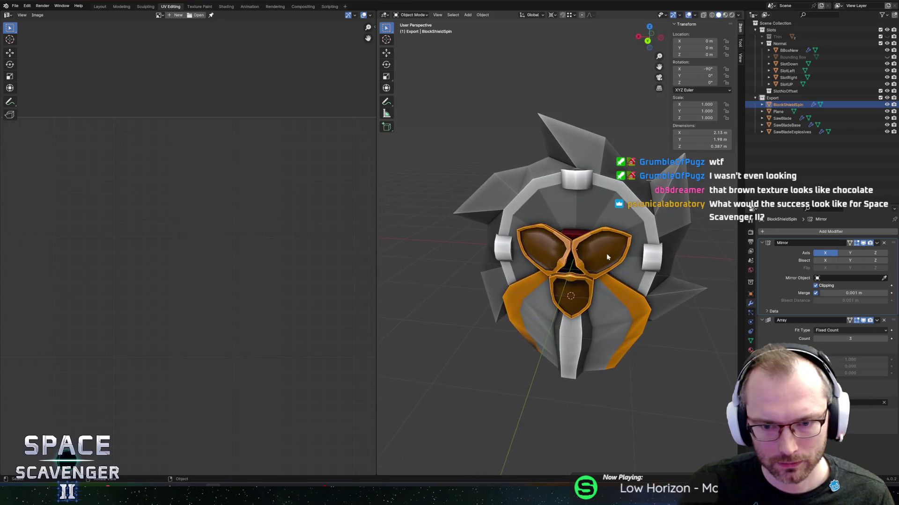
Move the Plane into a new hidden Collection 3, then make BlockShieldSpin active.
click(777, 112)
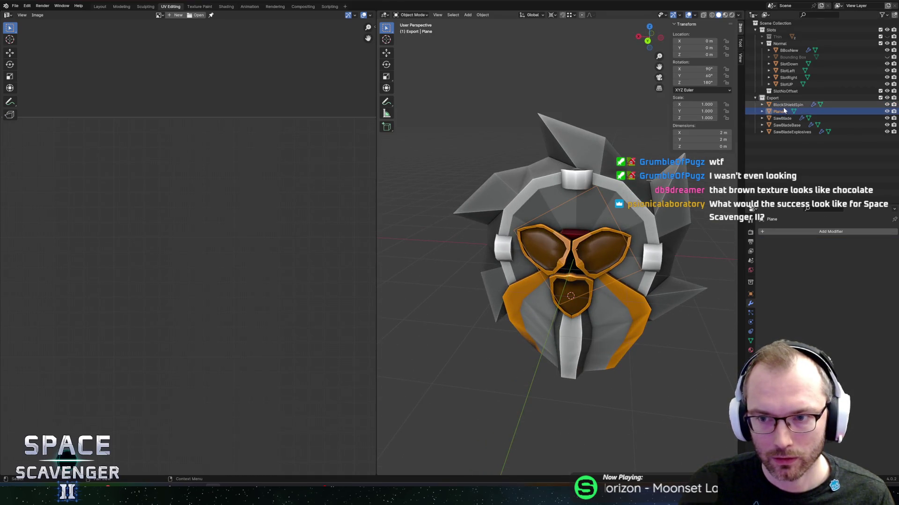
right_click(774, 24)
click(773, 26)
drag(776, 131, 777, 138)
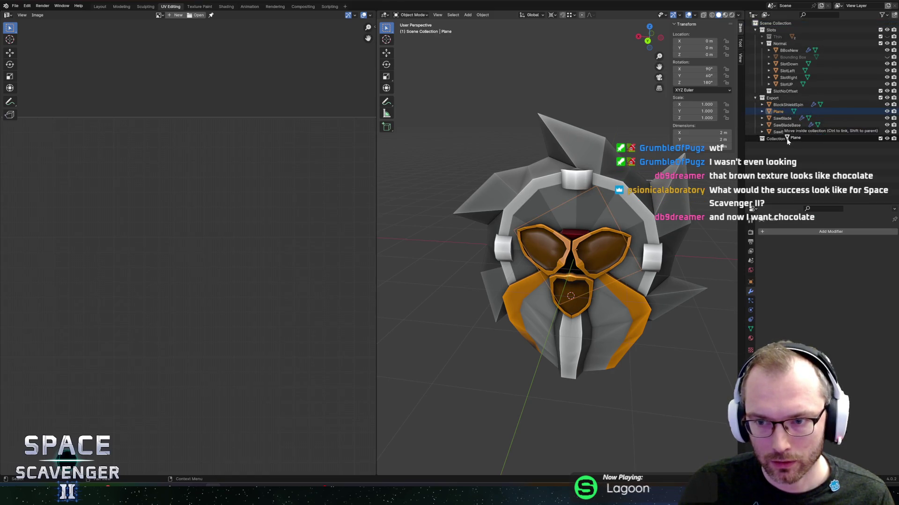
click(887, 132)
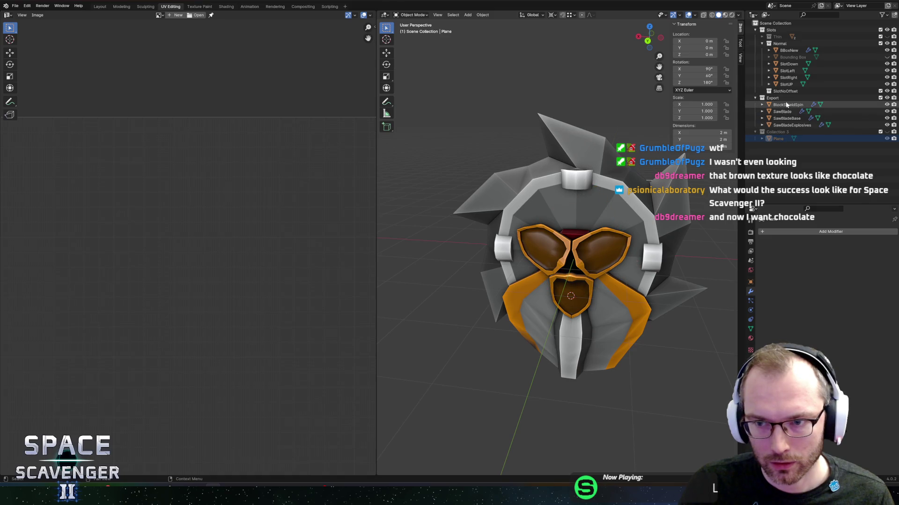
click(568, 316)
drag(614, 311, 592, 287)
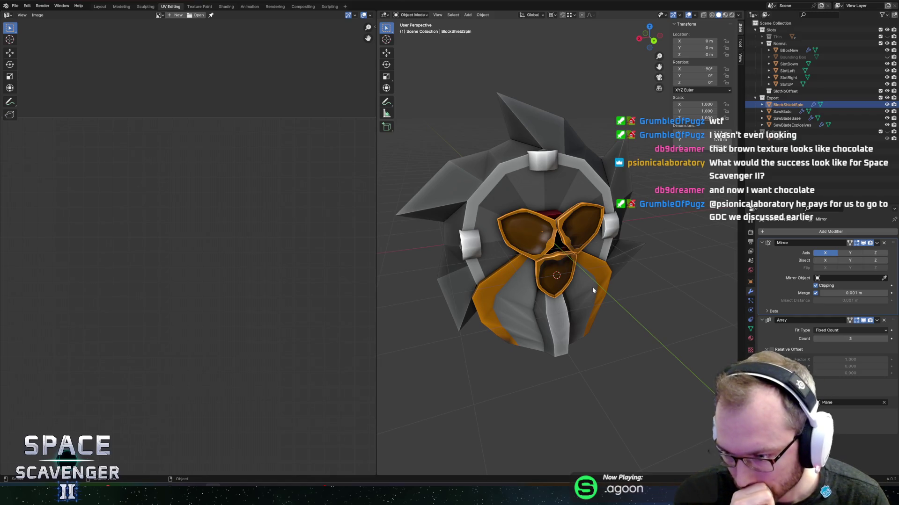
Inspect the reshaped mask from the front and in Edit Mode, leaving the pivot point unchanged.
key(KP_1)
scroll(470, 191, up, 4)
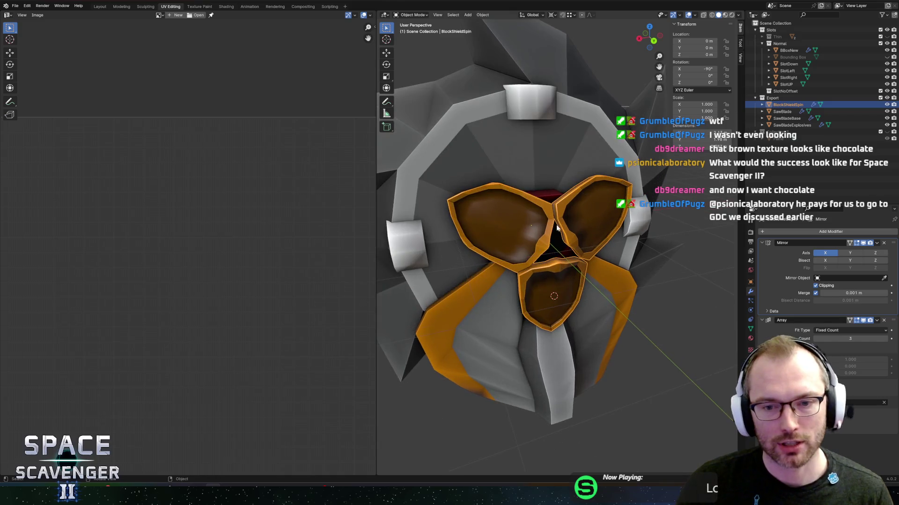
scroll(526, 200, down, 2)
drag(525, 199, 545, 204)
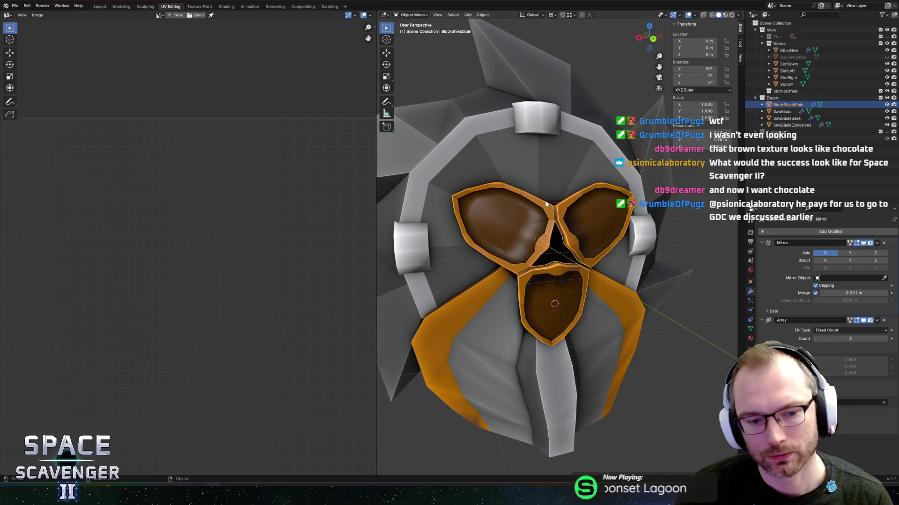
key(Tab)
mouse_move(546, 204)
mouse_down()
mouse_move(514, 215)
mouse_move(619, 241)
mouse_move(506, 214)
mouse_move(601, 187)
mouse_move(535, 156)
mouse_up()
key(period)
key(Escape)
key(Tab)
Save SawBlade.blend with Ctrl+S and orbit the shield to a new angle.
scroll(553, 202, down, 4)
key(ctrl+s)
scroll(536, 156, up, 3)
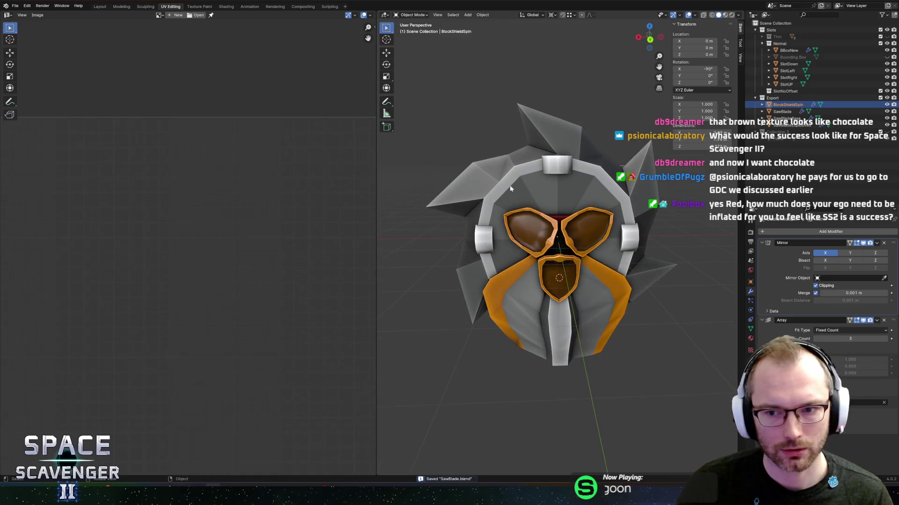
mouse_move(471, 183)
mouse_down()
mouse_move(482, 175)
mouse_move(465, 157)
mouse_move(476, 172)
mouse_move(627, 142)
mouse_move(571, 139)
mouse_up()
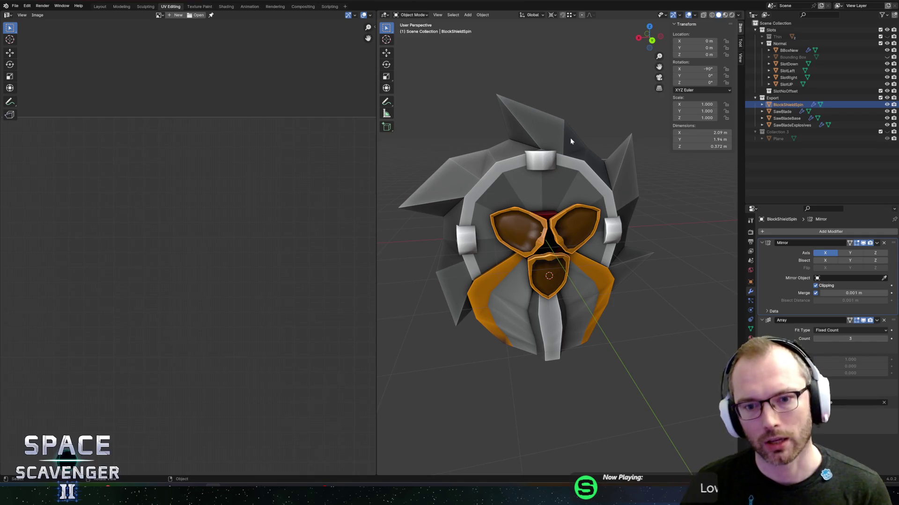
mouse_move(628, 210)
mouse_down()
mouse_move(656, 195)
mouse_move(632, 206)
mouse_move(621, 160)
mouse_move(526, 161)
mouse_move(585, 164)
mouse_up()
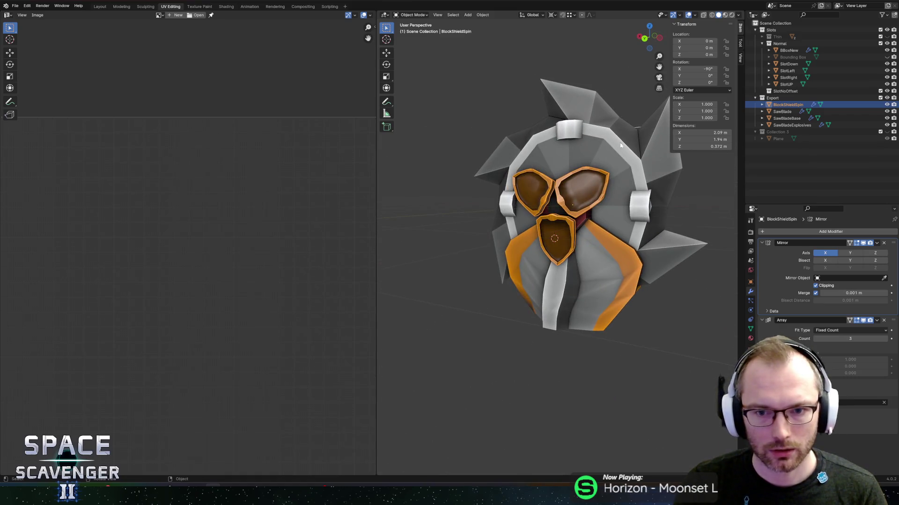
click(679, 18)
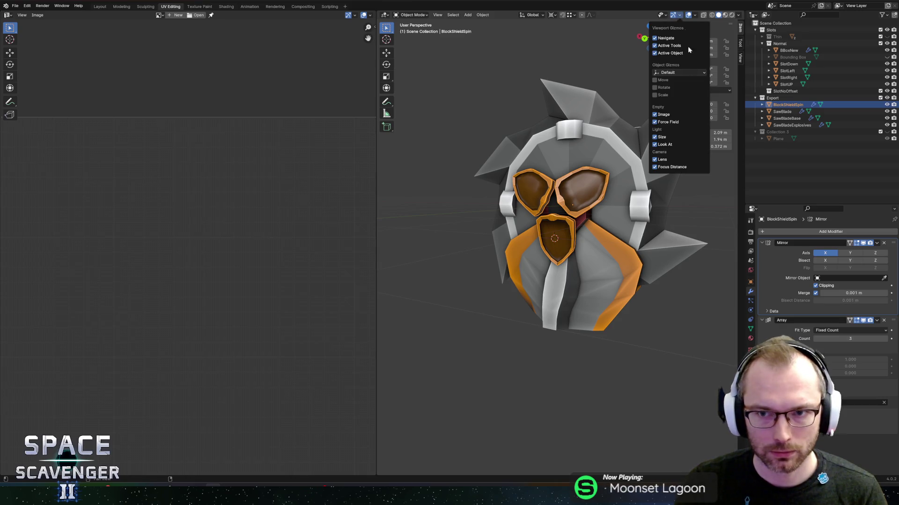
Toggle Face Orientation in the viewport overlays to check the mask's normals.
click(695, 15)
click(662, 146)
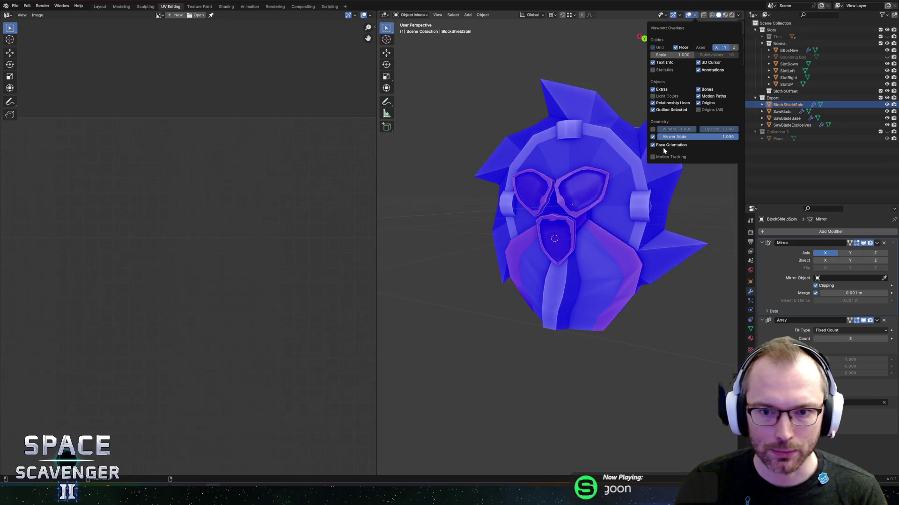
click(663, 146)
mouse_move(623, 164)
mouse_down()
mouse_move(575, 154)
mouse_move(630, 172)
mouse_up()
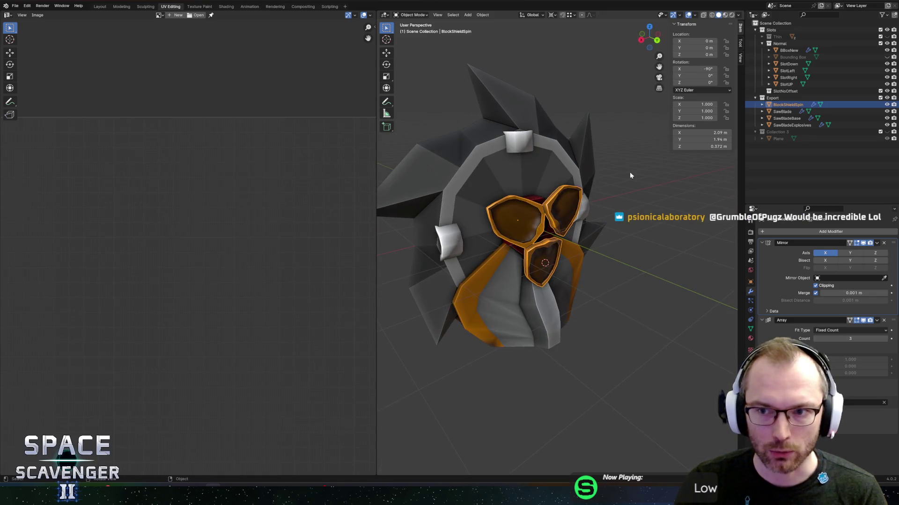
Rename BlockShieldSpin to SawBladeBlockUpgrade in the Outliner.
click(784, 111)
double_click(786, 105)
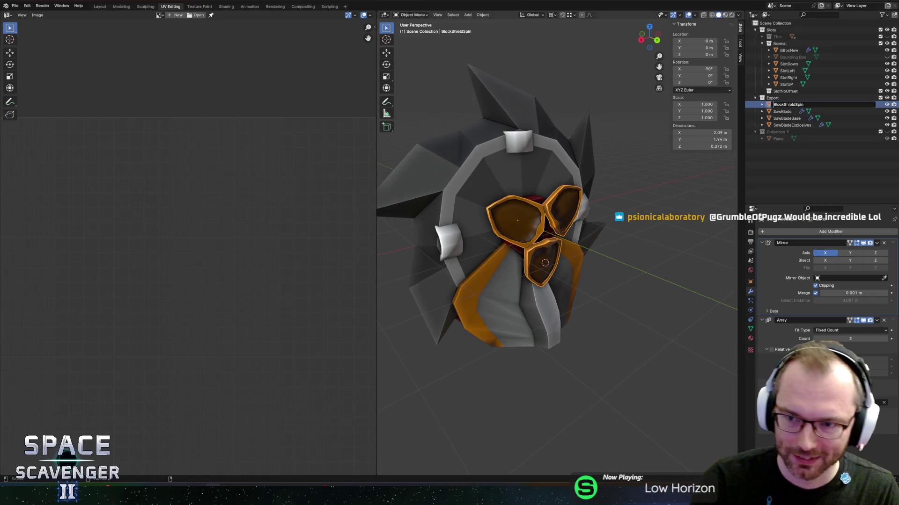
text(SawBlade)
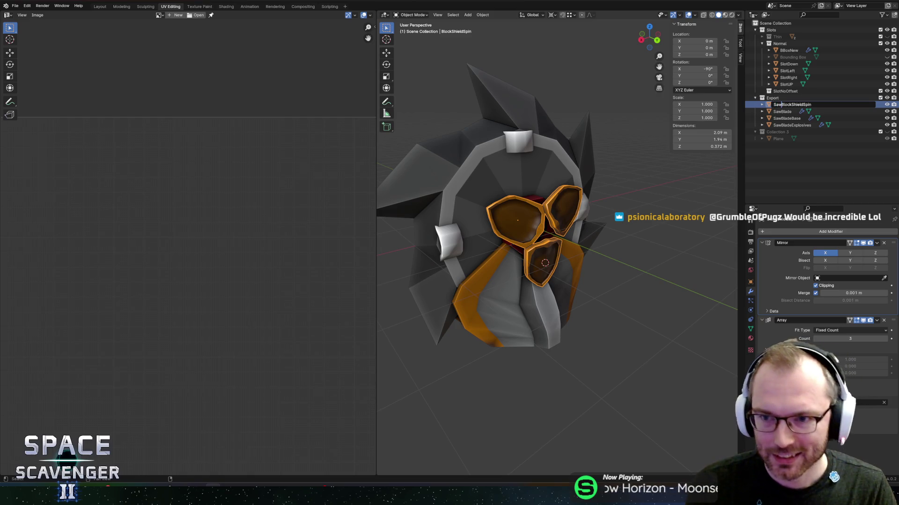
text(Blocks)
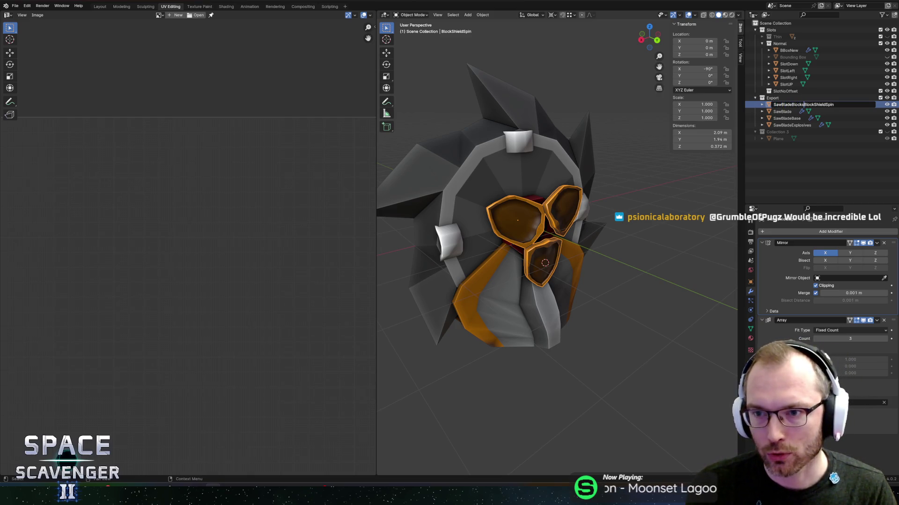
key(End)
key(BackSpace)
key(BackSpace)
key(BackSpace)
key(BackSpace)
text(Upgrade)
key(Return)
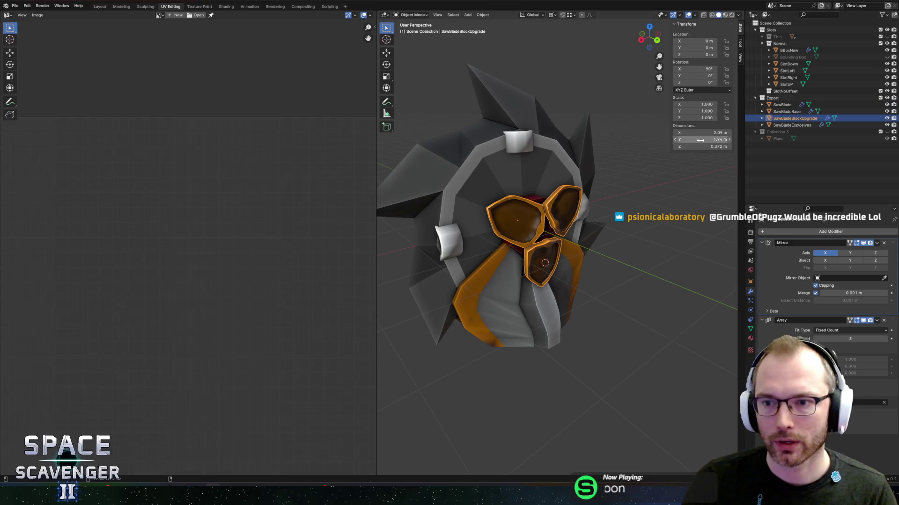
Save the file, try and undo applying the mask's rotation, then unhide Collection 3.
key(ctrl+s)
click(772, 98)
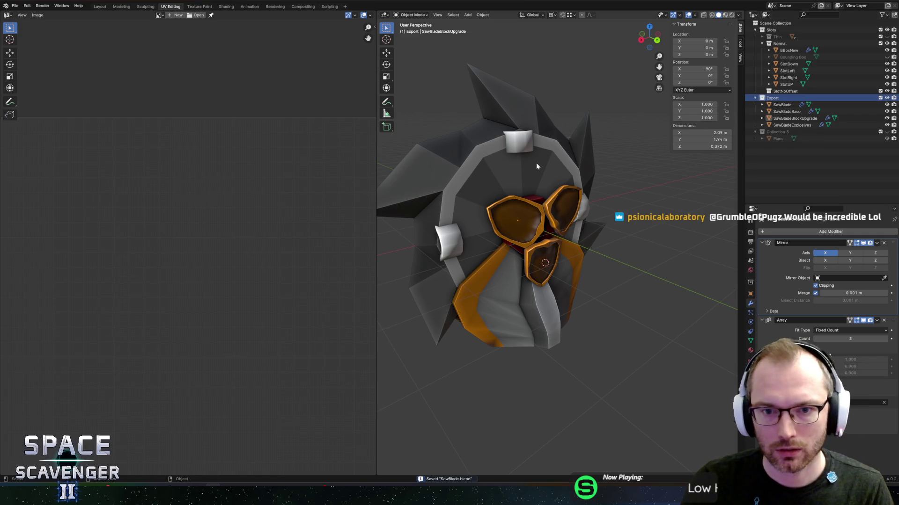
click(527, 224)
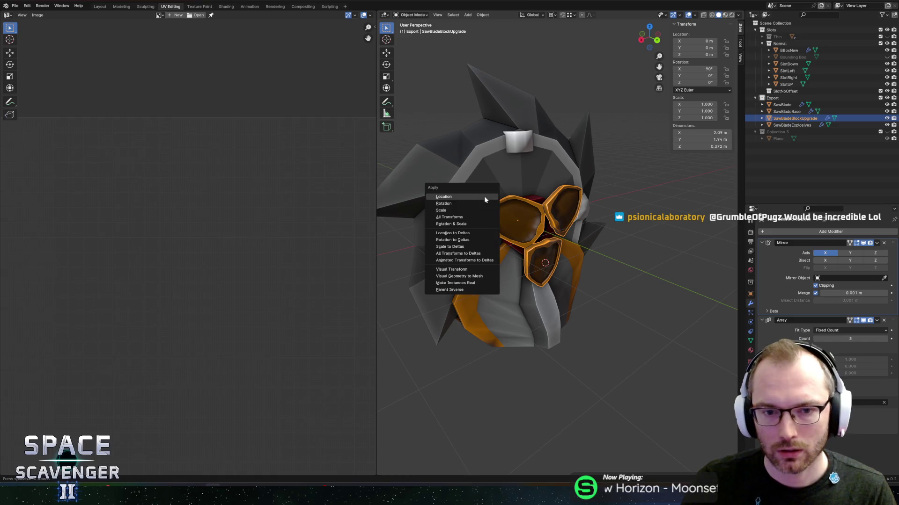
click(462, 204)
key(ctrl+z)
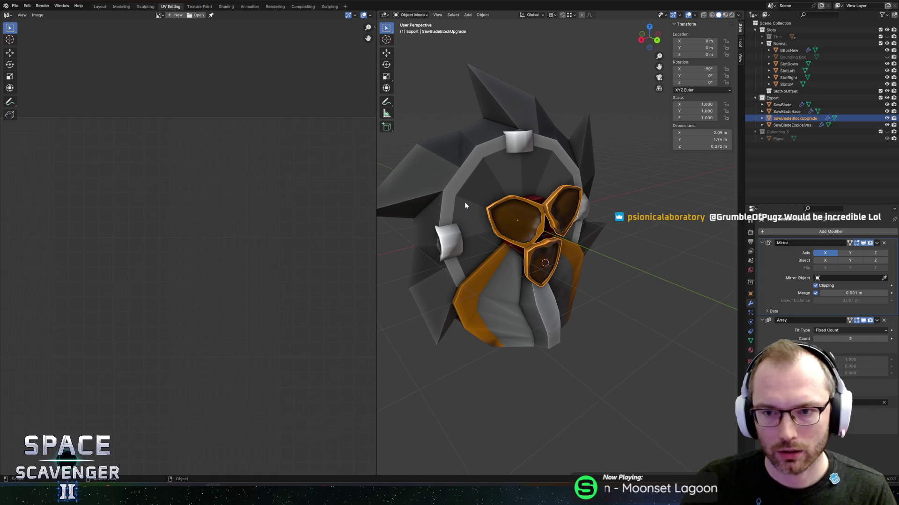
click(887, 132)
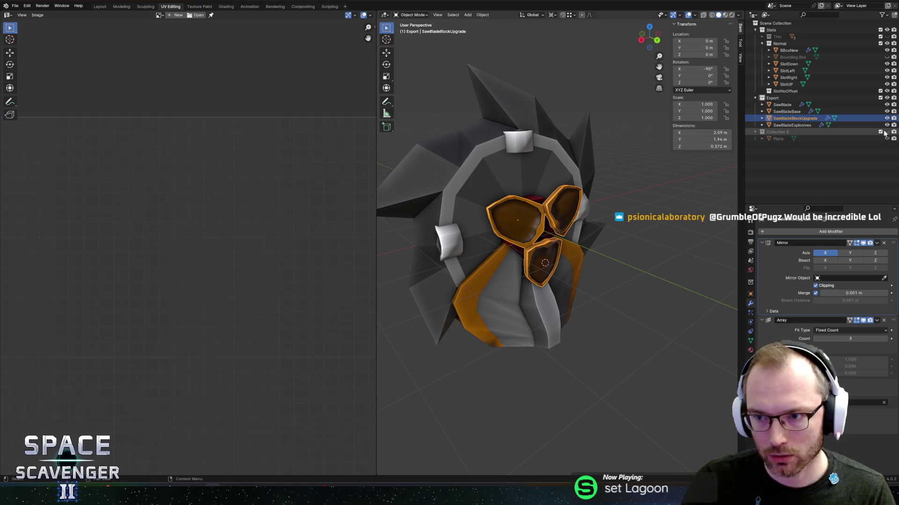
Apply rotation on both the Plane and the SawBladeBlockUpgrade mask.
click(778, 139)
key(ctrl+a)
click(511, 236)
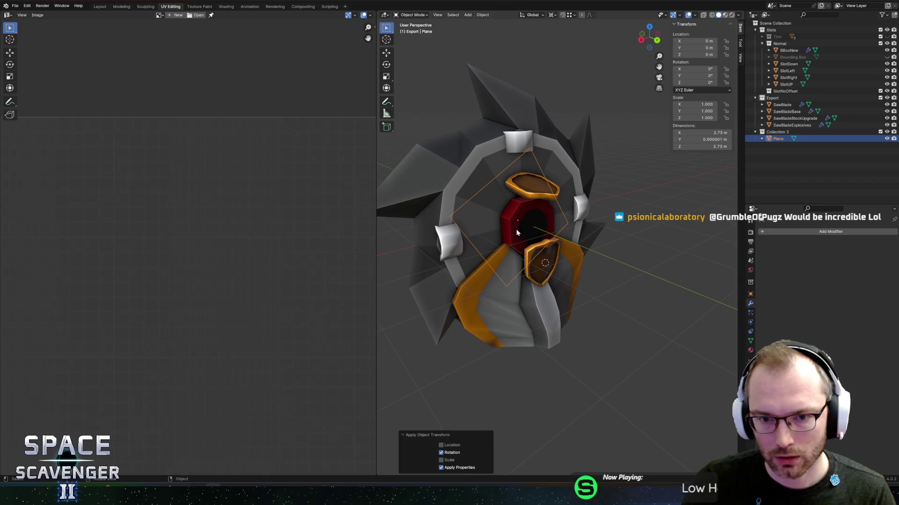
click(540, 193)
key(ctrl+a)
click(540, 193)
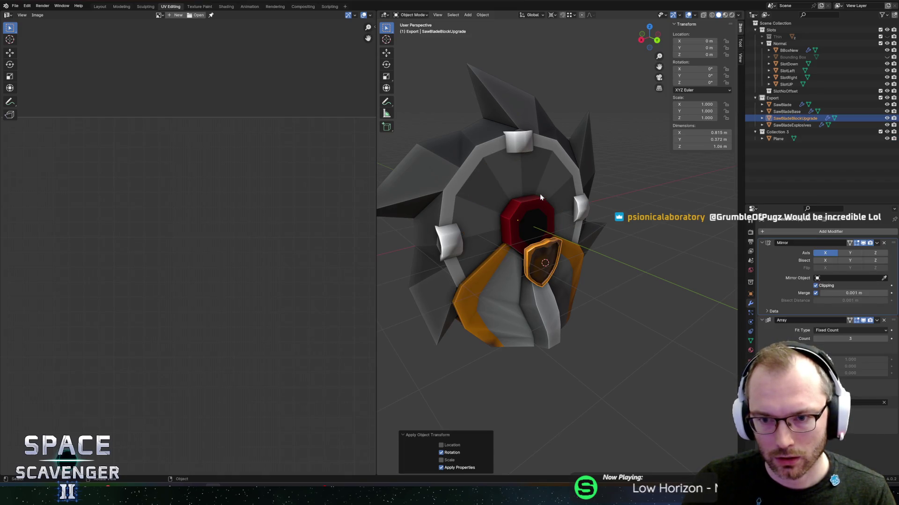
Cancel a 120° Y rotation of the Plane, undo to its lens orientation, and snap the cursor to it.
click(563, 219)
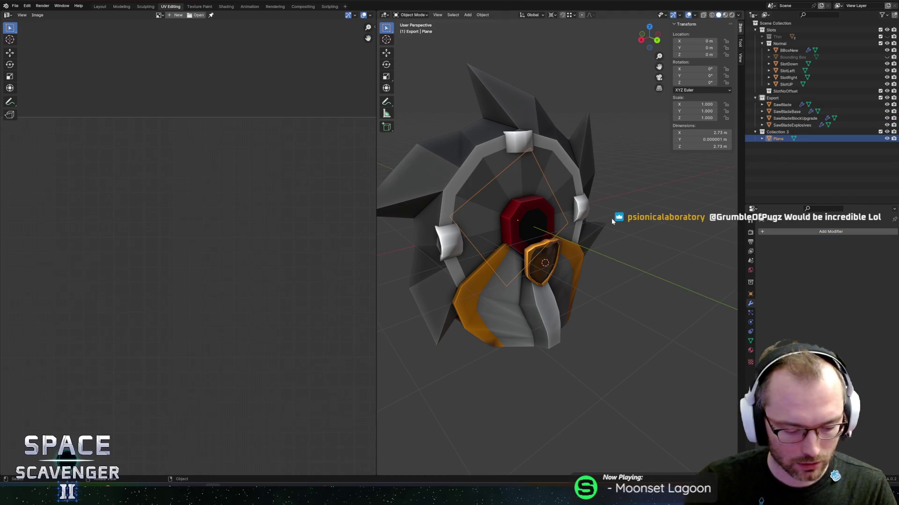
text(ry)
text(120)
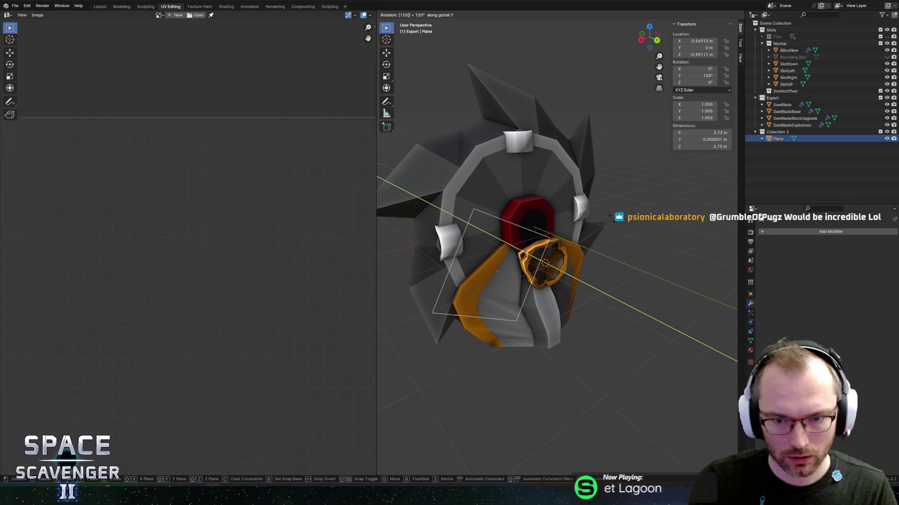
key(Escape)
key(ctrl+z)
key(ctrl+z)
key(ctrl+z)
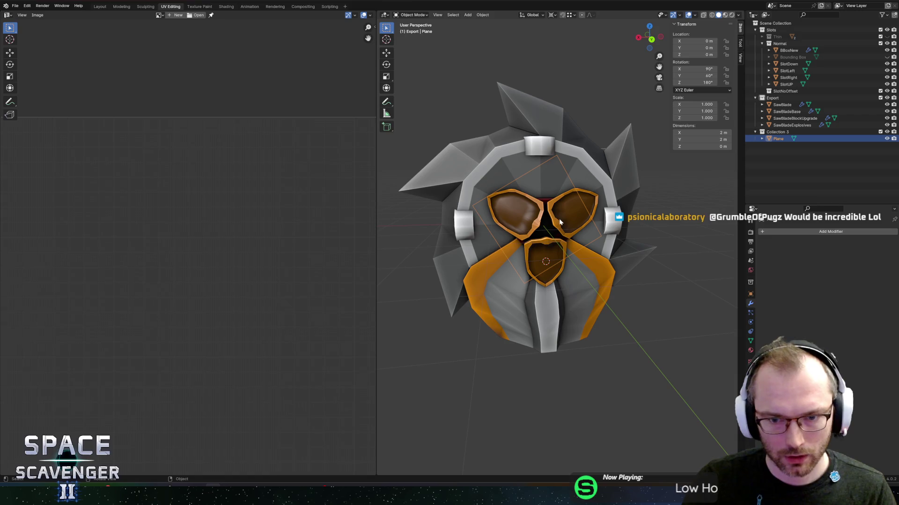
key(shift+s)
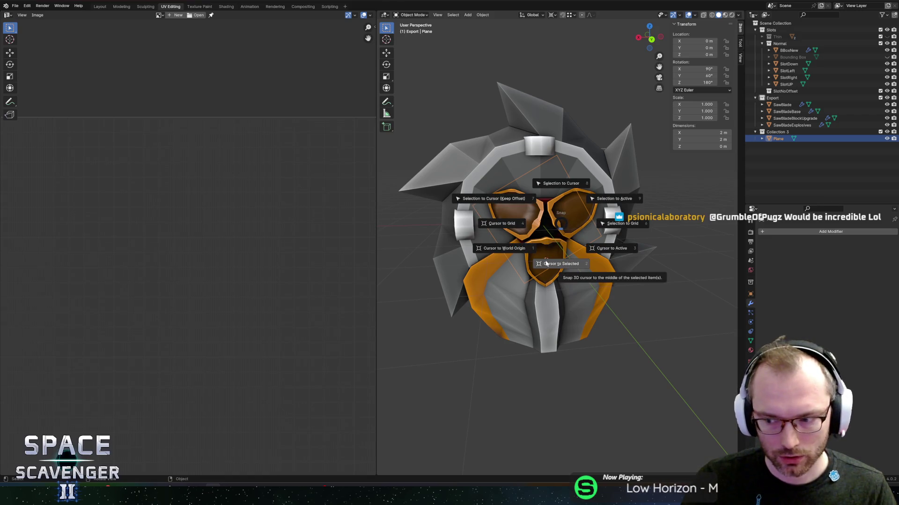
click(546, 263)
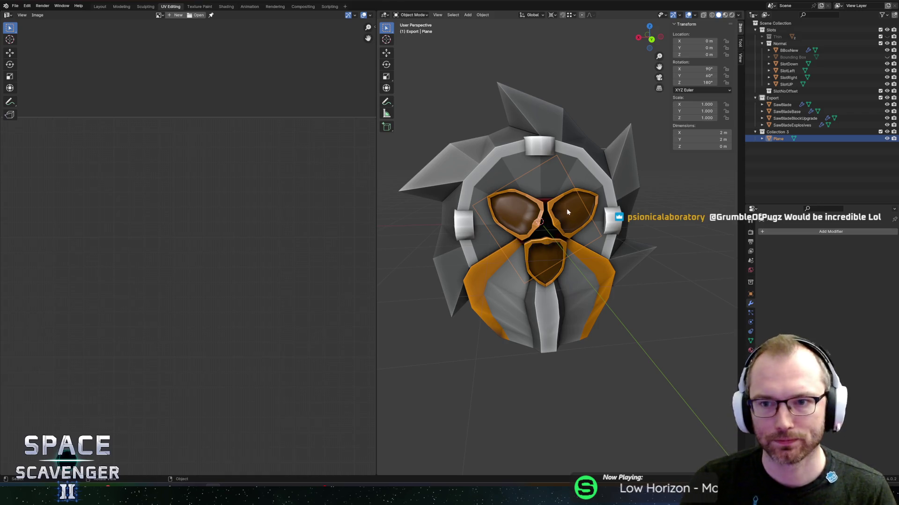
Rotate the Plane 60° about Y, then reselect the Plane in the Outliner.
mouse_move(566, 209)
mouse_down()
mouse_move(581, 217)
mouse_move(622, 166)
mouse_up()
key(r)
key(y)
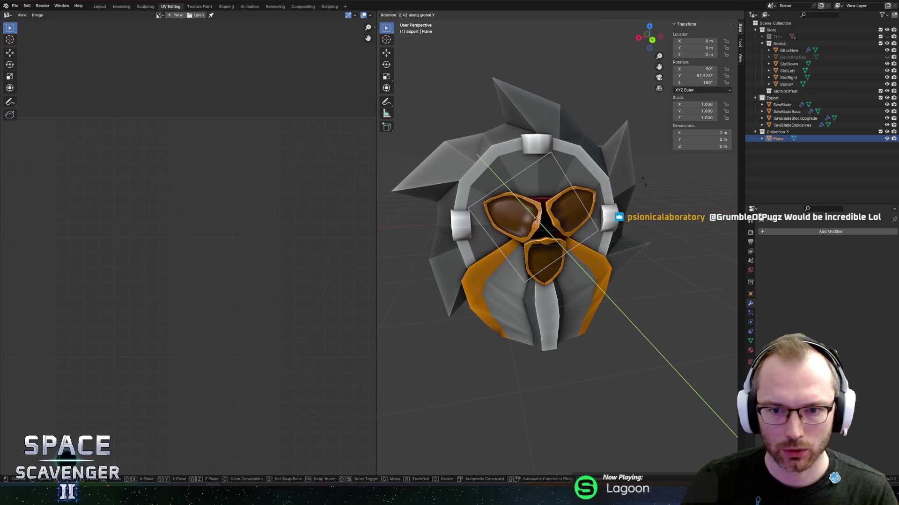
click(720, 199)
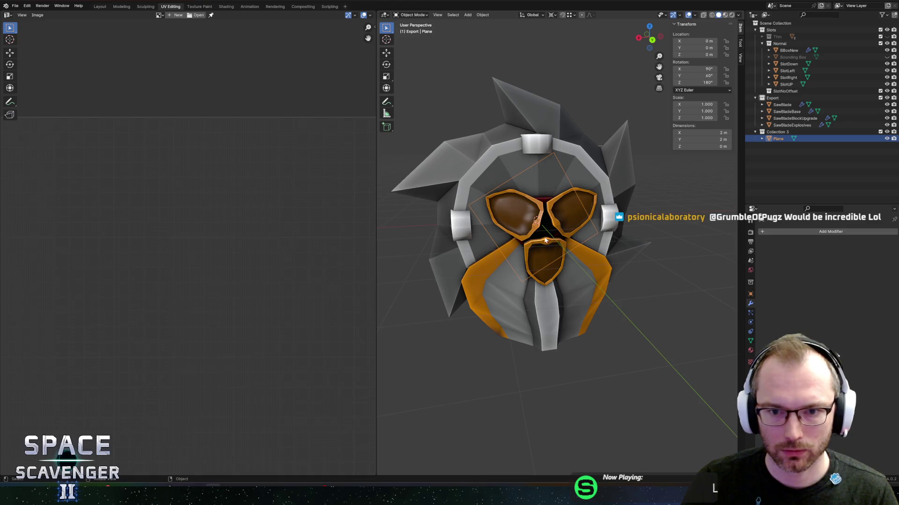
click(542, 250)
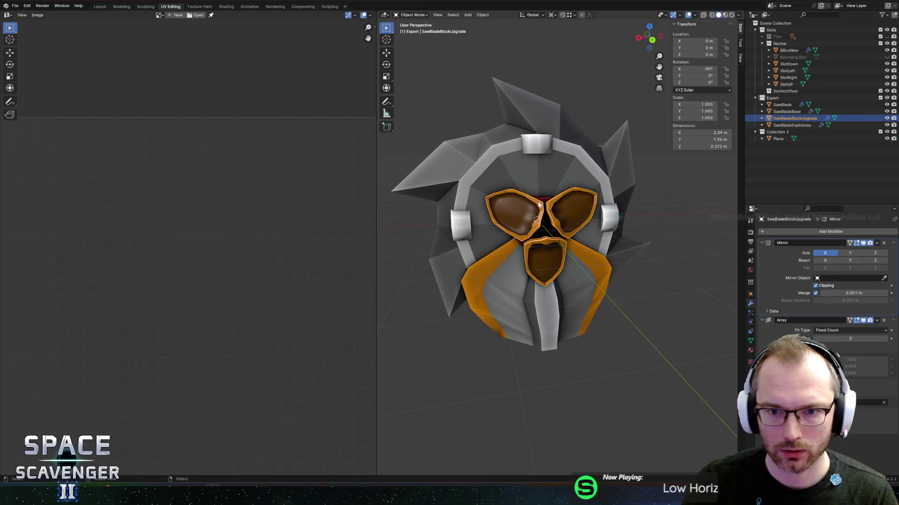
click(782, 145)
click(770, 139)
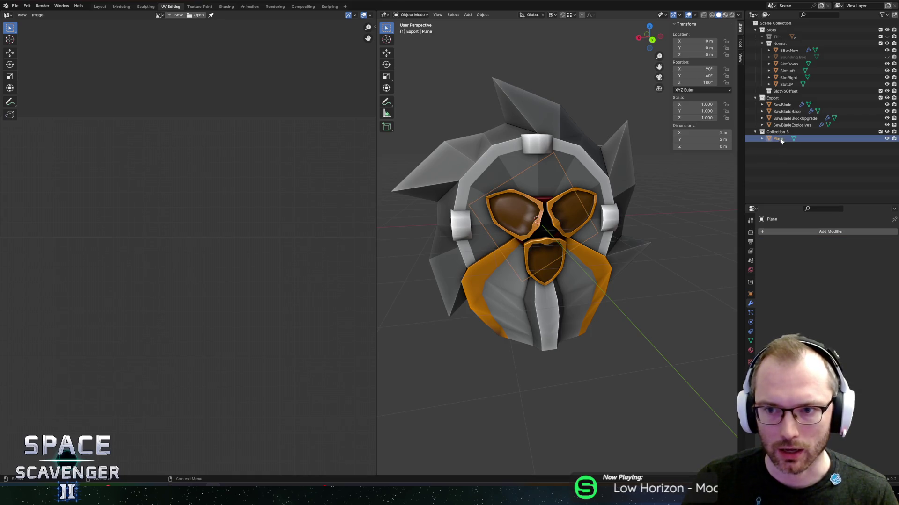
Apply rotation on the Plane and on SawBladeBlockUpgrade, then use the Shift+S snap menu.
drag(576, 192, 556, 199)
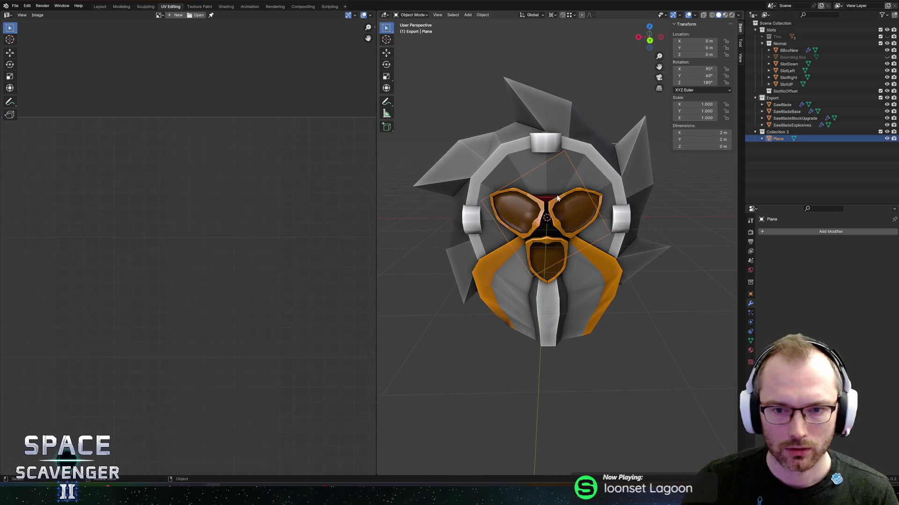
key(ctrl+a)
click(557, 195)
click(557, 187)
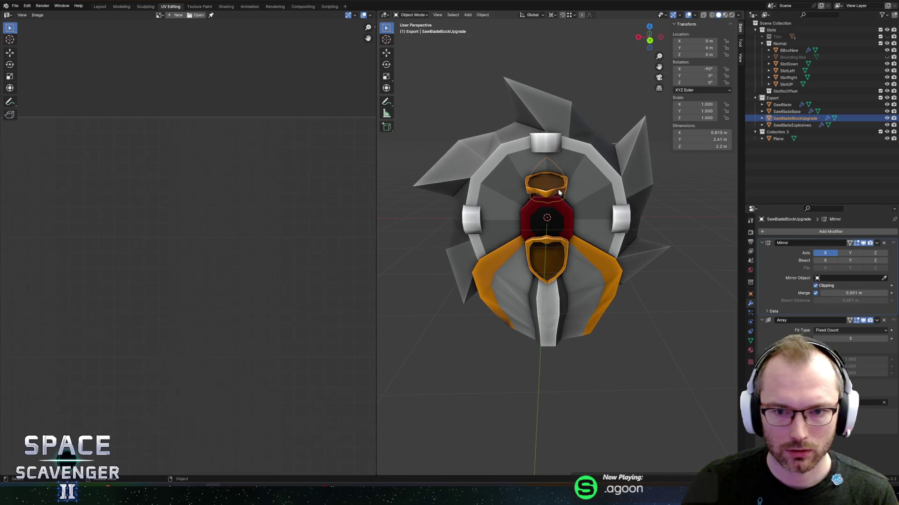
key(ctrl+a)
click(560, 192)
click(554, 255)
key(shift+s)
click(628, 249)
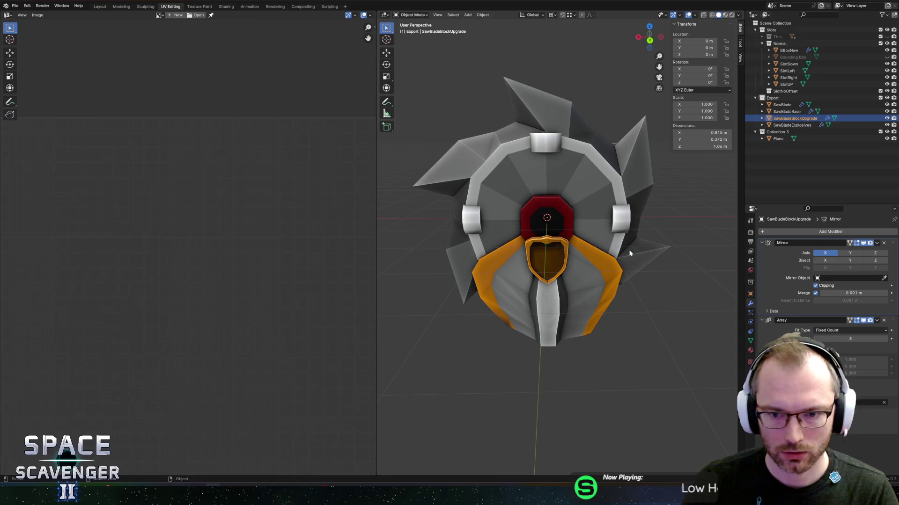
Rotate the Plane 120° about global Y so its three lenses line up as goggles.
click(781, 139)
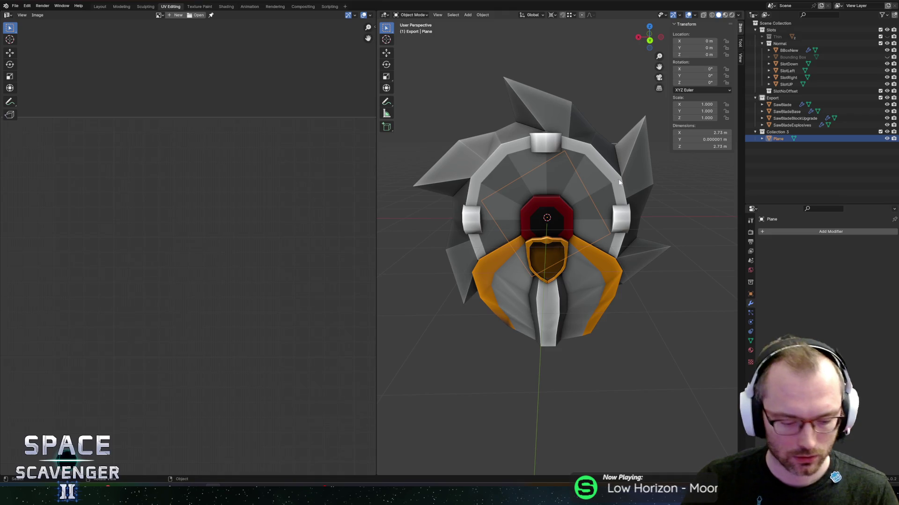
key(r)
key(y)
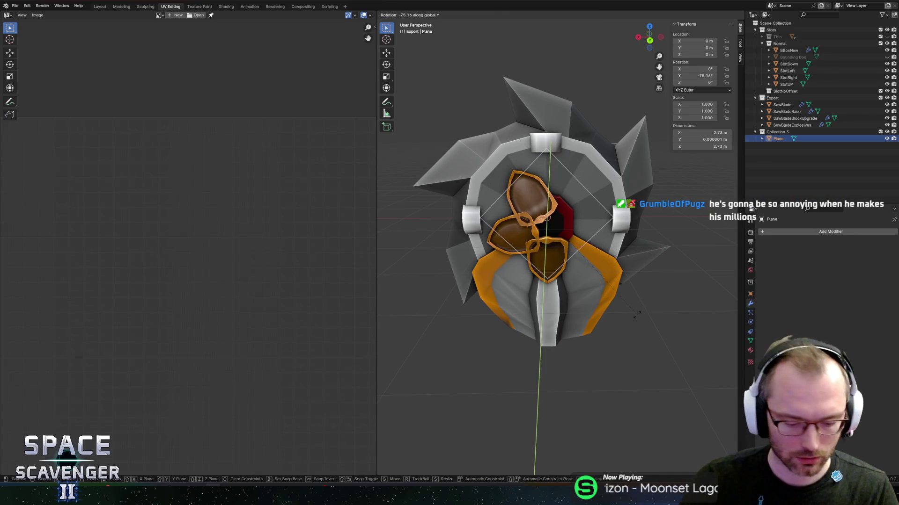
text(120)
key(Return)
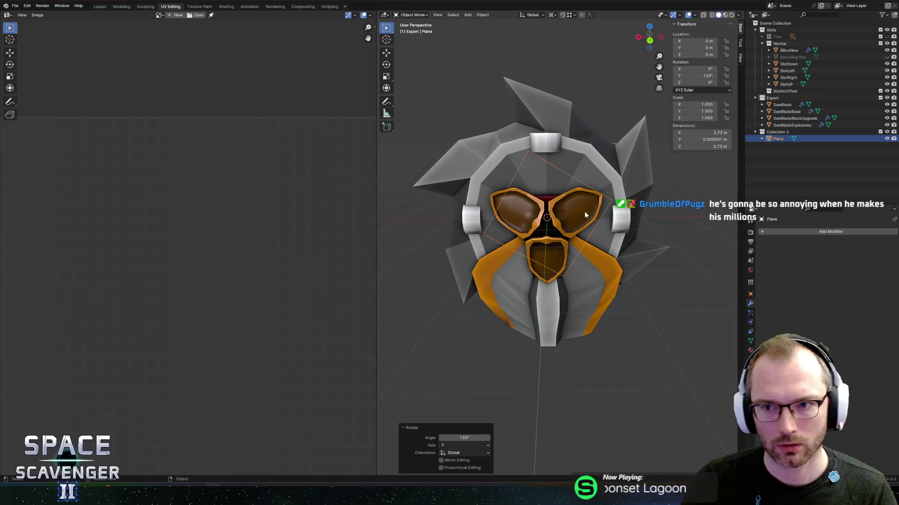
mouse_move(597, 128)
mouse_down()
mouse_move(640, 124)
mouse_move(622, 150)
mouse_move(589, 164)
mouse_move(619, 168)
mouse_move(534, 148)
mouse_move(544, 146)
mouse_up()
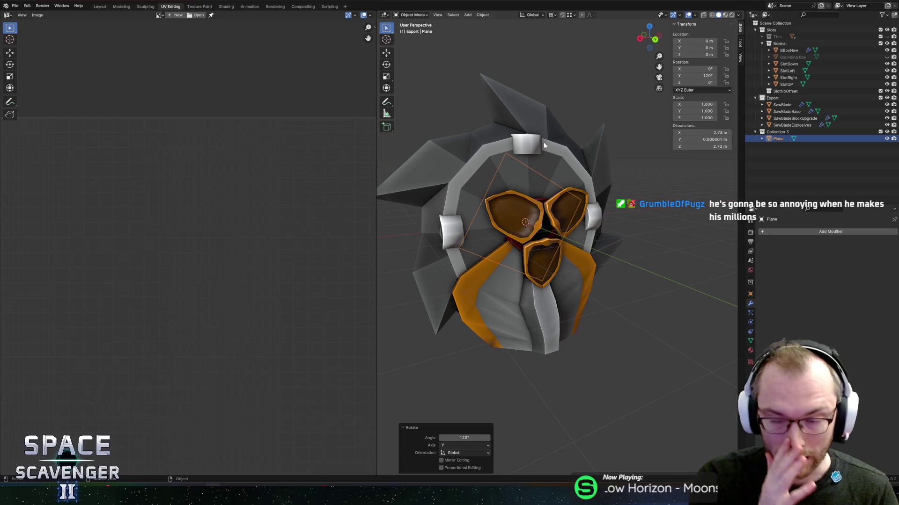
click(517, 131)
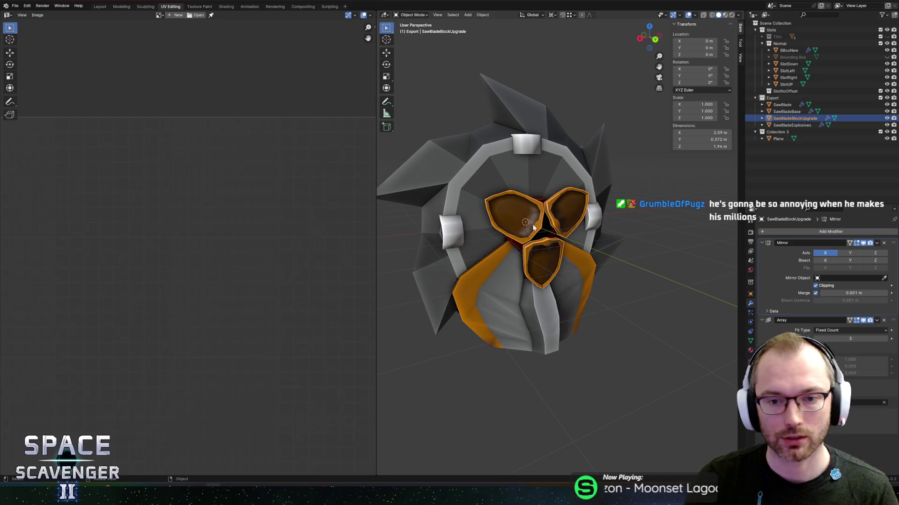
Save SawBlade.blend and make Collection 3 the active collection.
drag(517, 131, 506, 219)
key(ctrl+s)
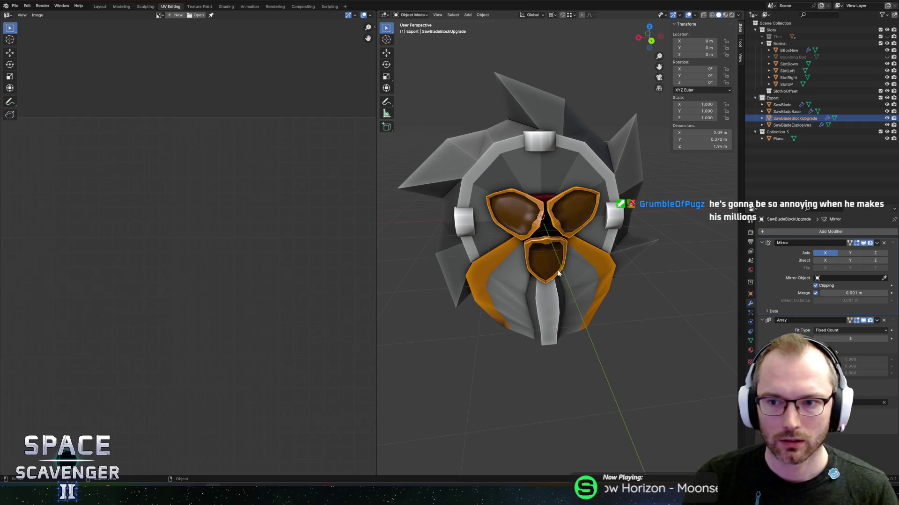
click(781, 139)
click(777, 133)
click(780, 140)
Scale the SawBladeBlockUpgrade geometry in Edit Mode, then return to Object Mode.
click(535, 221)
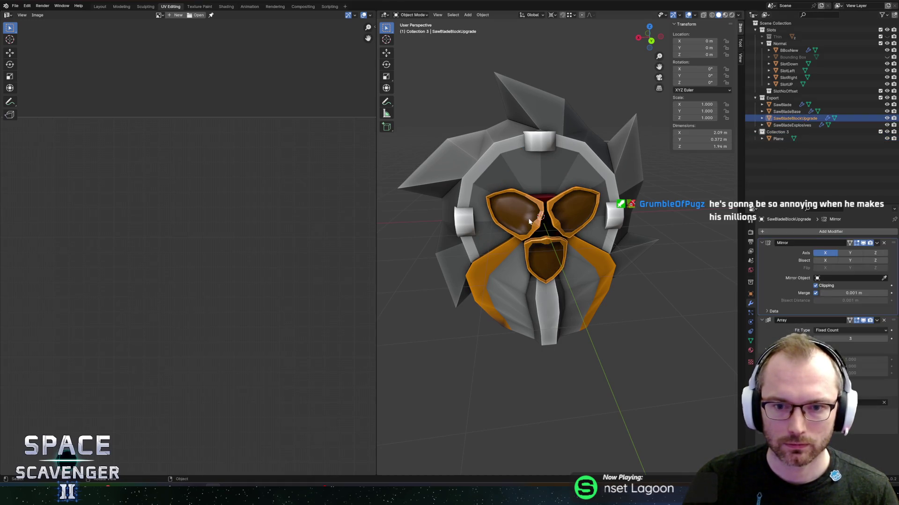
mouse_move(594, 204)
mouse_down()
mouse_move(576, 180)
mouse_move(604, 181)
mouse_move(589, 179)
mouse_up()
key(Tab)
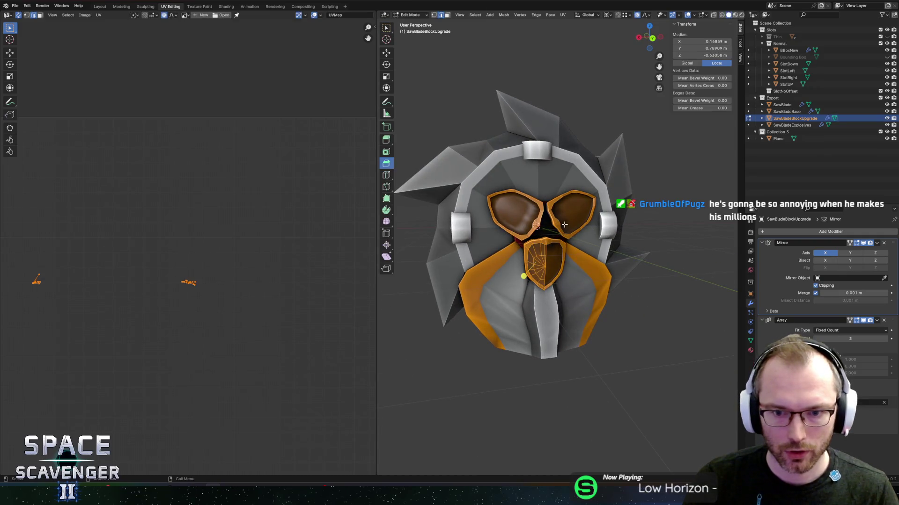
key(s)
click(632, 239)
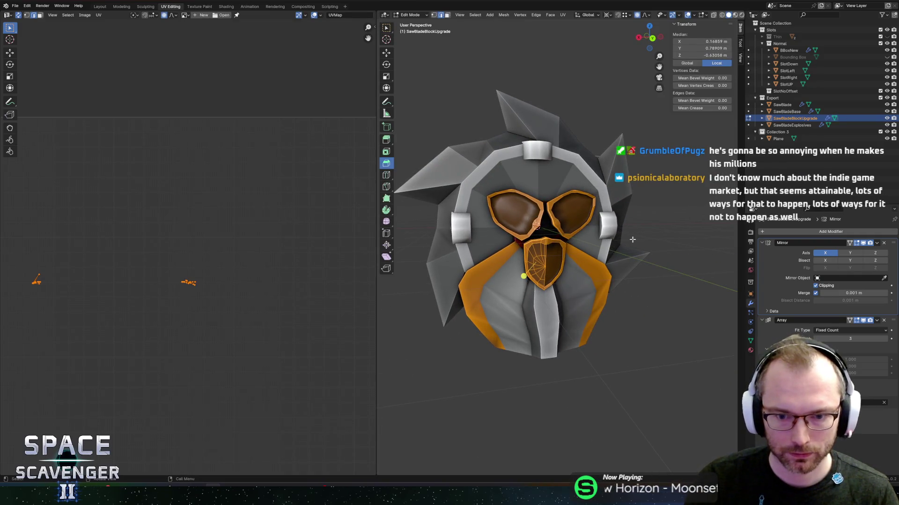
mouse_move(631, 239)
mouse_down()
mouse_move(639, 190)
mouse_move(585, 194)
mouse_up()
key(Tab)
Export over Saw.fbx in the FBX Modules folder with the saved Unity preset, then switch to Unity.
key(ctrl+e)
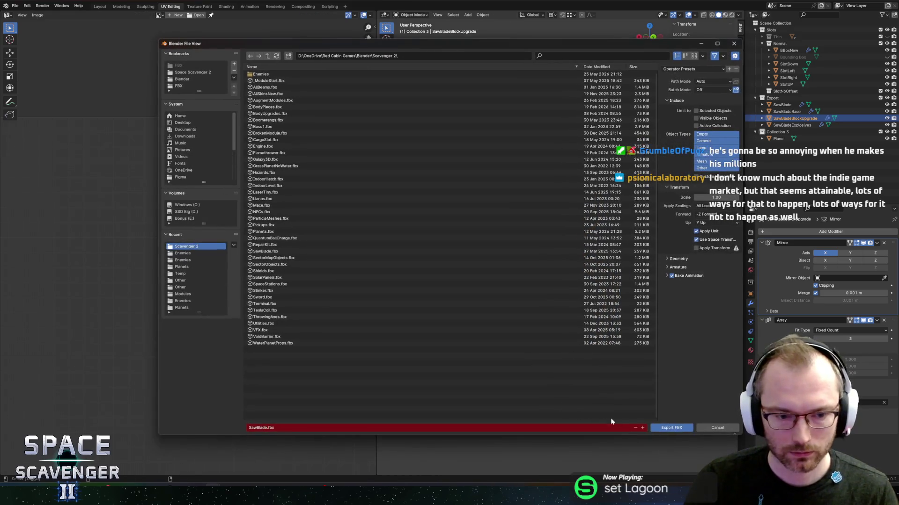
click(180, 86)
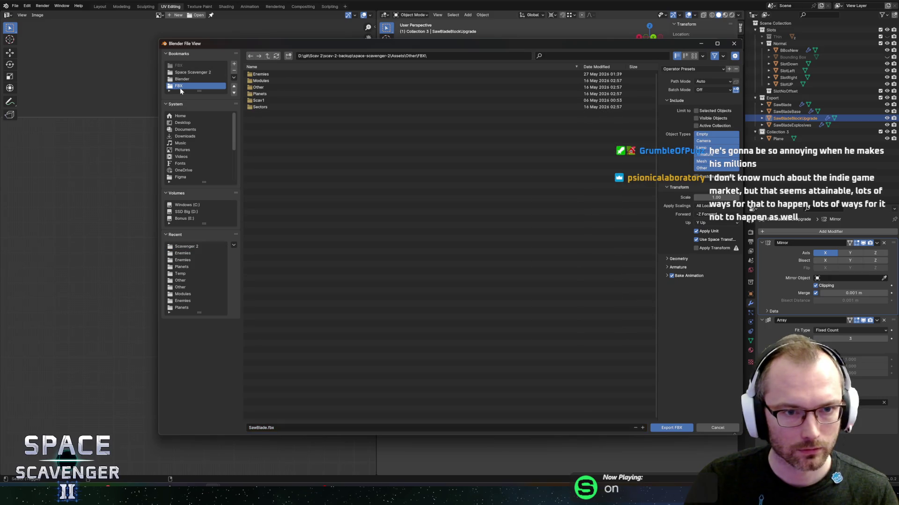
double_click(271, 81)
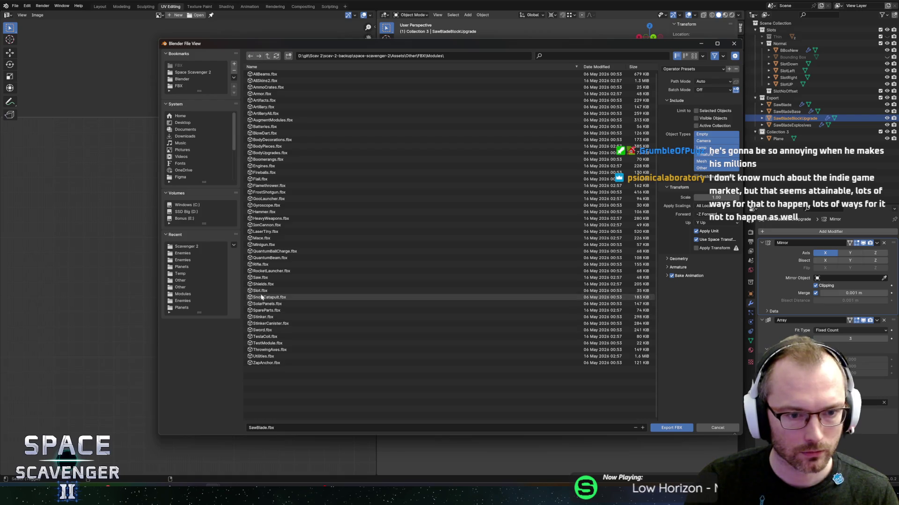
click(260, 278)
click(693, 68)
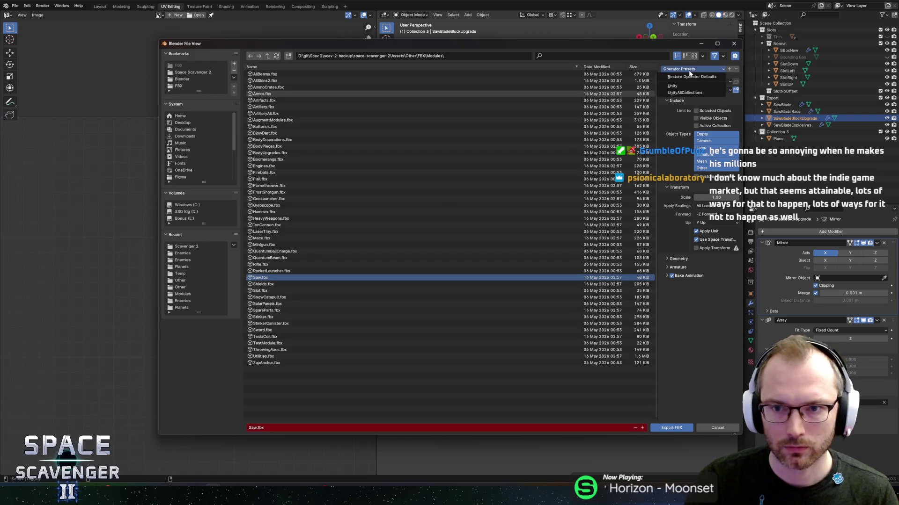
click(700, 86)
click(671, 428)
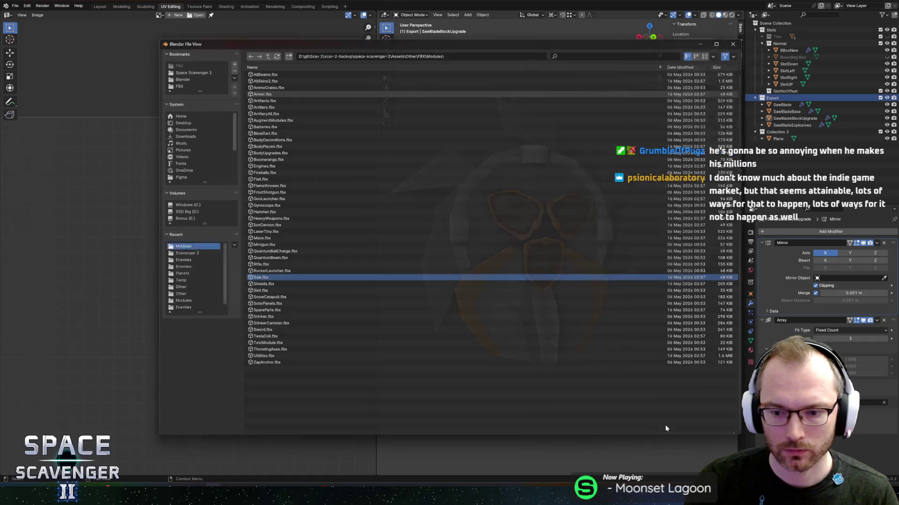
key(alt+Tab)
key(alt+Tab)
key(alt+Tab)
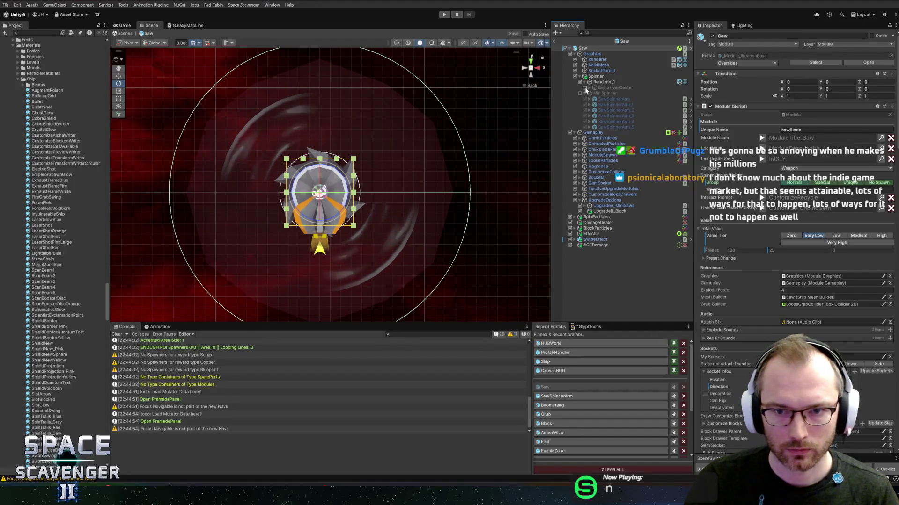
Expand ExplosivesCenter and add an empty child named Block under Renderer_1.
click(604, 87)
scroll(332, 205, up, 3)
scroll(332, 205, up, 3)
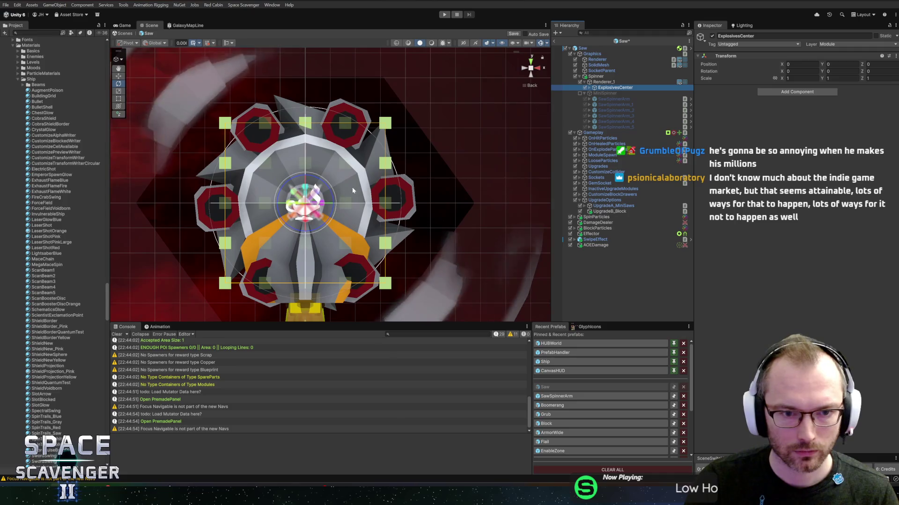
click(589, 88)
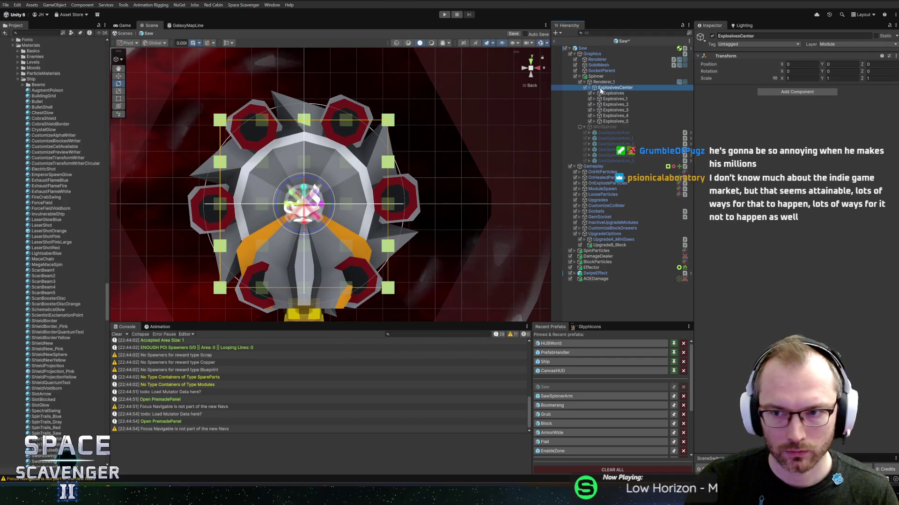
click(604, 83)
right_click(605, 82)
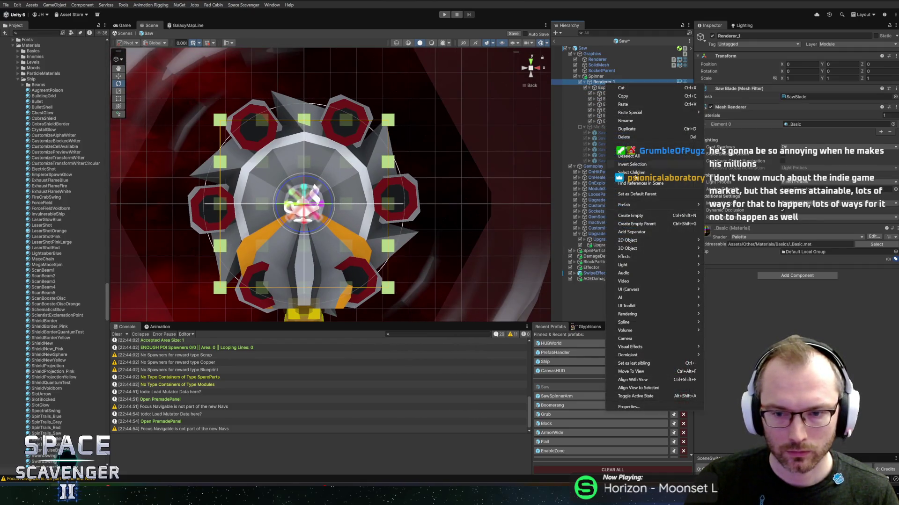
click(637, 217)
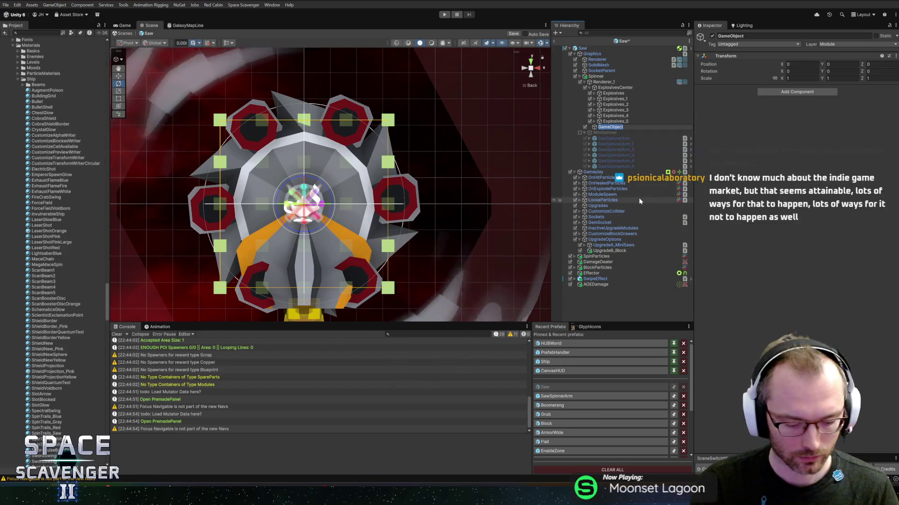
text(Block)
key(Return)
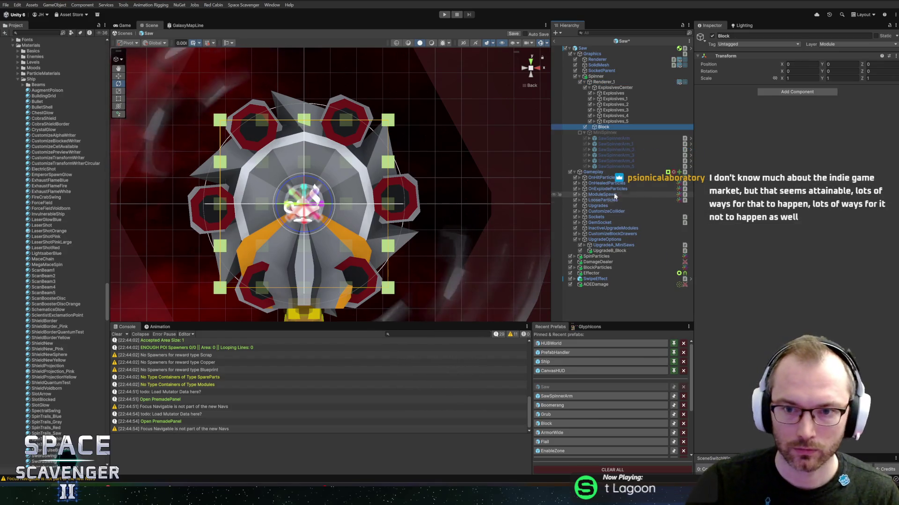
Add a cube named BlockUpgrade under Renderer_1 and place it above ExplosivesCenter.
right_click(606, 83)
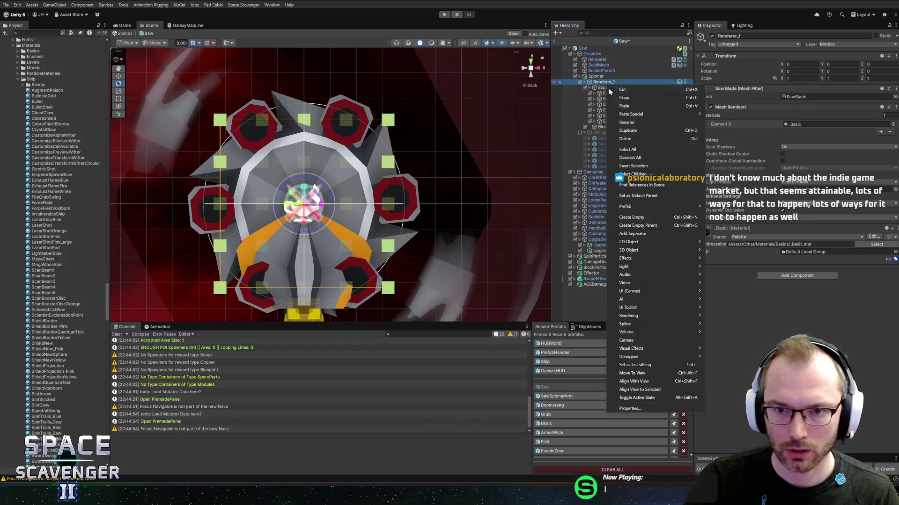
mouse_move(690, 252)
click(722, 250)
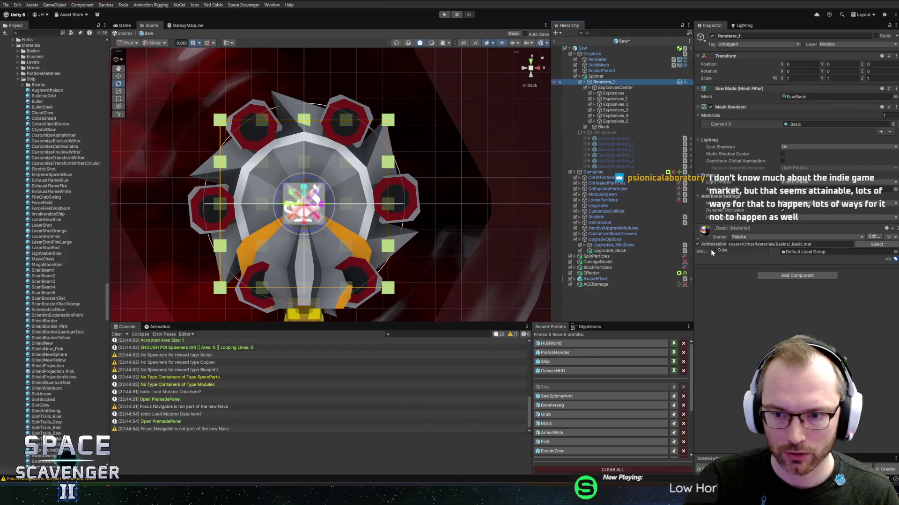
text(BlockUpgrade)
key(Return)
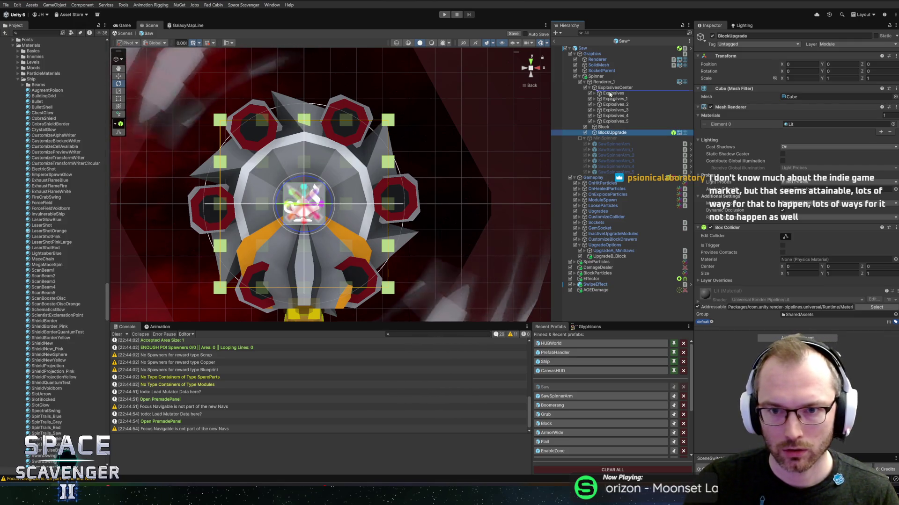
drag(603, 87, 603, 85)
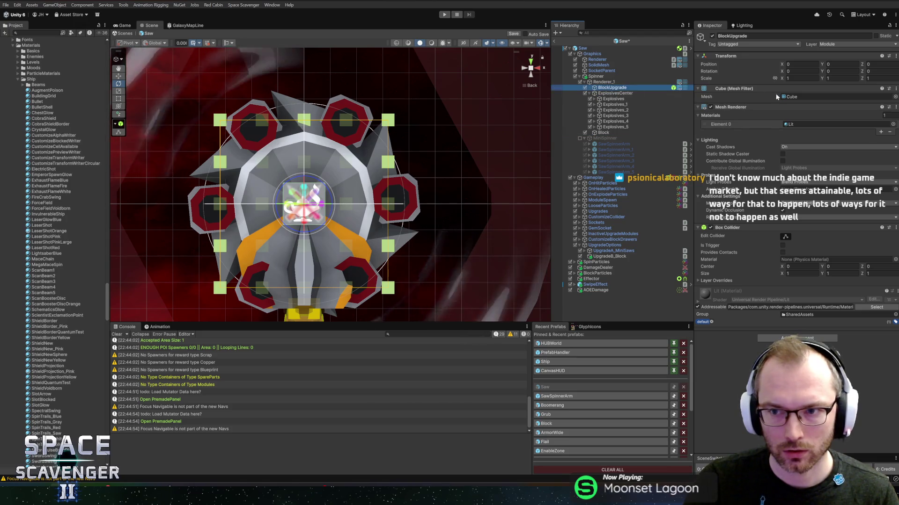
Give BlockUpgrade the SawBladeBlockUpgrade mesh and _Basic material, then deactivate ExplosivesCenter.
click(894, 97)
text(blocku)
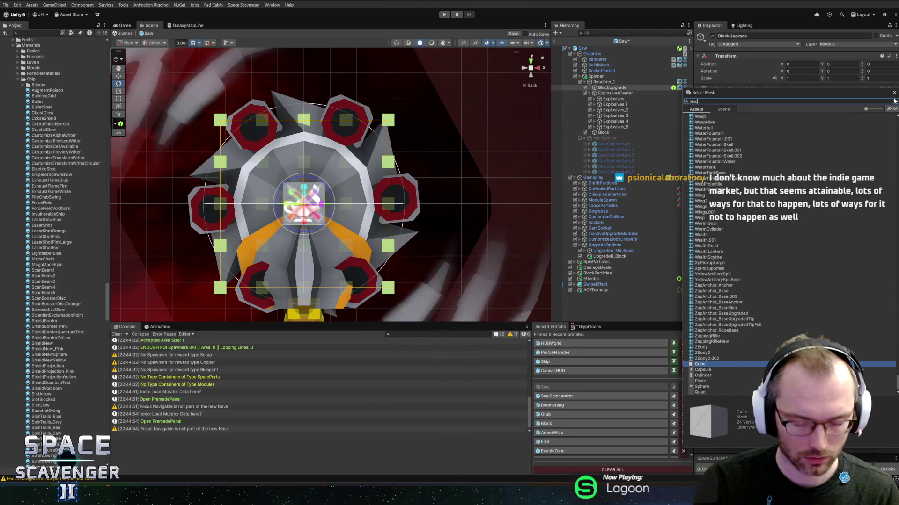
double_click(716, 121)
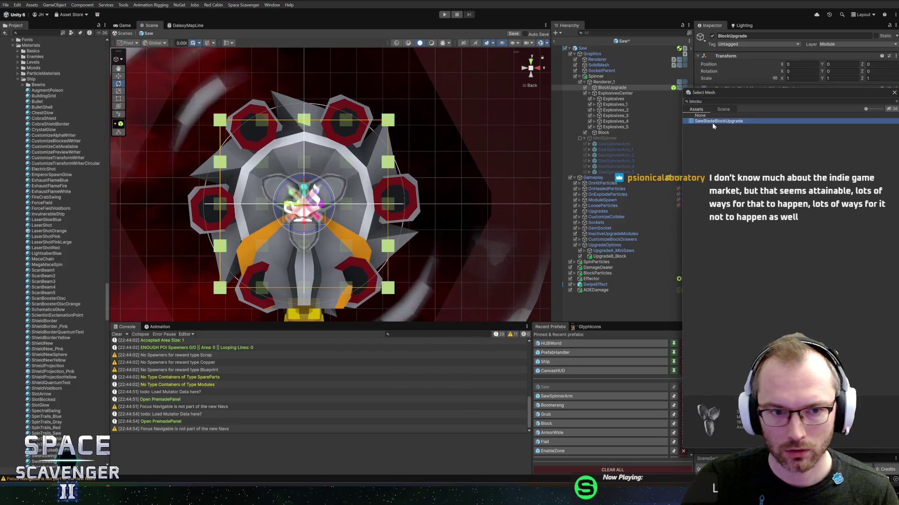
click(894, 124)
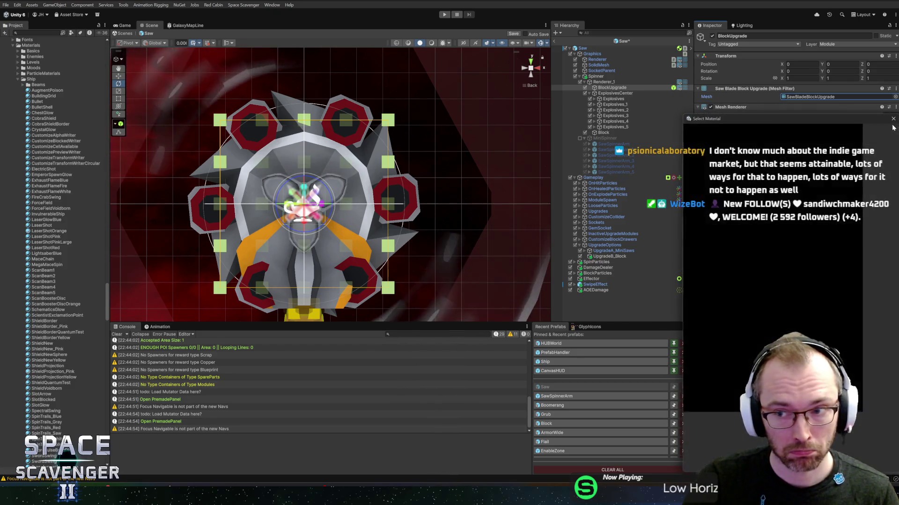
text(basic)
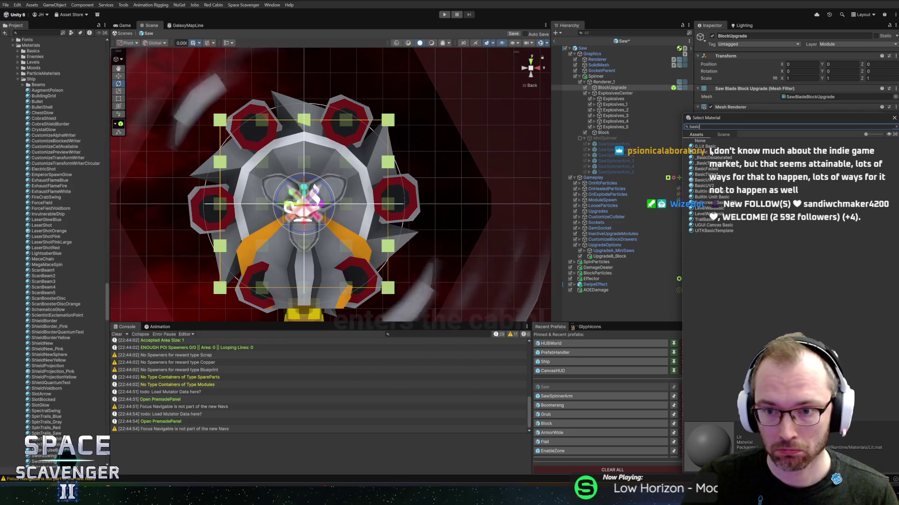
double_click(702, 163)
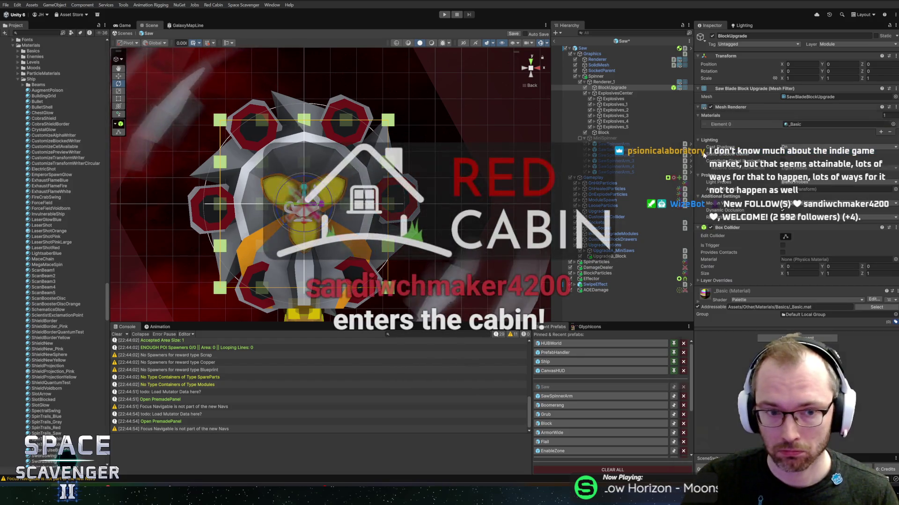
click(615, 94)
click(584, 93)
View the saw isometrically, collapse ExplosivesCenter and delete the empty Block object from Renderer_1.
drag(328, 162, 427, 162)
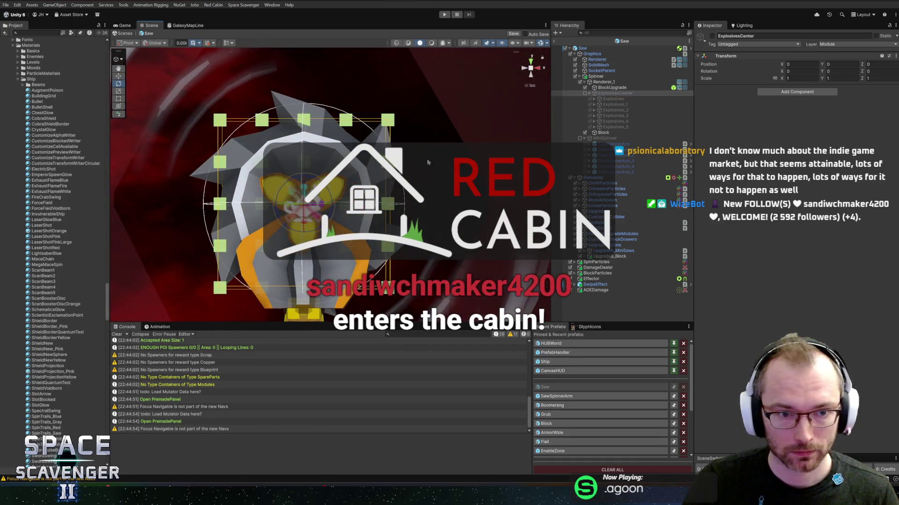
click(603, 82)
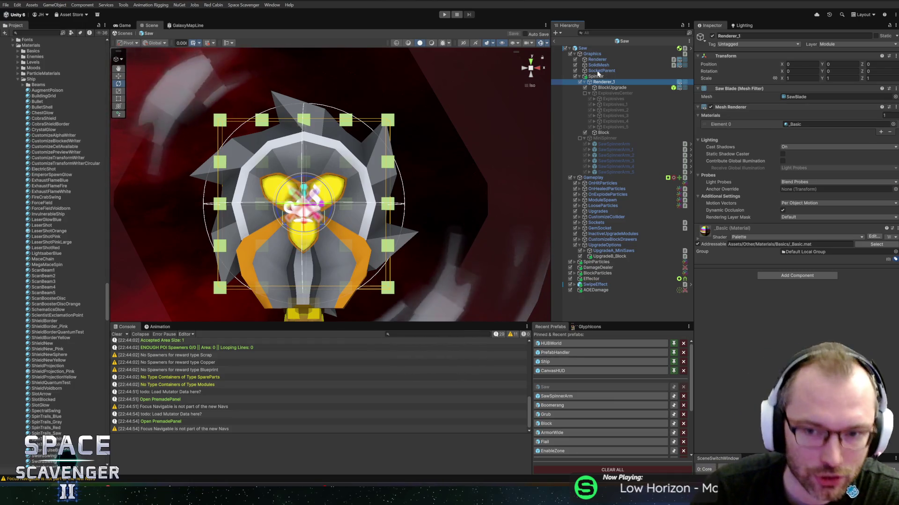
click(589, 93)
click(604, 98)
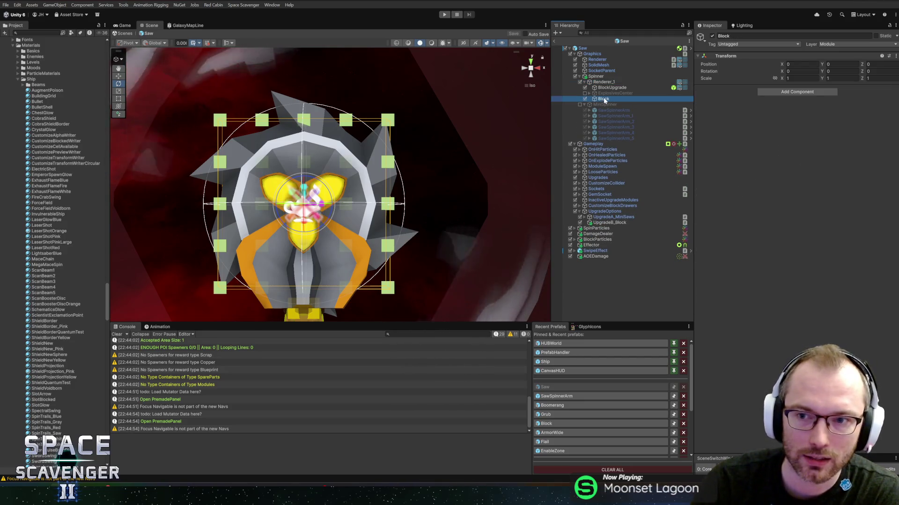
key(Delete)
click(614, 81)
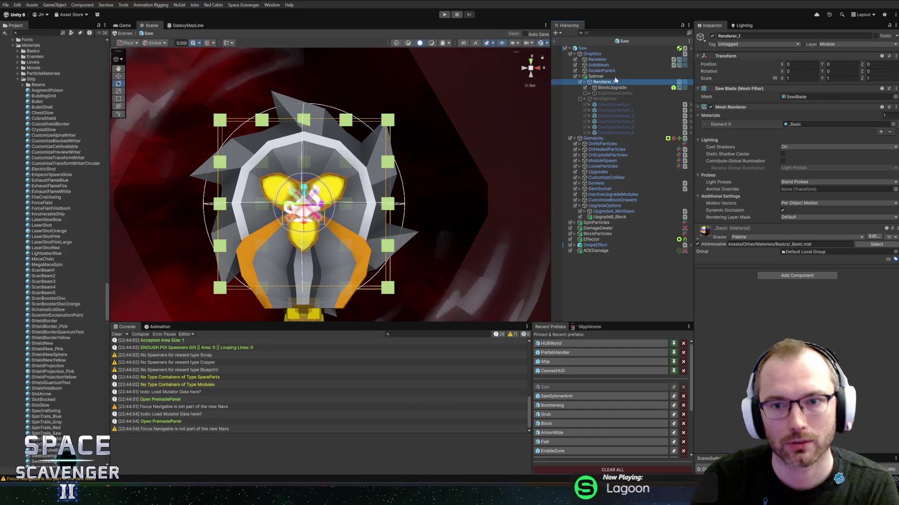
Inspect the Saw root's components and the UpgradeB_Block upgrade option.
click(598, 46)
scroll(763, 313, down, 3)
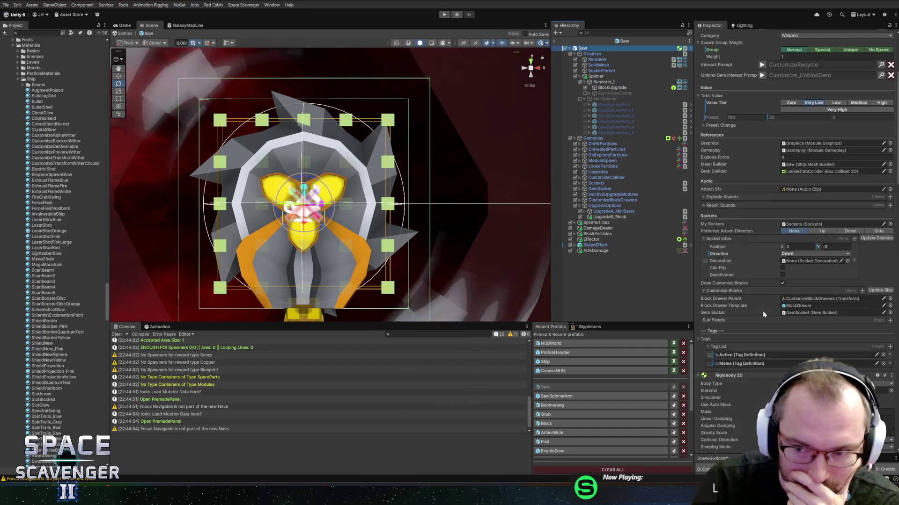
scroll(763, 311, down, 15)
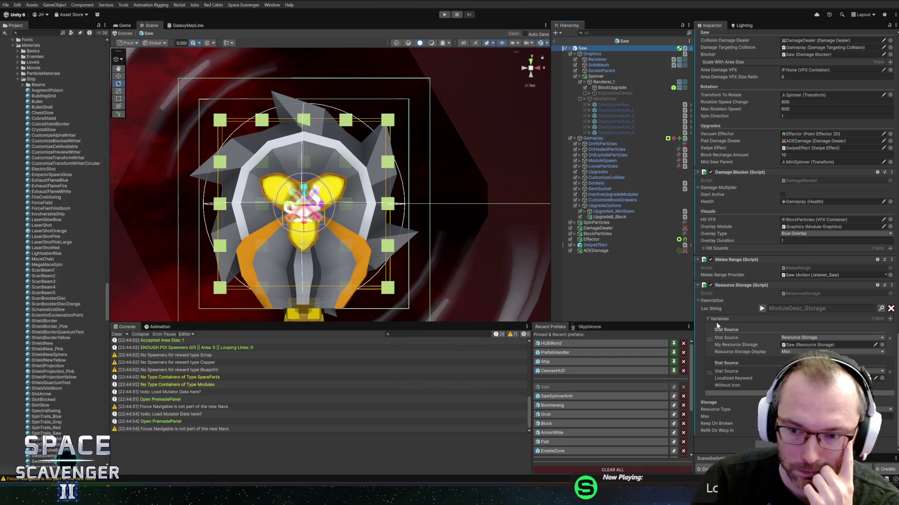
scroll(758, 324, up, 2)
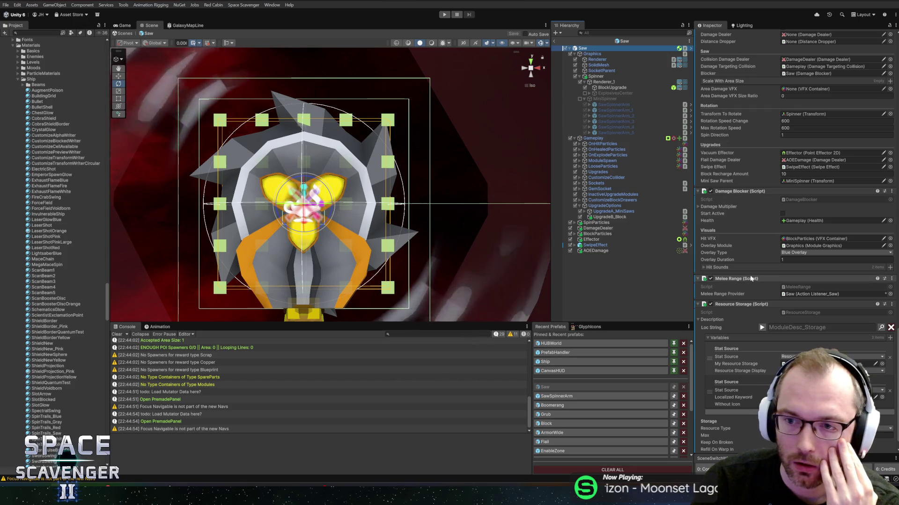
click(607, 215)
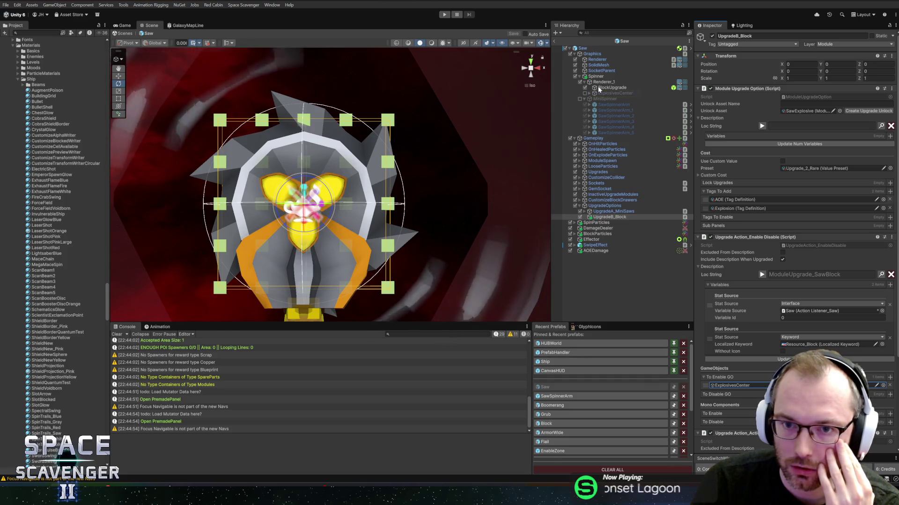
Briefly hide Renderer_1 and undo, save the Saw prefab, then delete ExplosivesCenter.
click(579, 82)
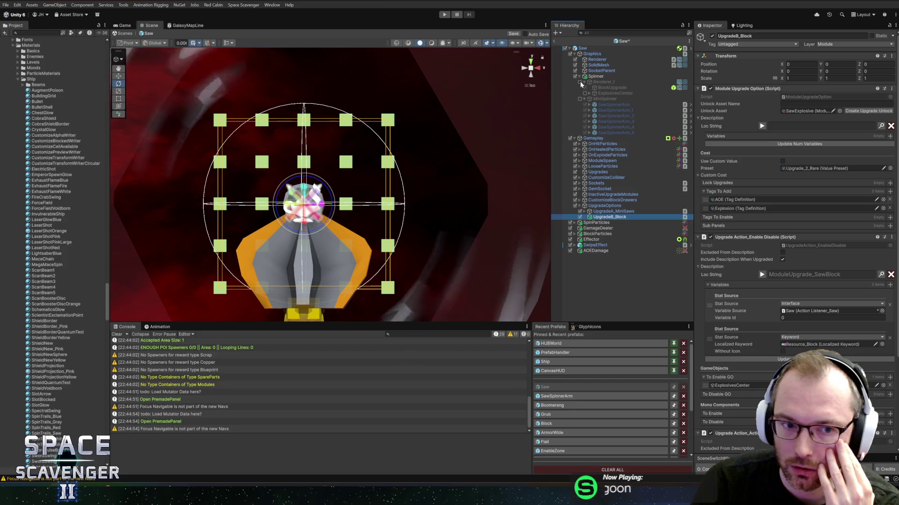
key(ctrl+z)
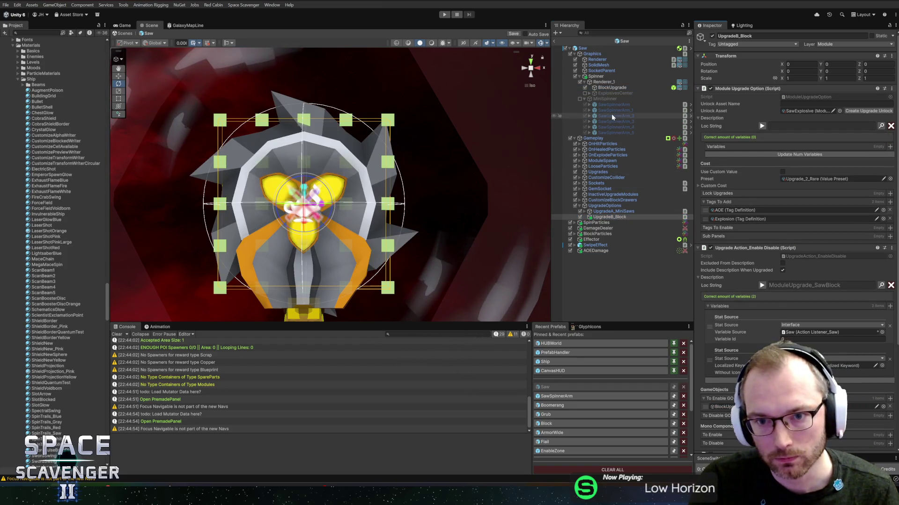
key(ctrl+s)
click(605, 95)
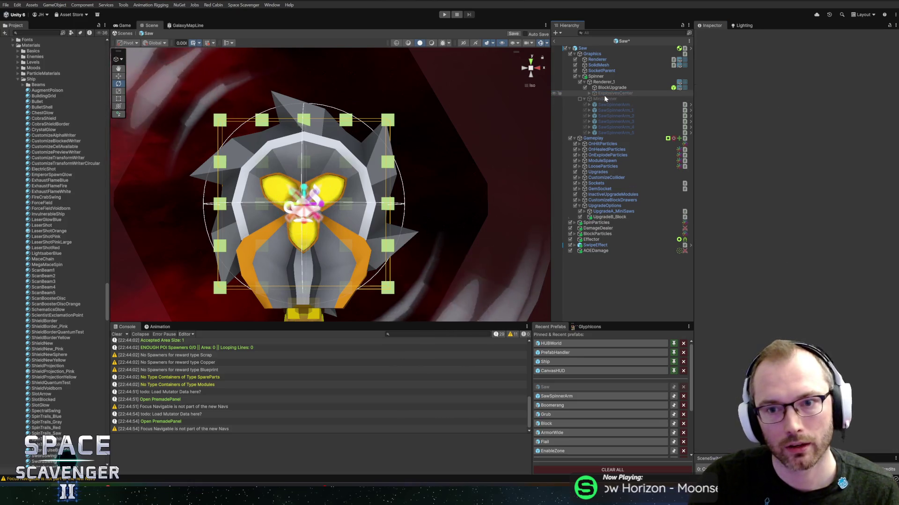
key(Delete)
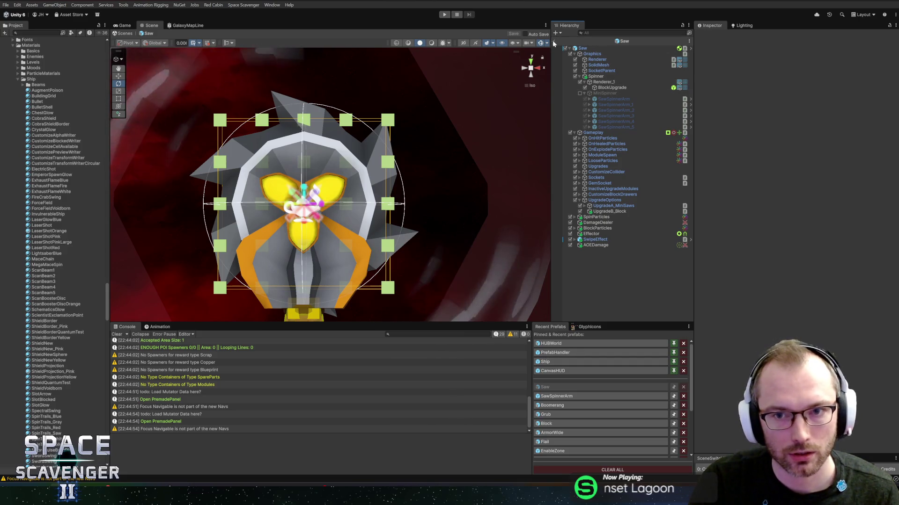
Playtest in a maximized Game view, attaching the saw blade to the ship and zooming in, then return to Blender.
click(445, 14)
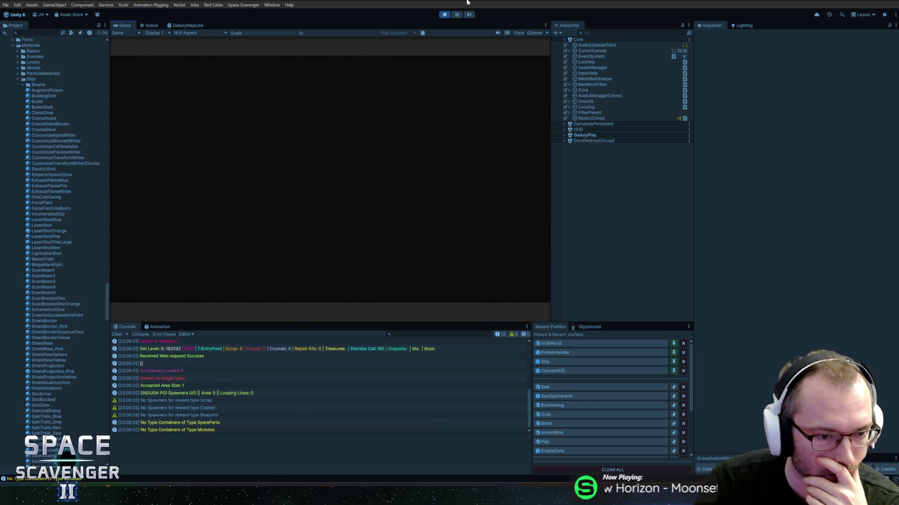
double_click(123, 25)
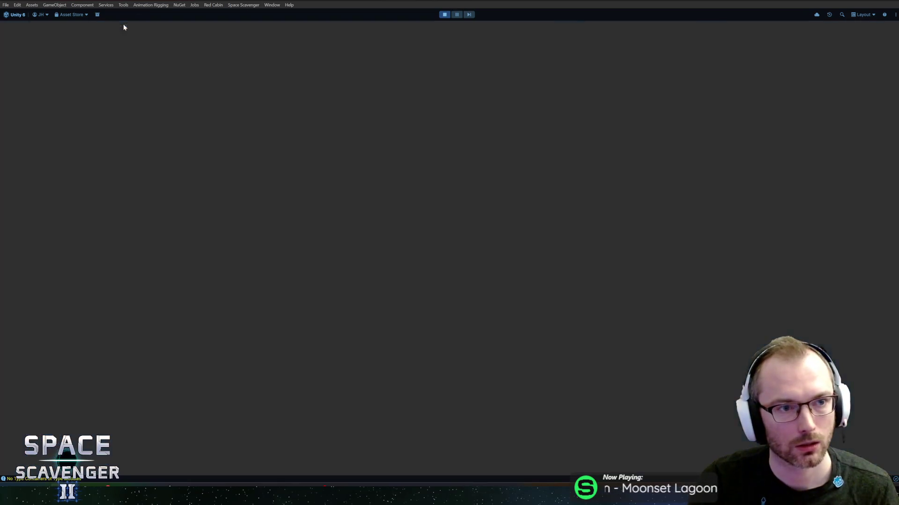
key(e)
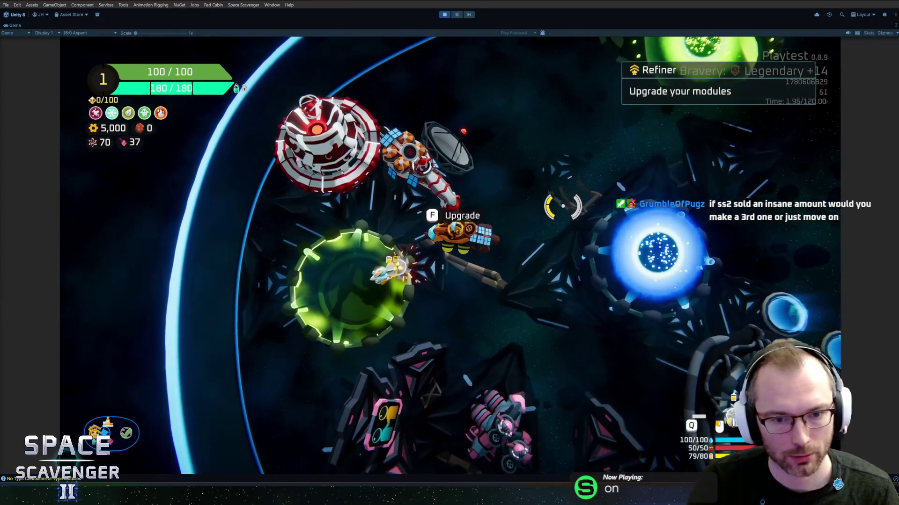
key(f)
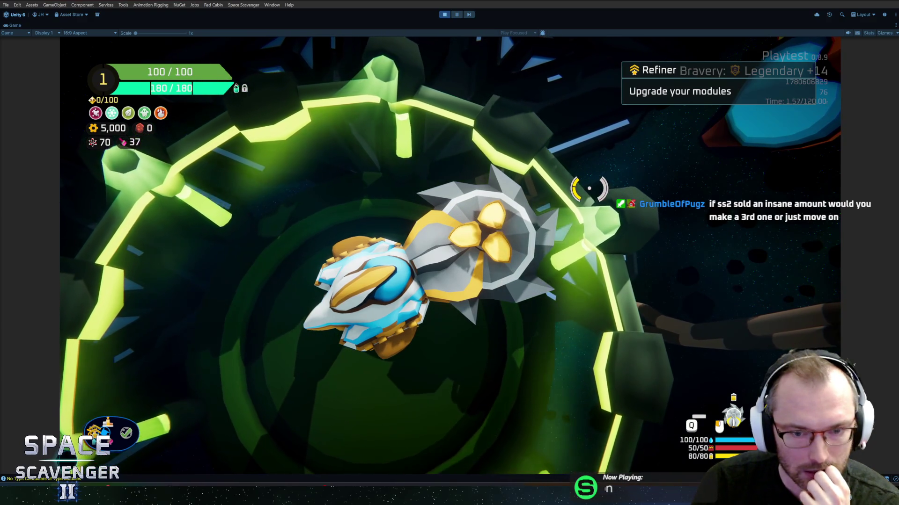
key(alt+Tab)
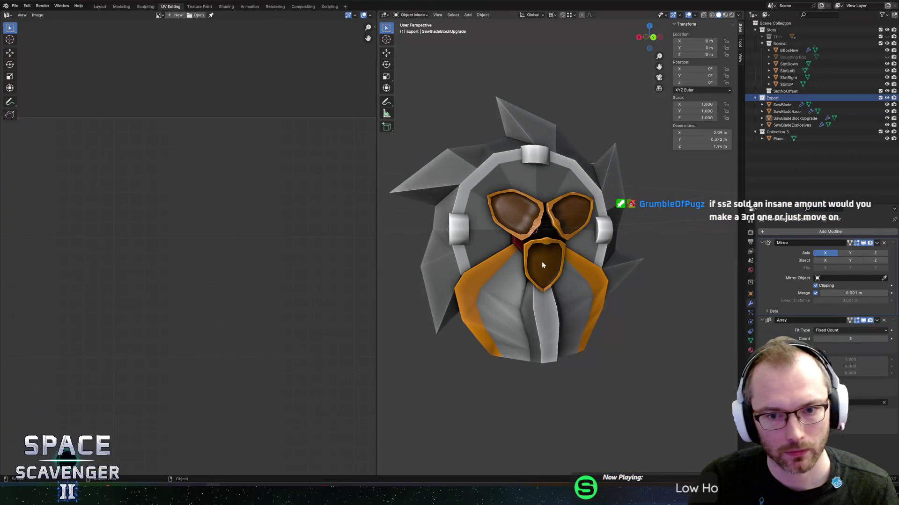
In Object Mode, scale the whole mask up to 1.113.
drag(598, 253, 608, 245)
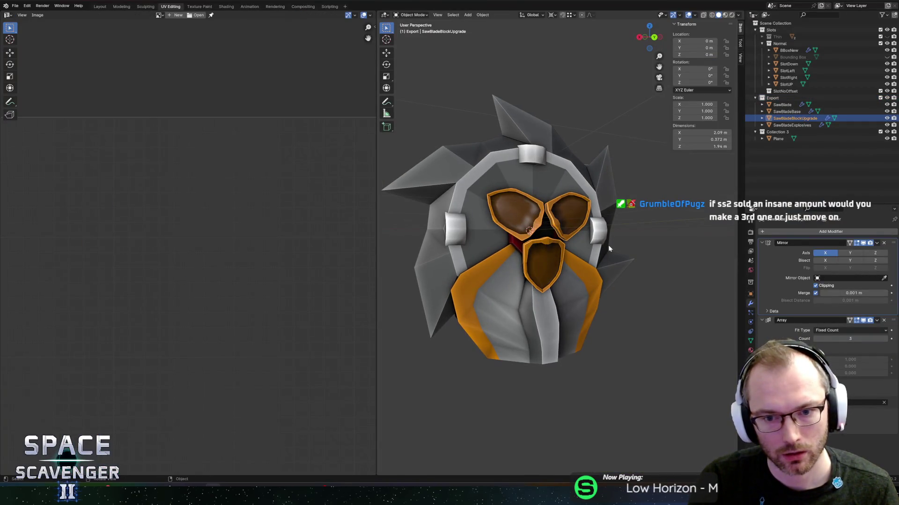
key(Tab)
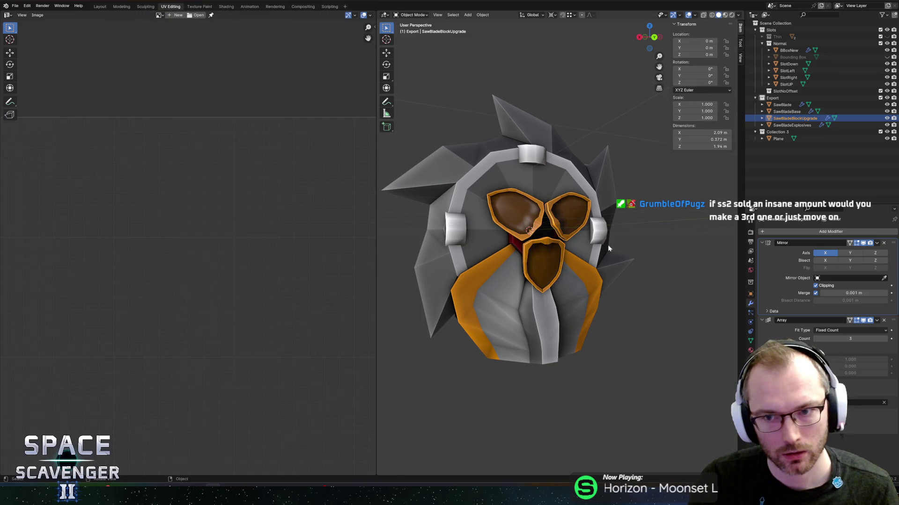
key(s)
click(617, 243)
With smooth proportional editing, enlarge the orange mouth piece and shift it along Y.
key(Tab)
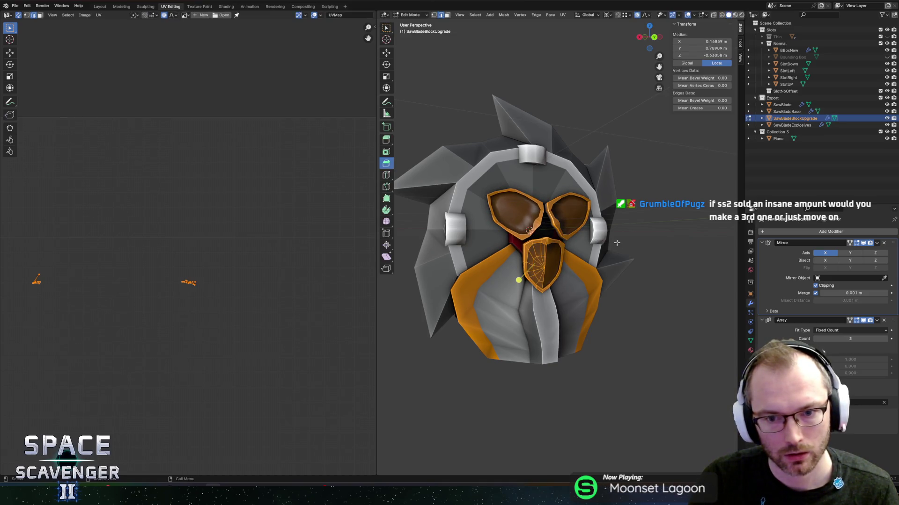
mouse_move(617, 242)
mouse_down()
mouse_move(497, 246)
mouse_move(664, 250)
mouse_move(571, 252)
mouse_move(643, 257)
mouse_up()
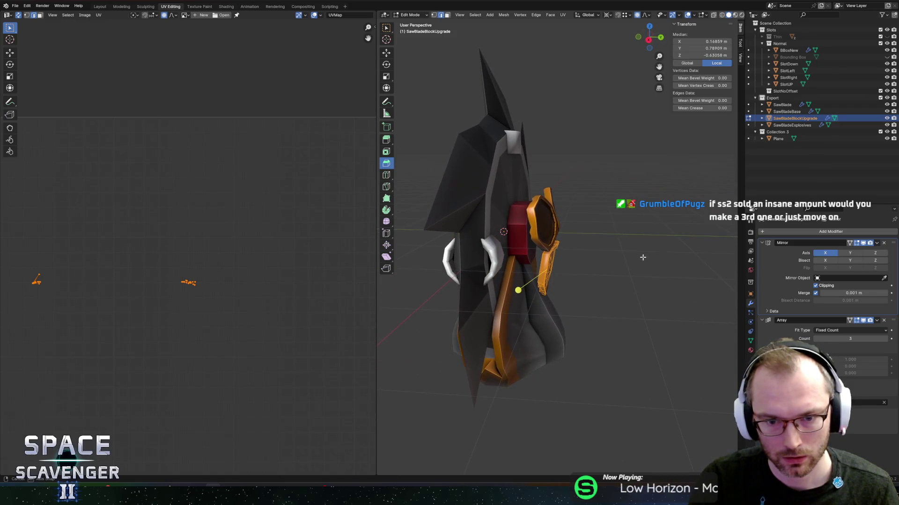
key(shift+o)
key(s)
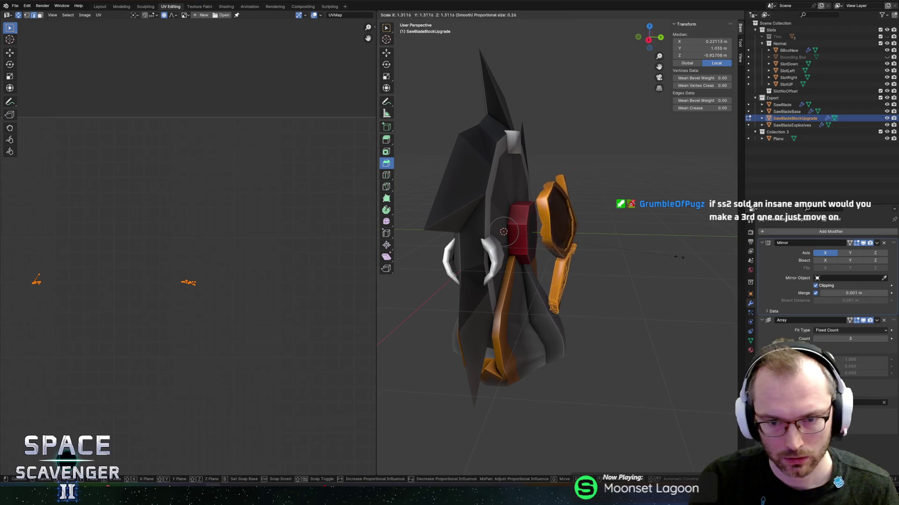
click(676, 257)
key(g)
key(y)
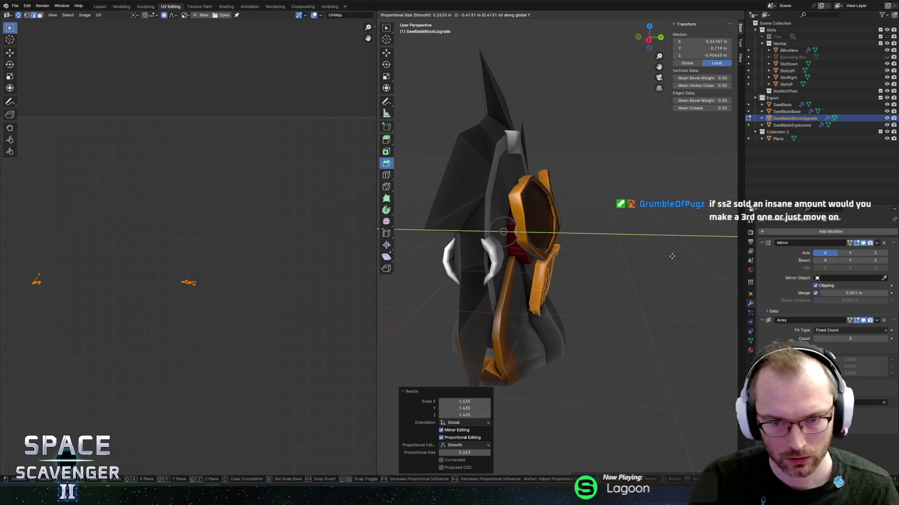
click(672, 256)
Tilt the mouth piece 10.9° about X, shift it along Z, and save SawBlade.blend.
key(r)
key(x)
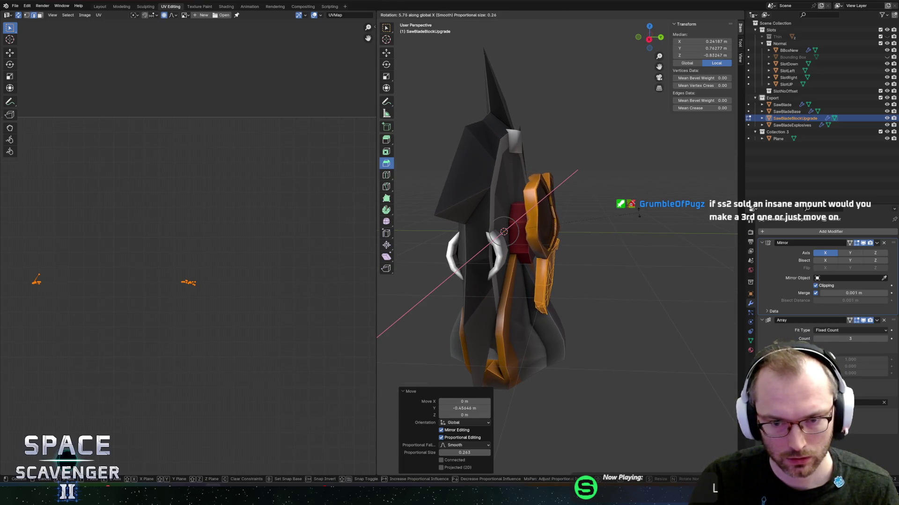
click(525, 305)
key(g)
key(z)
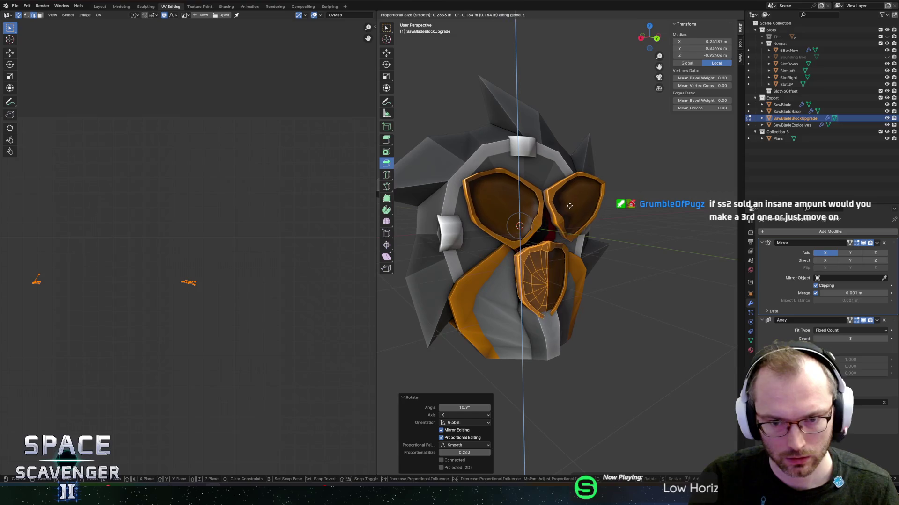
click(569, 206)
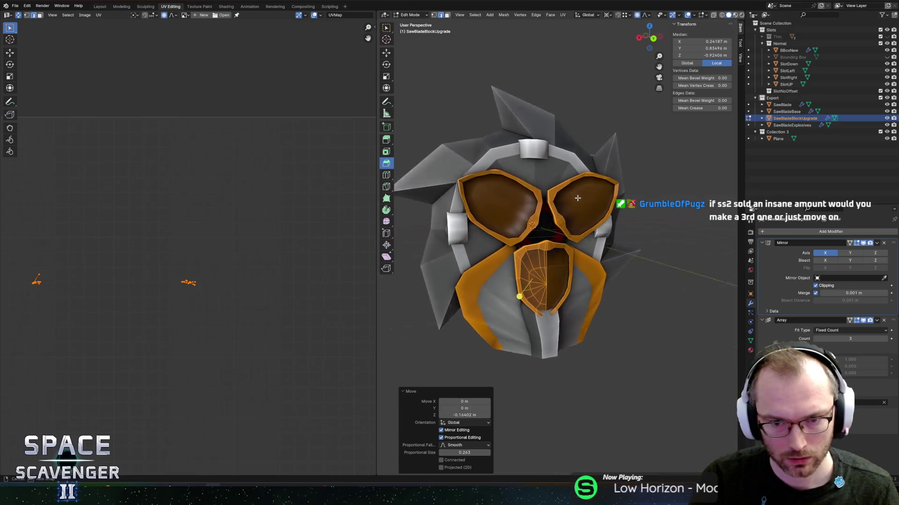
key(Tab)
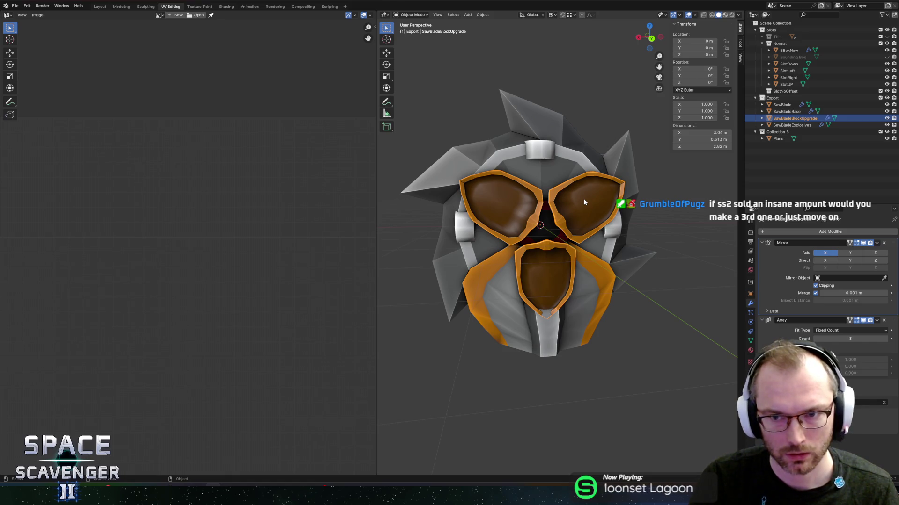
key(ctrl+s)
key(ctrl+shift+e)
In the running game, fly the ship to the Refiner and open, then close, the saw blade upgrade screen.
click(666, 428)
key(alt+Tab)
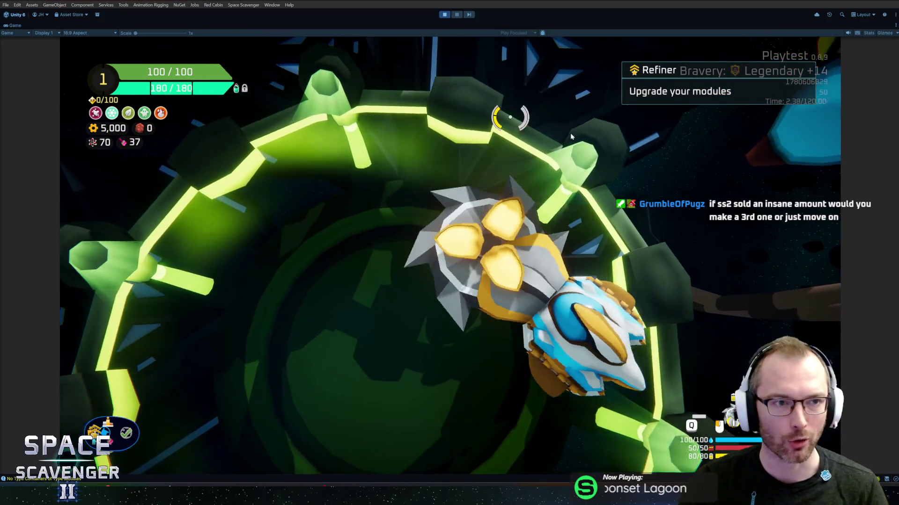
key(d)
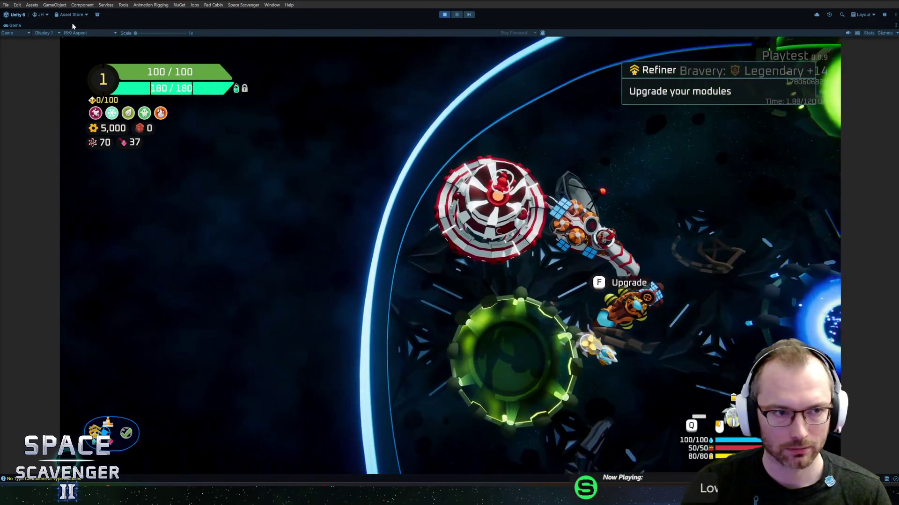
key(f)
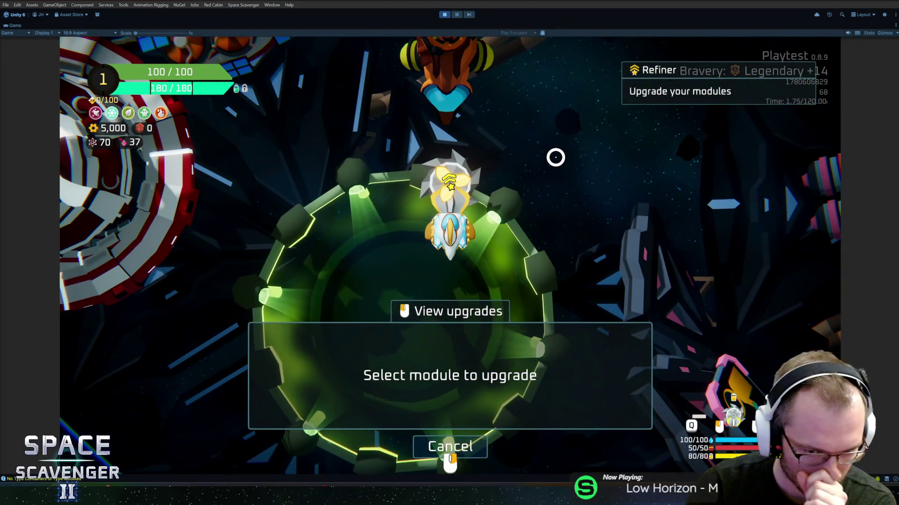
mouse_move(449, 187)
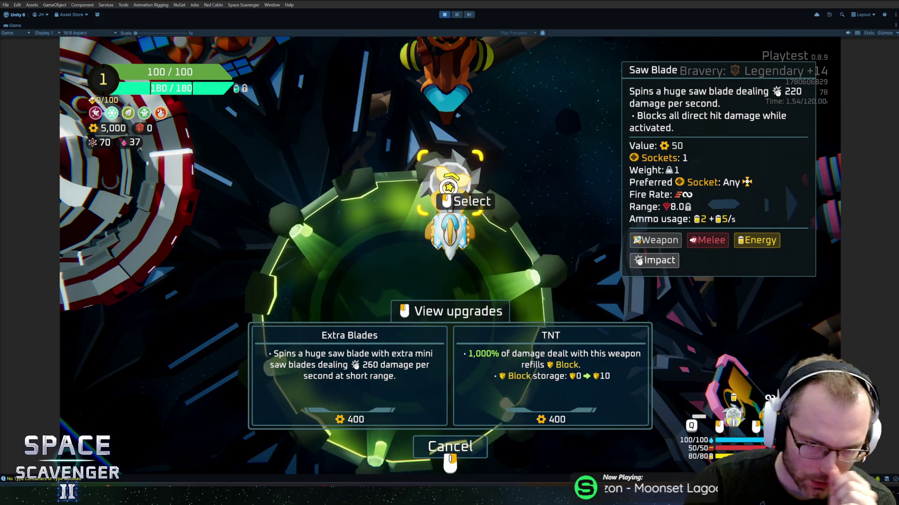
right_click(526, 197)
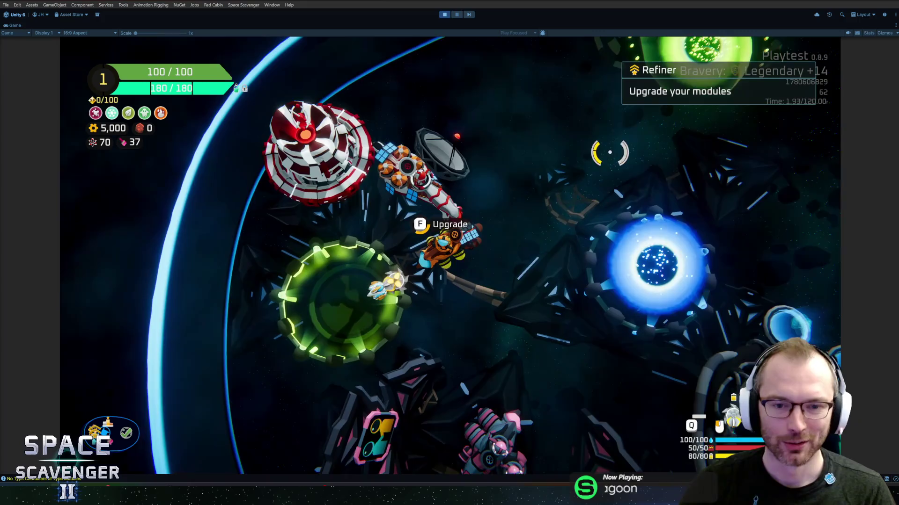
key(f)
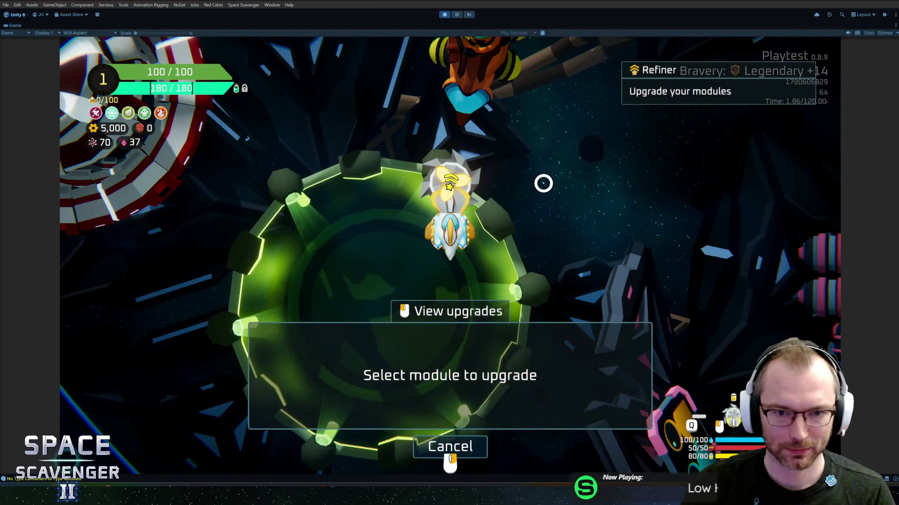
right_click(543, 188)
key(super+Tab)
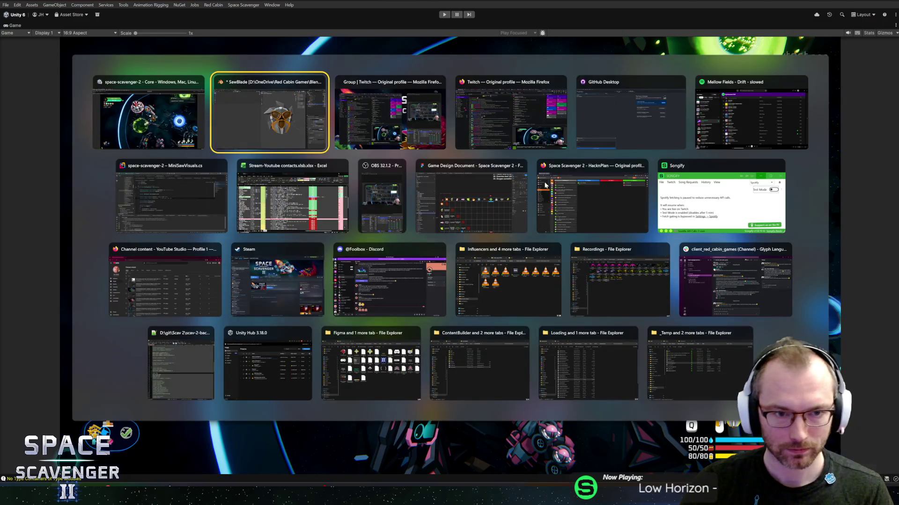
Back in Blender, clear the mesh selection, leave Edit Mode and select SawBladeExplosives.
key(Return)
key(Tab)
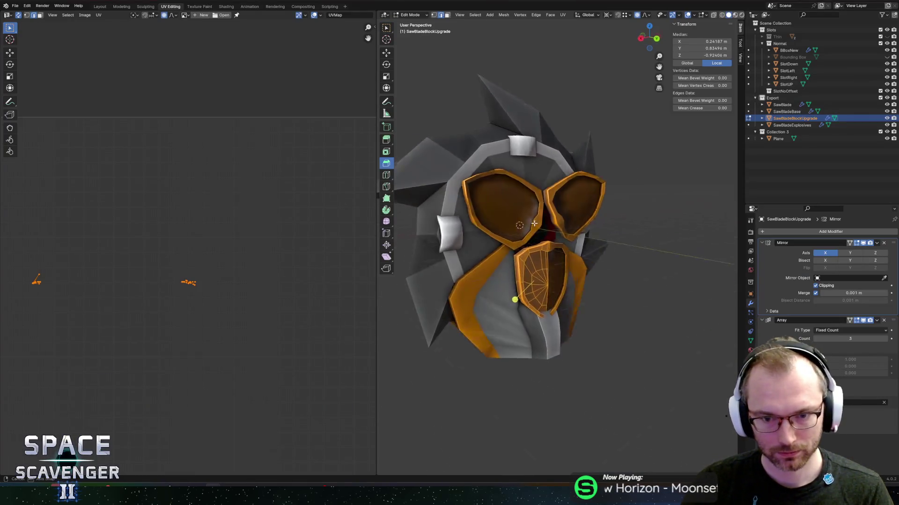
mouse_move(613, 221)
mouse_down()
mouse_move(506, 220)
mouse_move(580, 225)
mouse_move(539, 227)
mouse_up()
click(524, 228)
key(Tab)
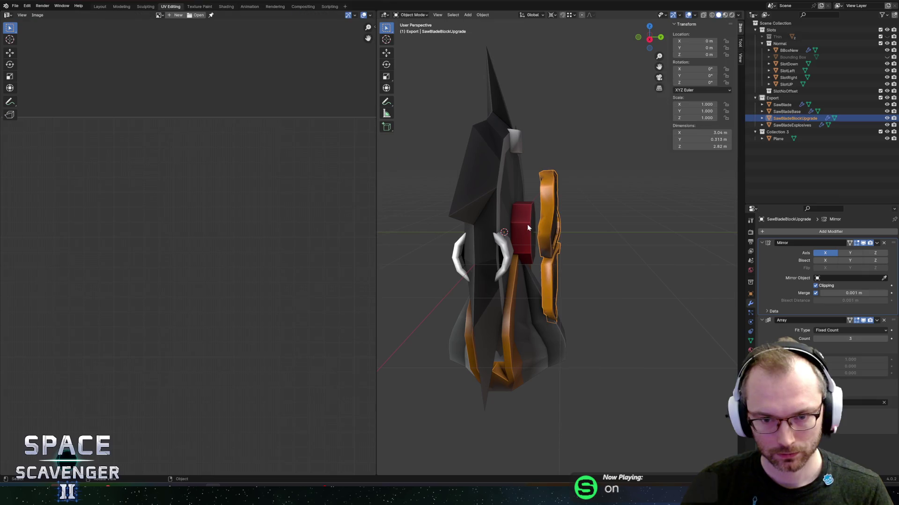
click(527, 224)
Duplicate SawBladeExplosives in place, hide the original, and rename the copy SawBladeBlockBase.
mouse_move(577, 201)
mouse_down()
mouse_move(553, 203)
mouse_move(577, 212)
mouse_up()
key(shift+d)
key(Escape)
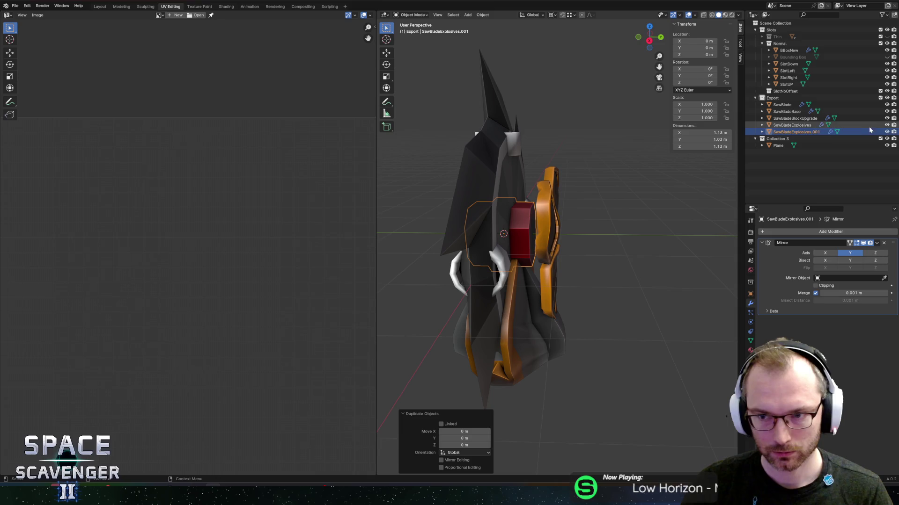
click(887, 125)
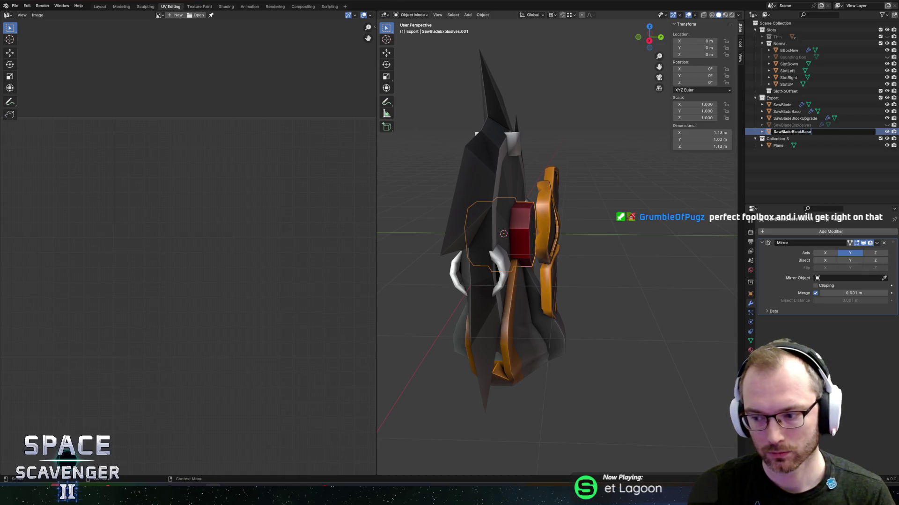
key(Return)
key(Tab)
mouse_move(546, 223)
mouse_down()
mouse_move(594, 231)
mouse_move(598, 241)
mouse_up()
Scale the block by 1.739 with Y depth locked, then try a Y move and undo it.
key(s)
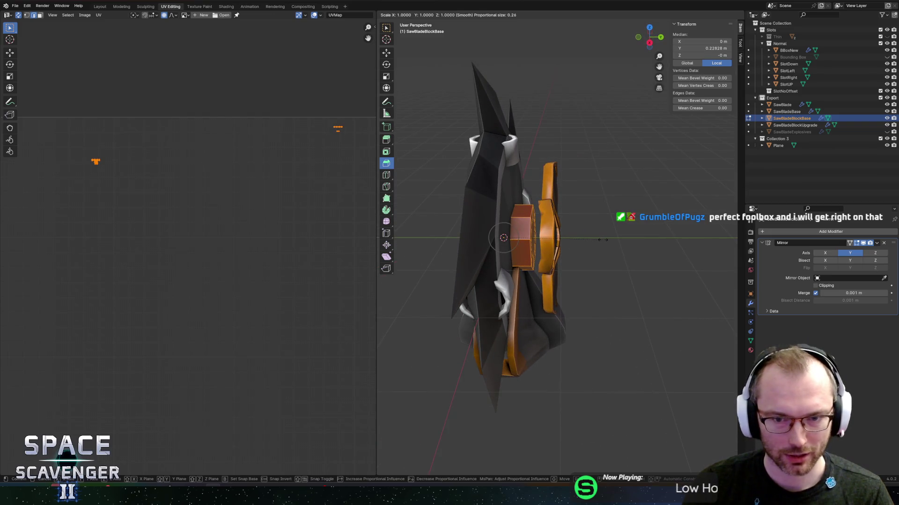
key(shift+y)
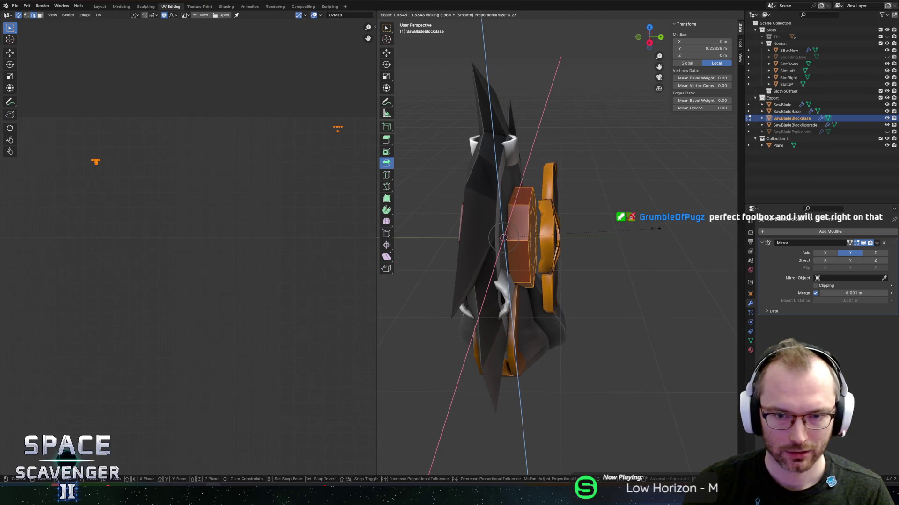
click(676, 227)
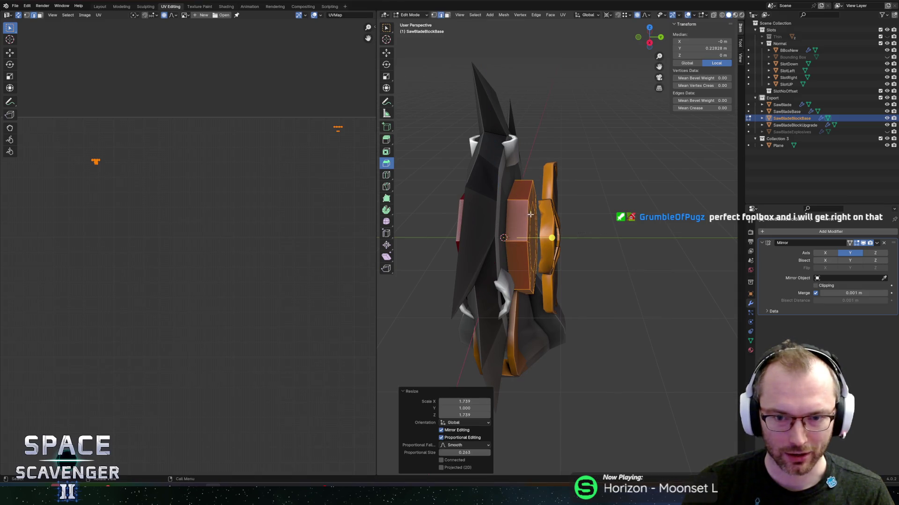
click(557, 231)
key(g)
key(y)
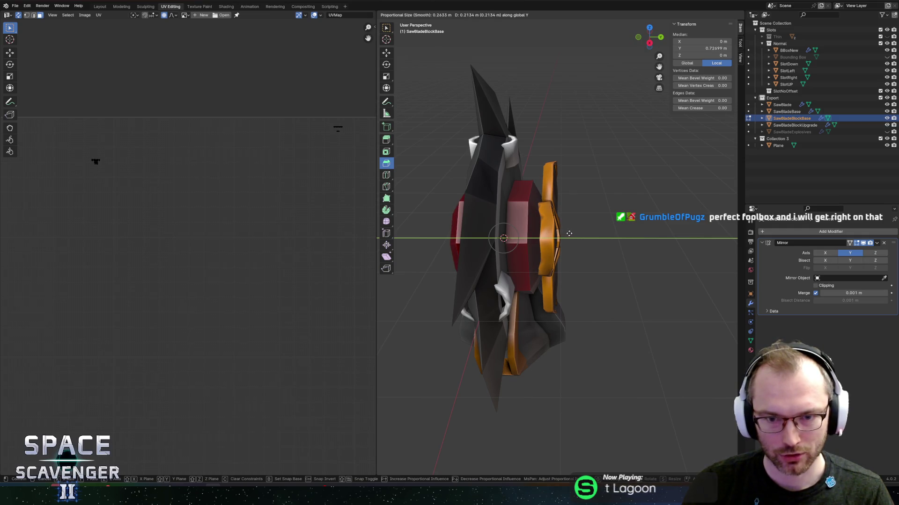
click(572, 235)
mouse_move(572, 235)
mouse_down()
mouse_move(554, 179)
mouse_move(586, 194)
mouse_up()
key(ctrl+z)
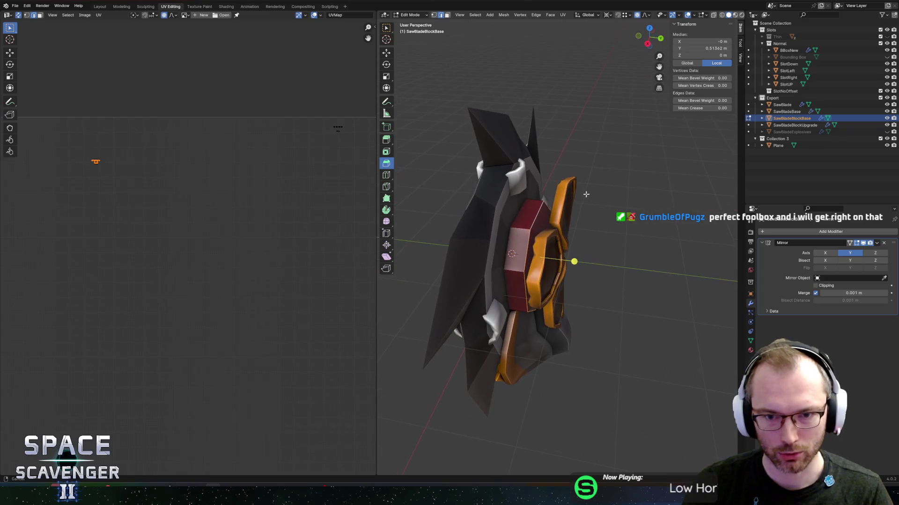
Shrink the selection to 0.952 with Y locked and check the mesh and UV islands.
key(s)
key(shift+y)
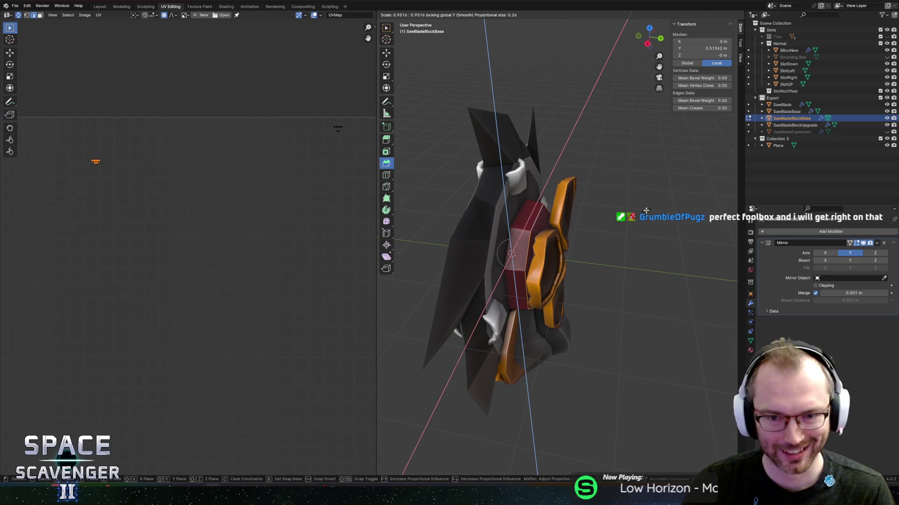
click(613, 217)
drag(613, 218, 407, 193)
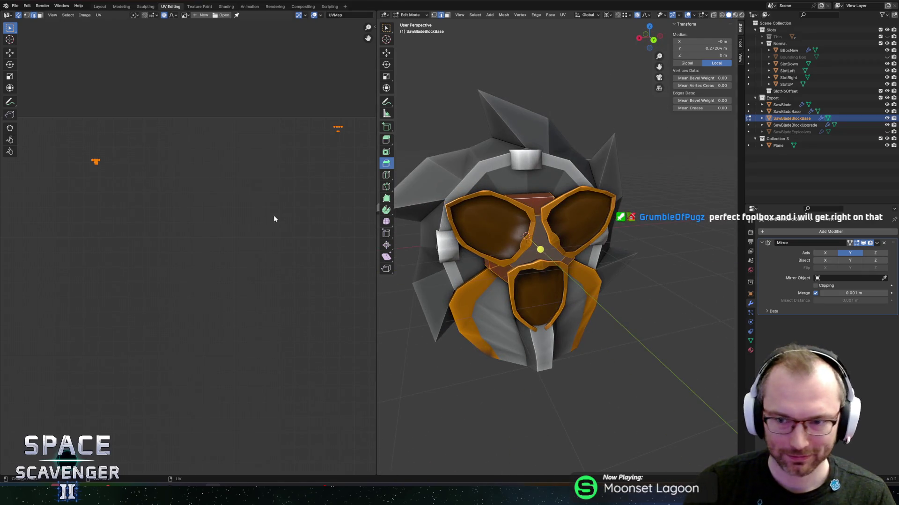
scroll(348, 220, down, 1)
mouse_move(184, 196)
mouse_down()
mouse_move(213, 172)
mouse_move(213, 152)
mouse_up()
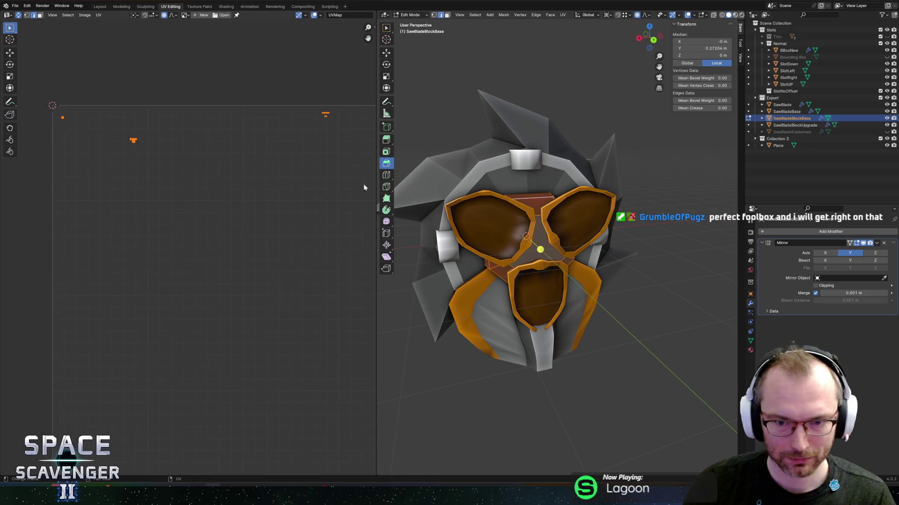
mouse_move(652, 235)
mouse_down()
mouse_move(563, 219)
mouse_move(666, 226)
mouse_move(536, 206)
mouse_move(635, 205)
mouse_up()
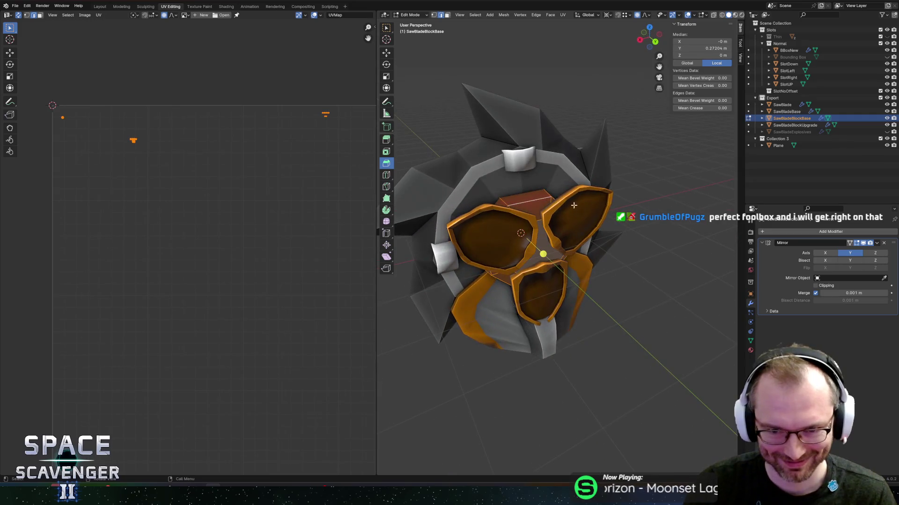
Show SkinTextureExample.png behind the UVs after trying SkinTexture.png and PaletteNew.png.
click(750, 350)
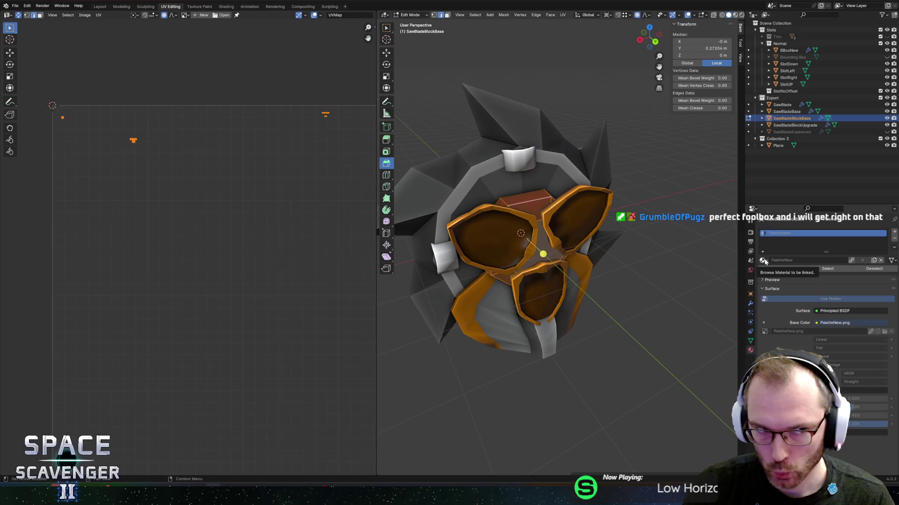
click(185, 15)
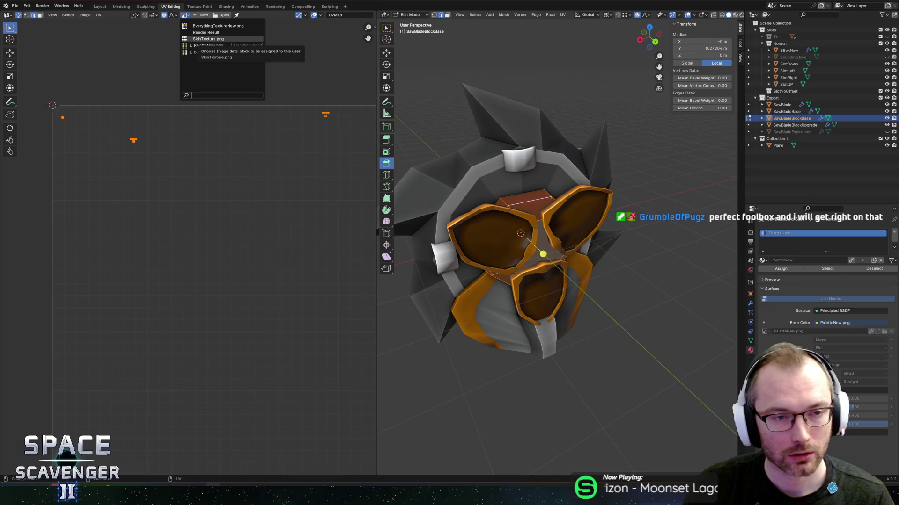
click(206, 40)
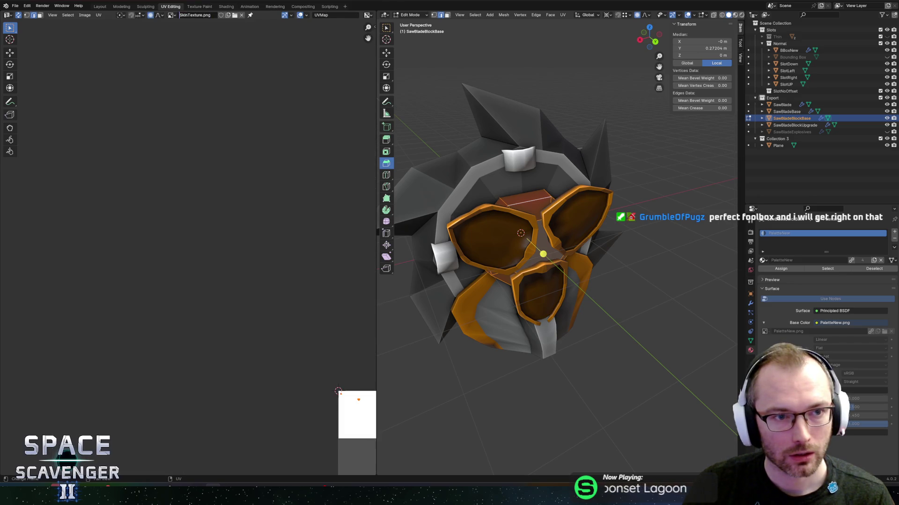
click(171, 15)
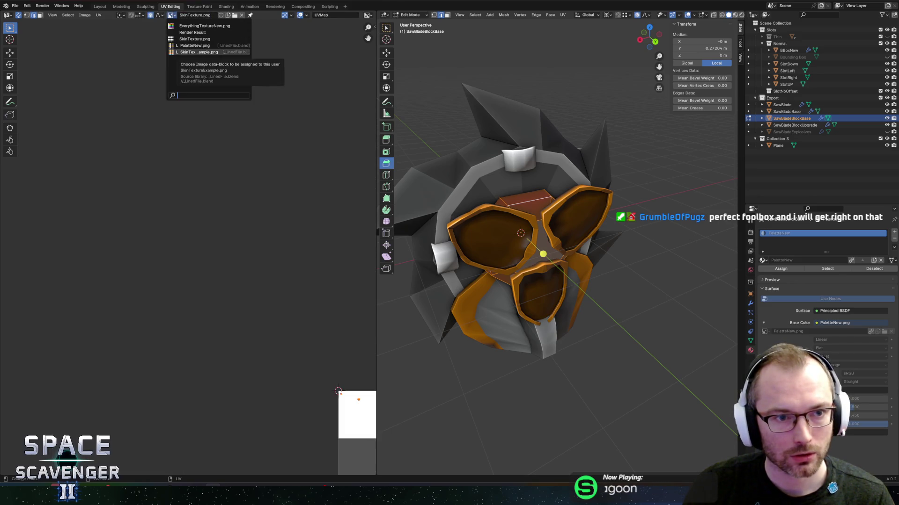
click(195, 46)
scroll(198, 164, down, 2)
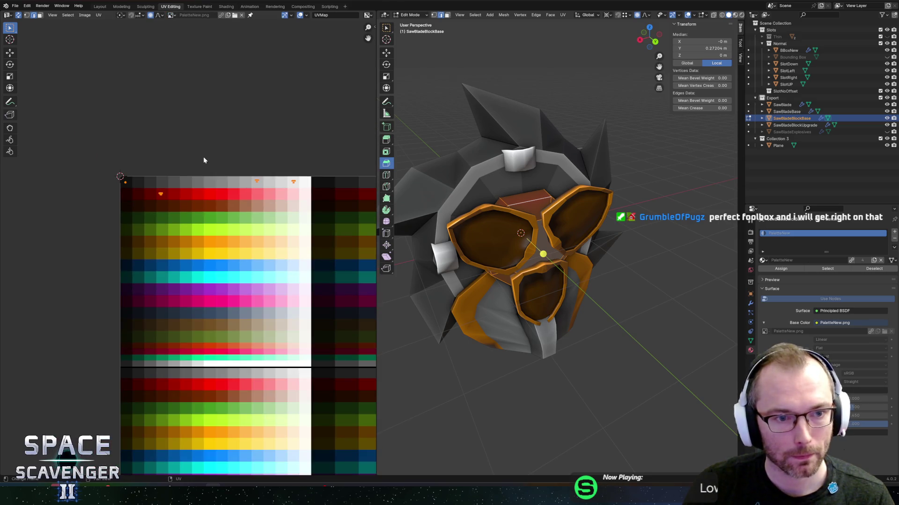
scroll(183, 161, up, 2)
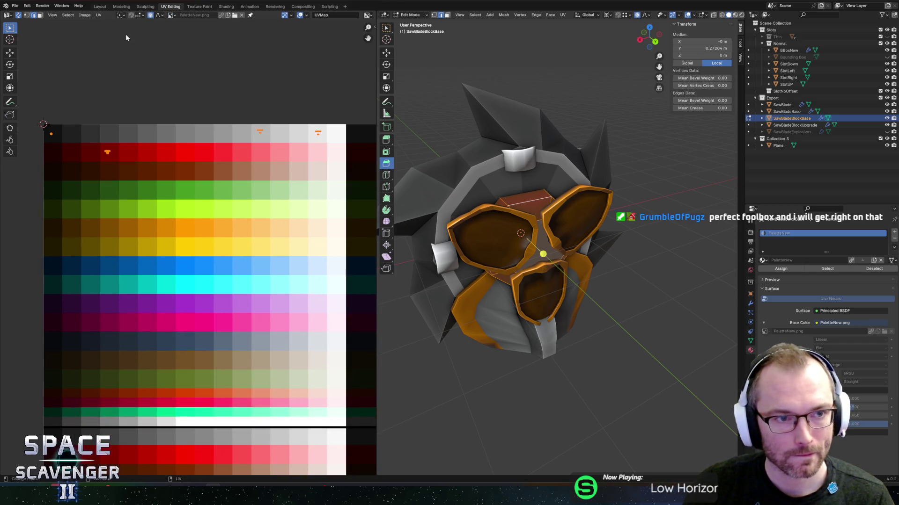
click(172, 15)
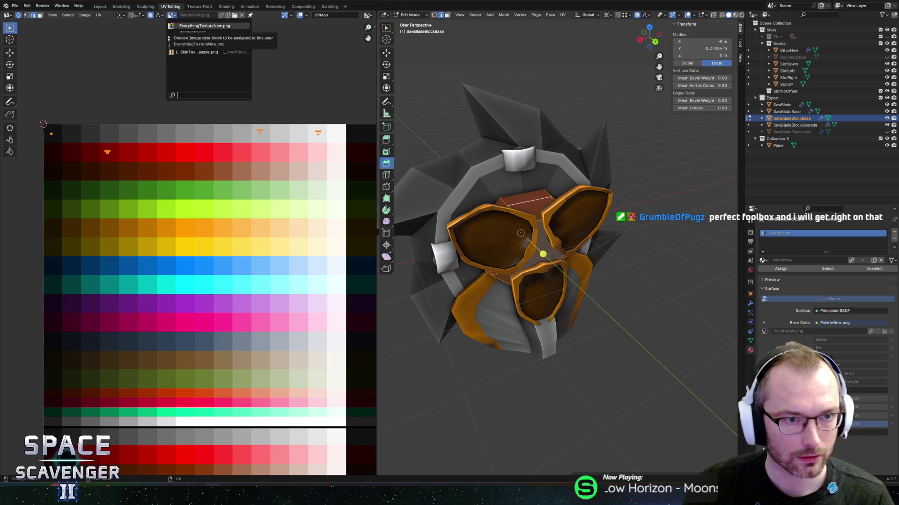
click(196, 51)
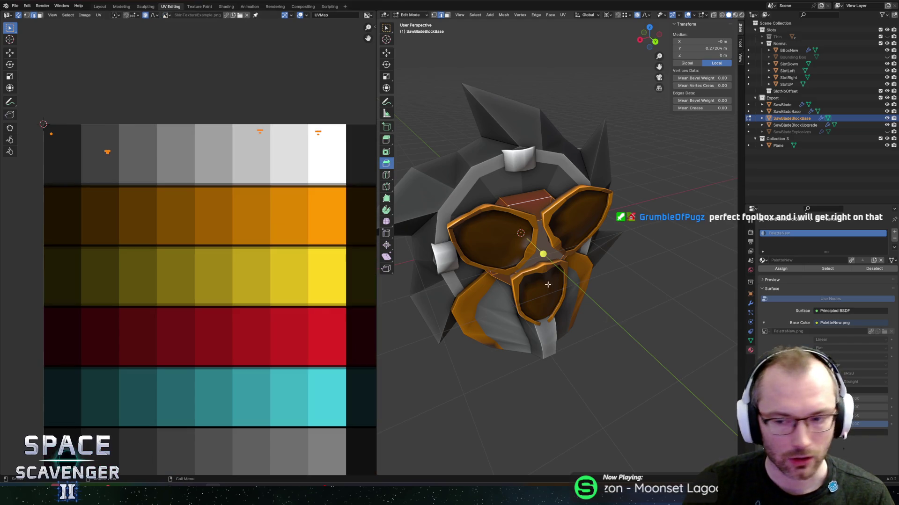
Switch the block's material slot to SkinExample and return to Object Mode.
click(763, 260)
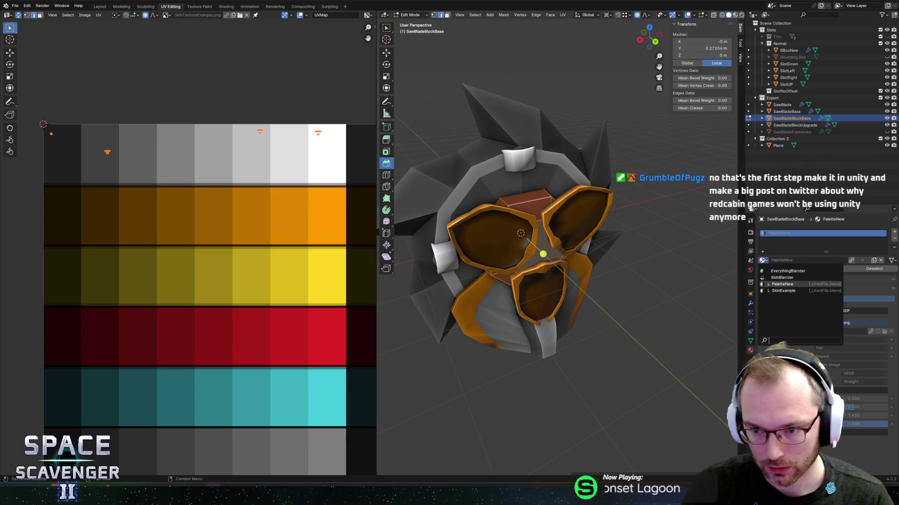
click(781, 291)
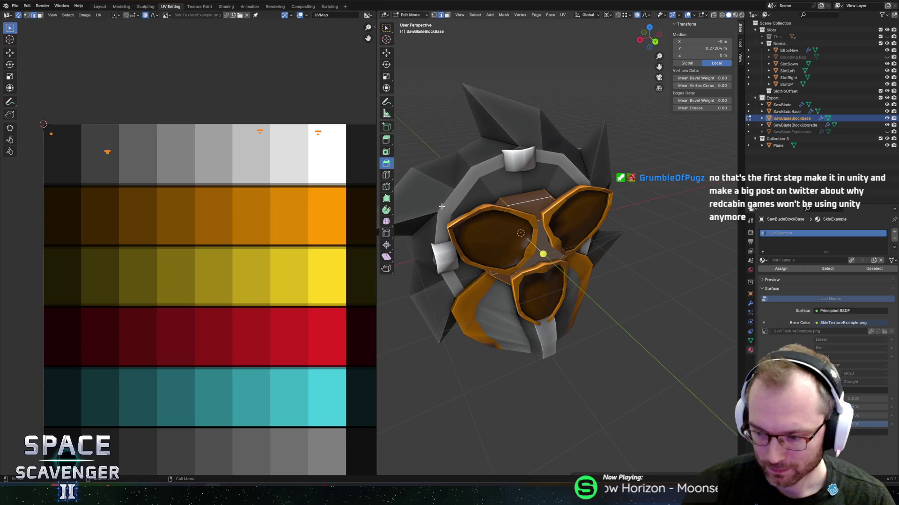
scroll(161, 236, down, 2)
scroll(160, 236, up, 1)
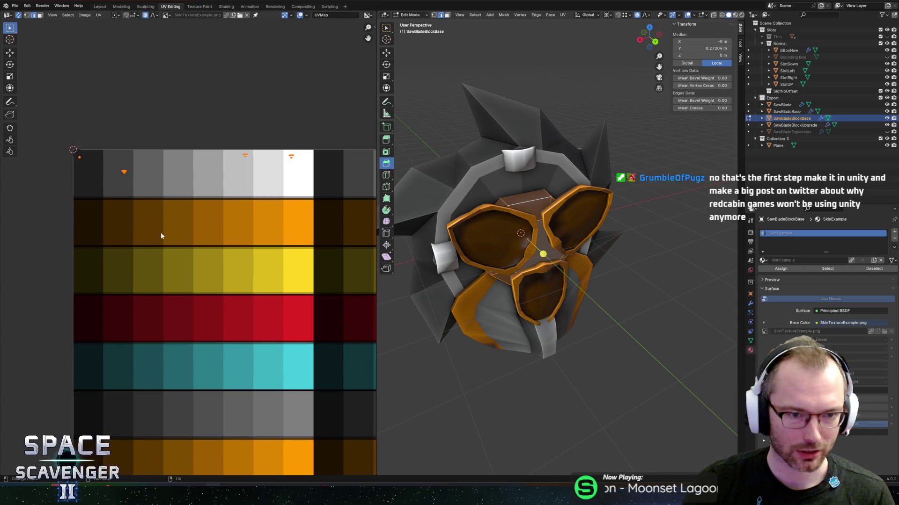
key(Tab)
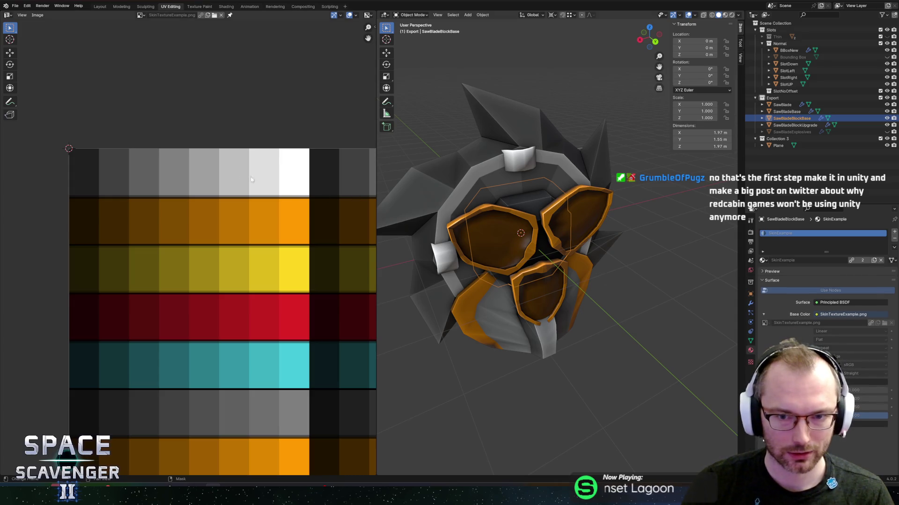
Back in Edit Mode, box-select the upper-left UV points and try horizontal moves, cancelling them.
key(Tab)
drag(42, 137, 92, 181)
key(g)
key(x)
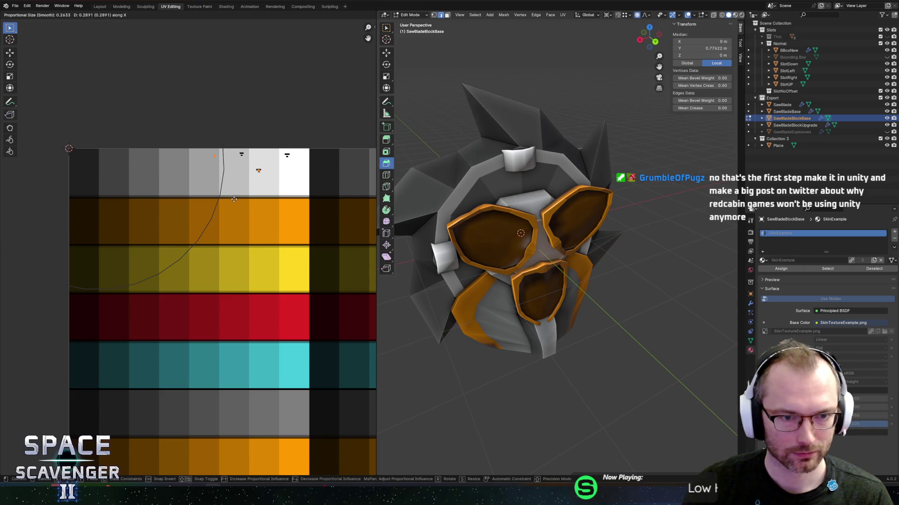
key(Escape)
mouse_move(74, 119)
mouse_down()
mouse_move(114, 206)
mouse_move(97, 217)
mouse_up()
key(g)
key(Escape)
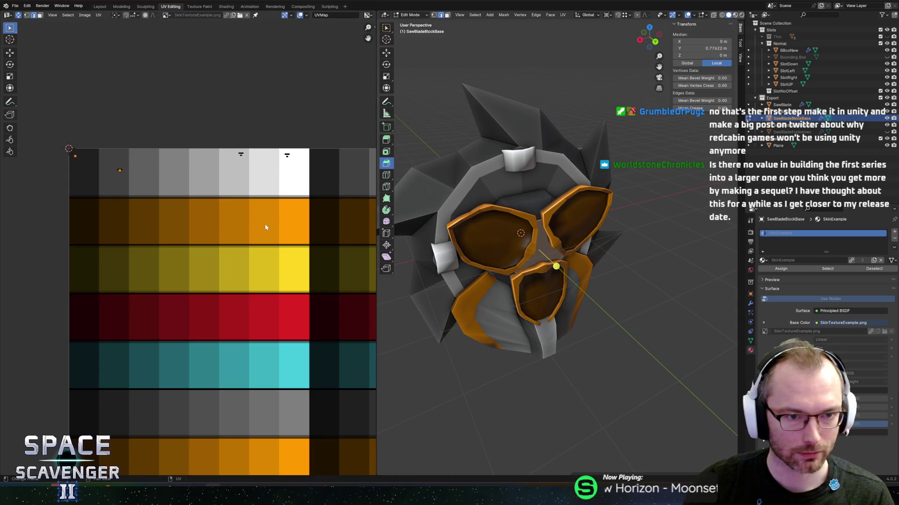
Turn off UV sync selection and slide another face's upper-left UVs horizontally onto the palette.
click(18, 15)
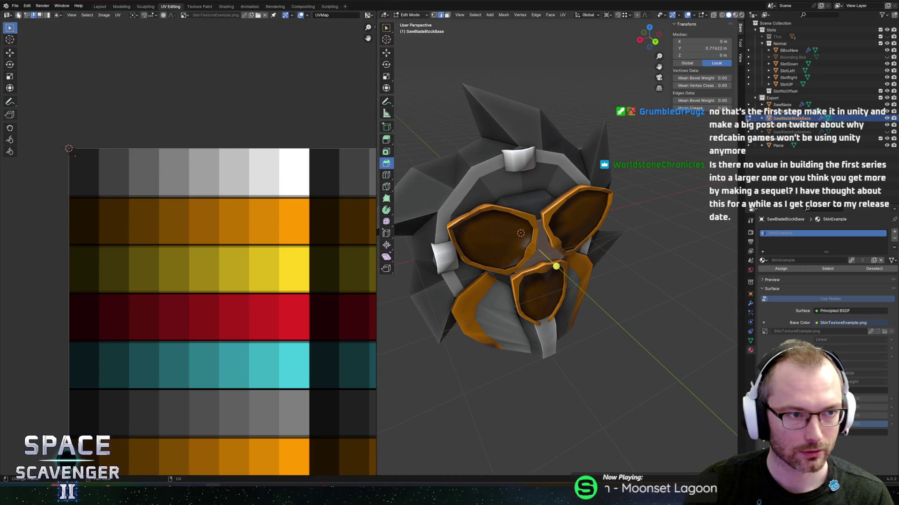
click(557, 222)
drag(66, 123, 99, 204)
key(g)
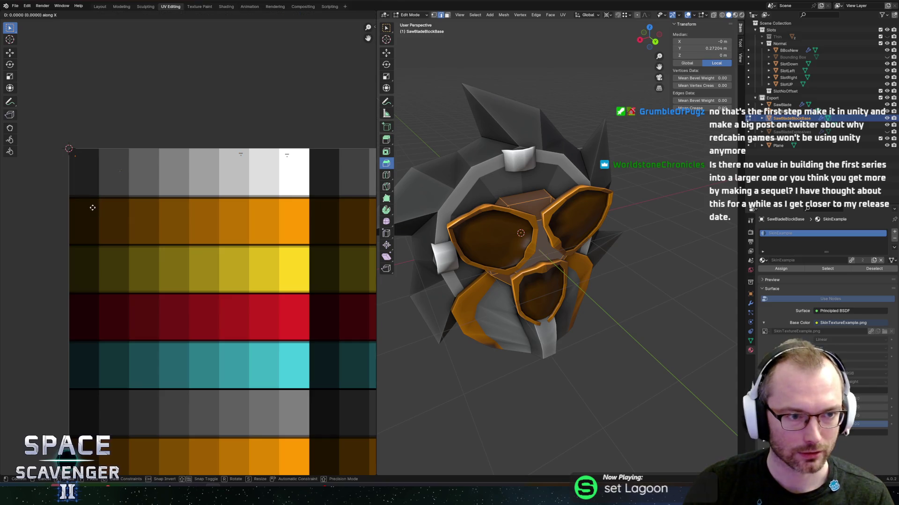
key(x)
click(290, 226)
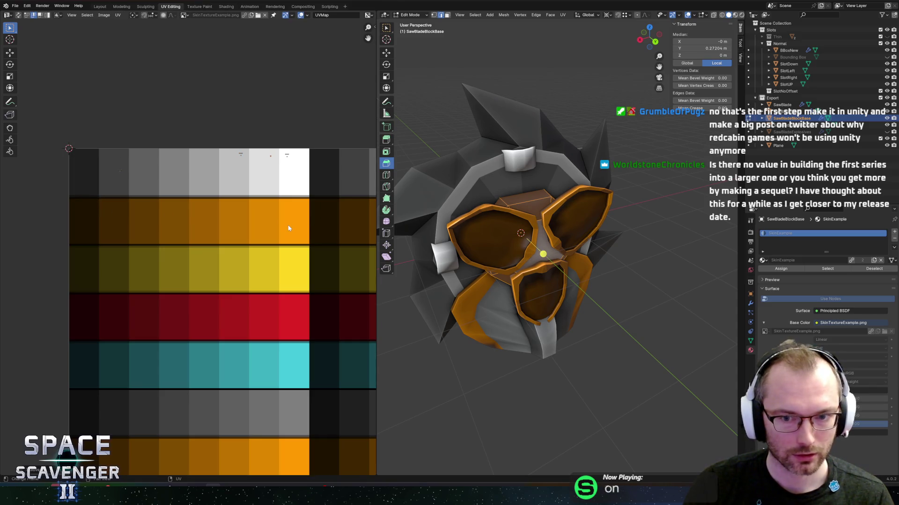
key(g)
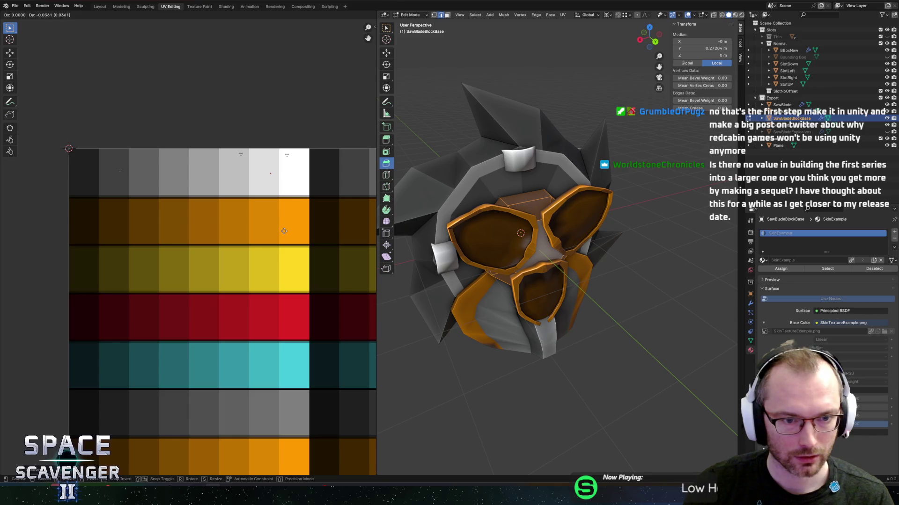
click(279, 226)
Reposition the left UV points, moving them down and to the right onto the white swatch.
drag(52, 141, 158, 226)
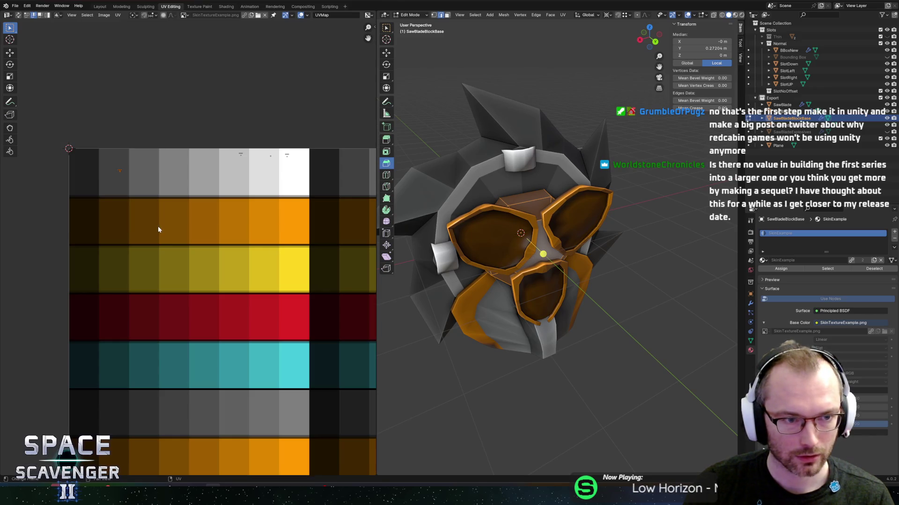
key(g)
key(Escape)
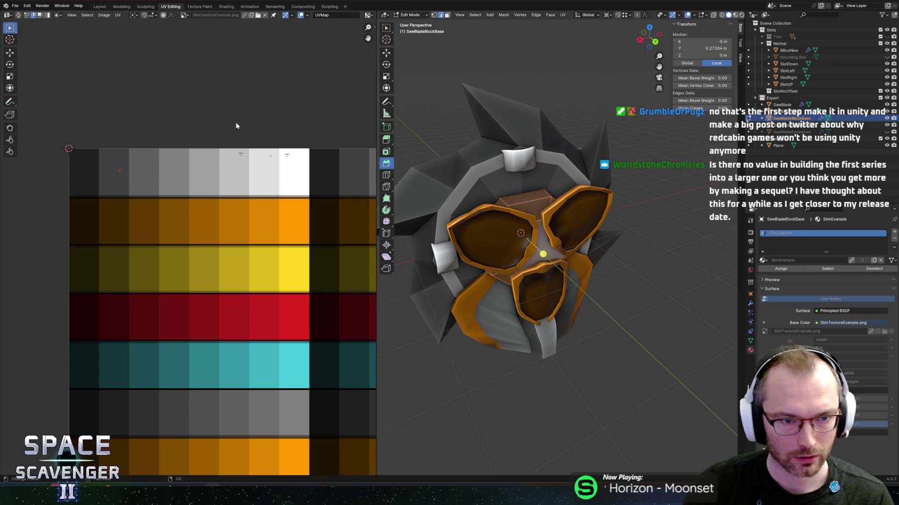
key(g)
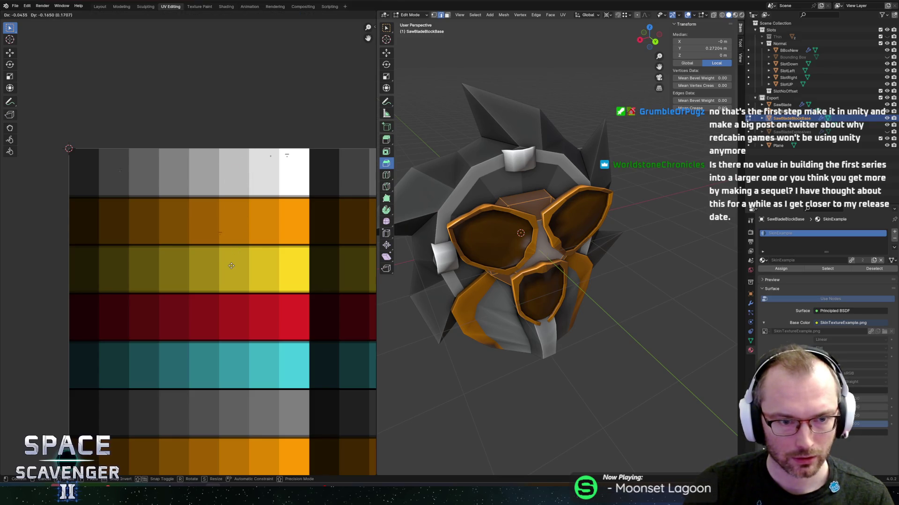
click(227, 255)
key(g)
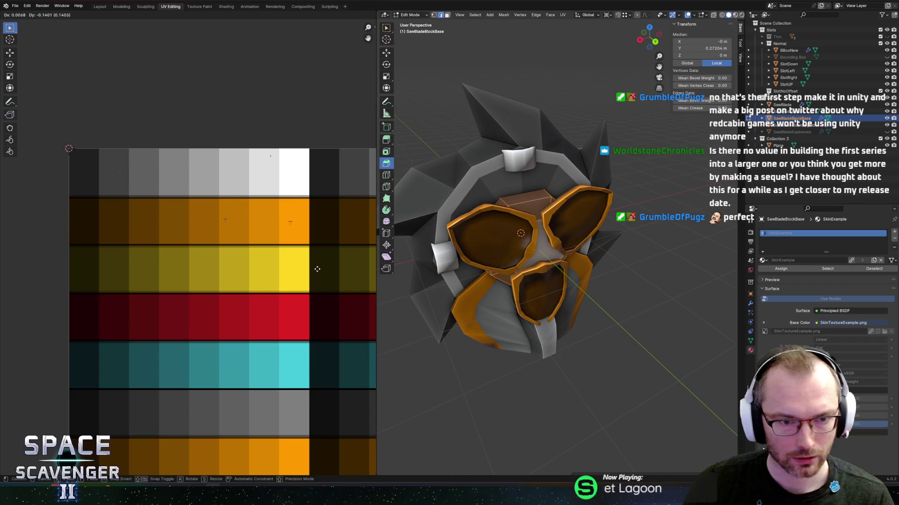
click(318, 270)
drag(179, 207, 231, 233)
key(g)
click(343, 252)
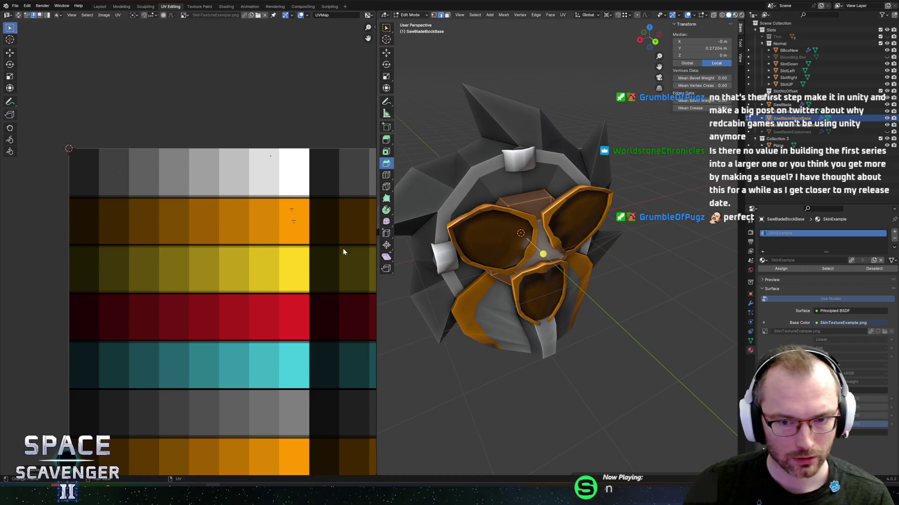
Select another vertex on the mesh and move its UV point into the orange swatch.
click(555, 264)
scroll(290, 275, down, 3)
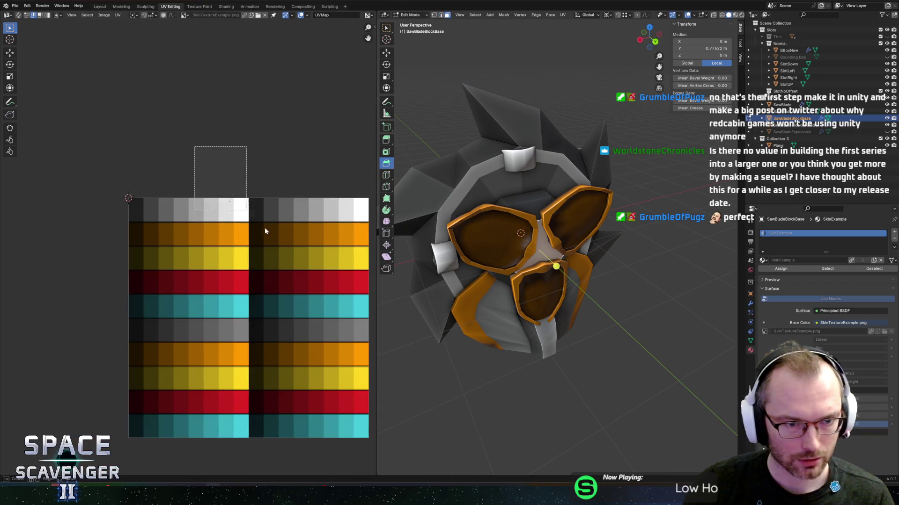
scroll(263, 230, up, 3)
key(g)
click(325, 301)
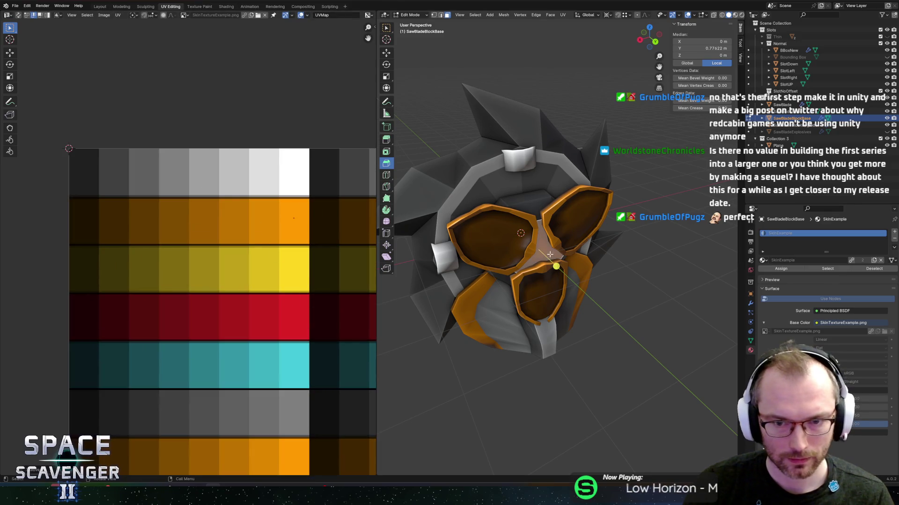
scroll(550, 254, left, 10)
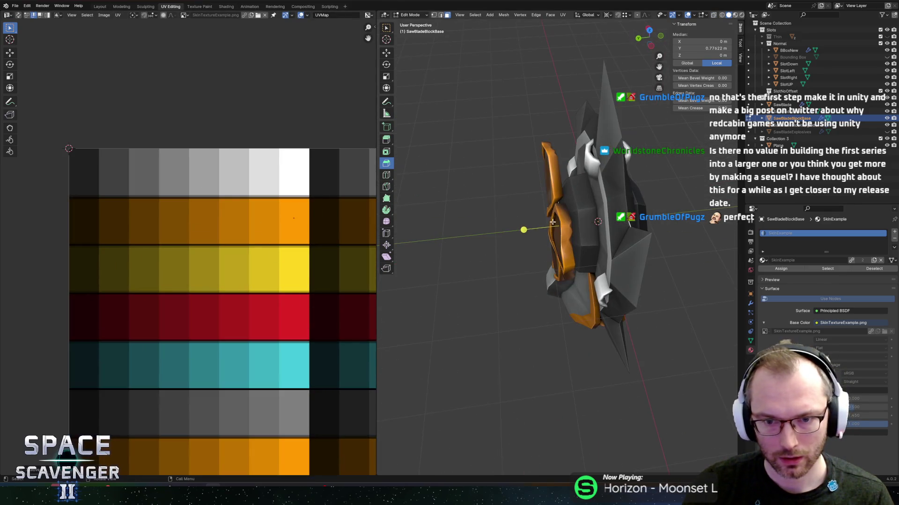
Select an edge loop on the block base and shift its UVs horizontally.
alt+click(574, 212)
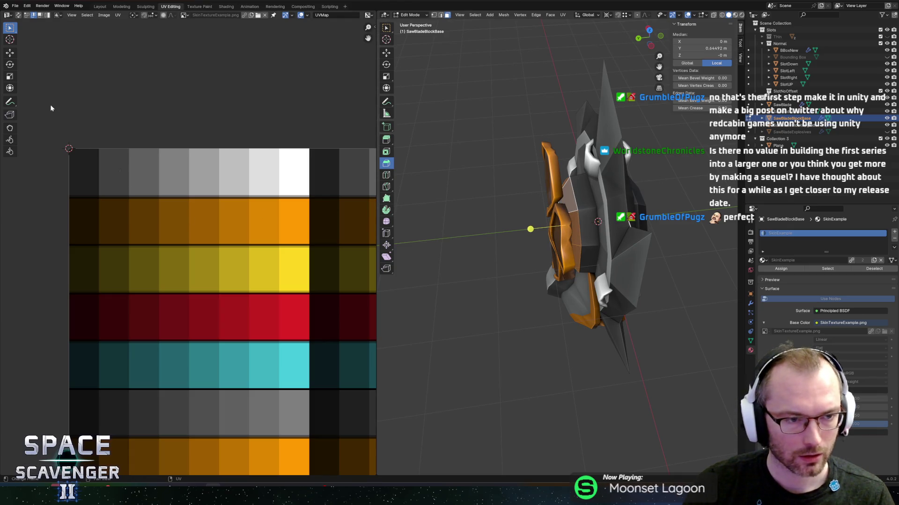
mouse_move(49, 97)
mouse_down()
mouse_move(243, 391)
mouse_move(232, 375)
mouse_up()
scroll(164, 354, down, 3)
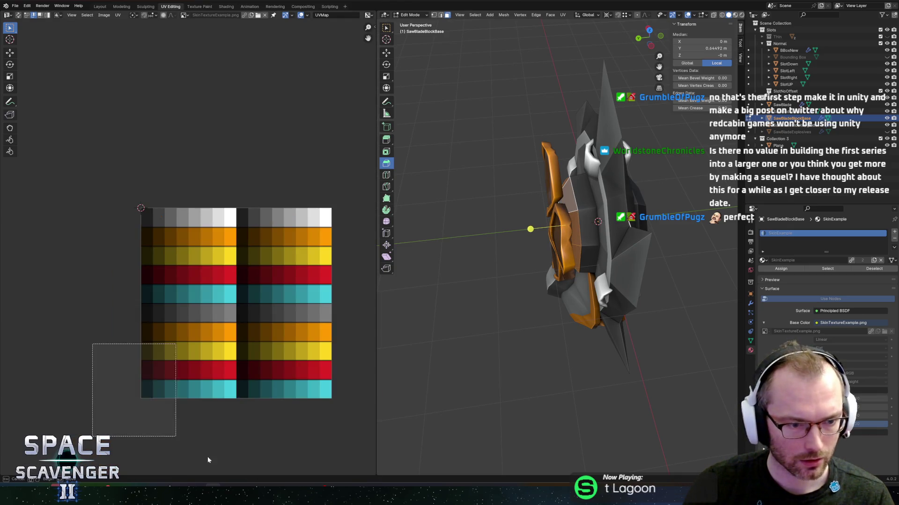
scroll(153, 221, up, 3)
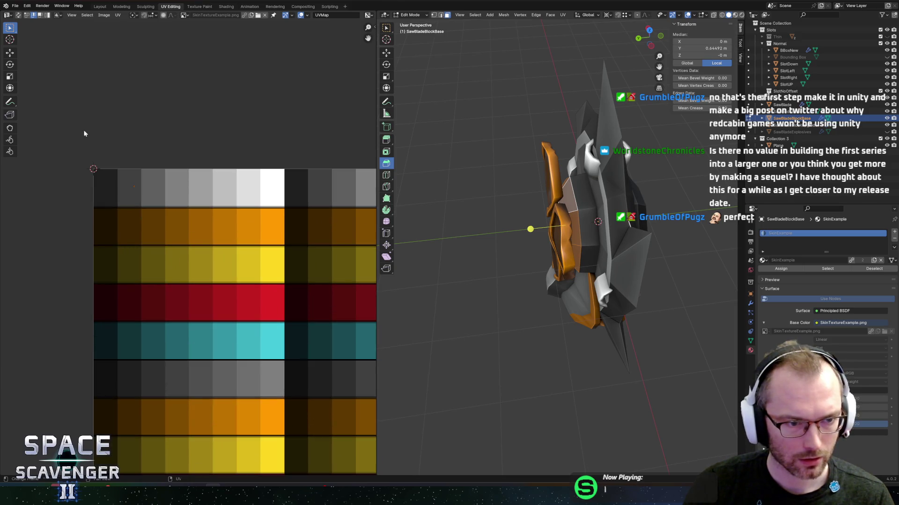
key(g)
key(x)
click(307, 304)
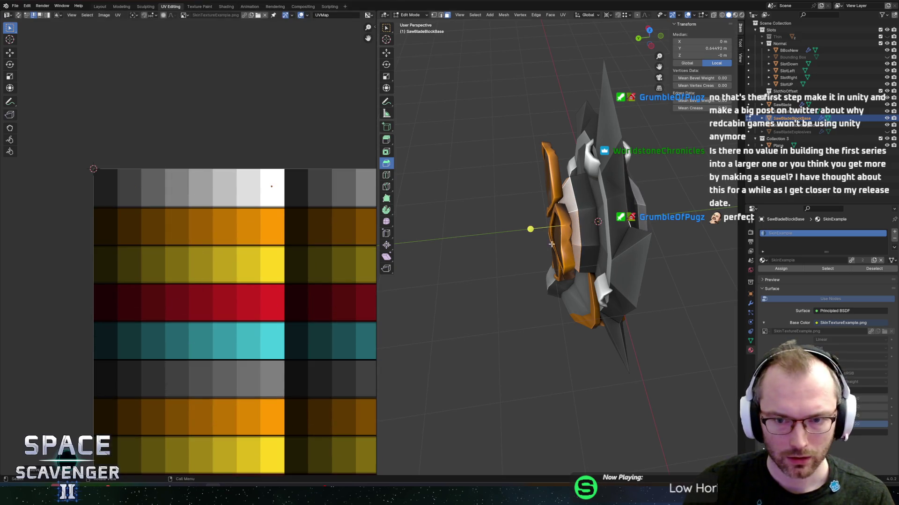
Slide a side face's UVs horizontally onto the white cell, then pick another face.
click(587, 208)
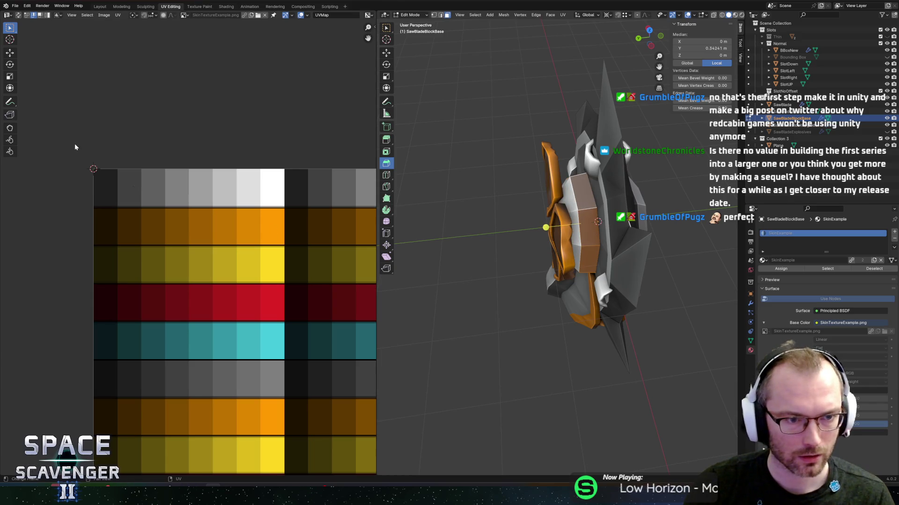
key(g)
key(x)
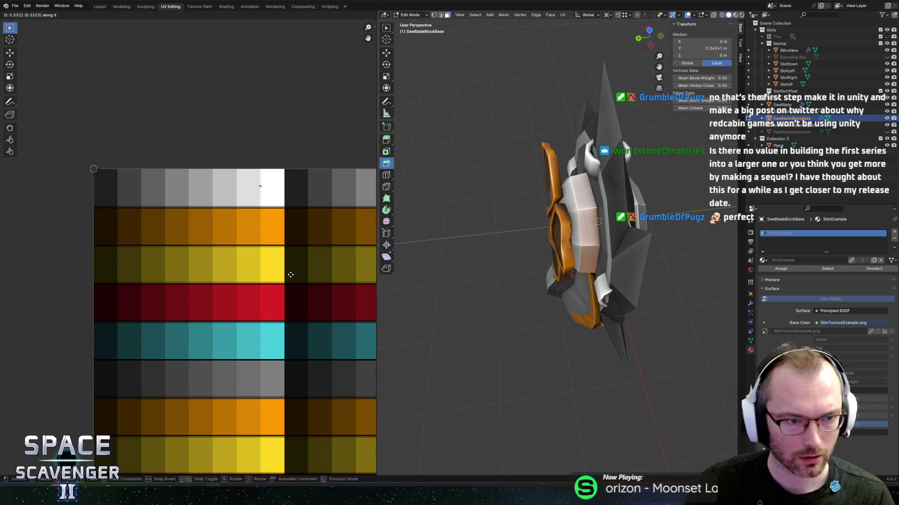
click(297, 272)
click(583, 230)
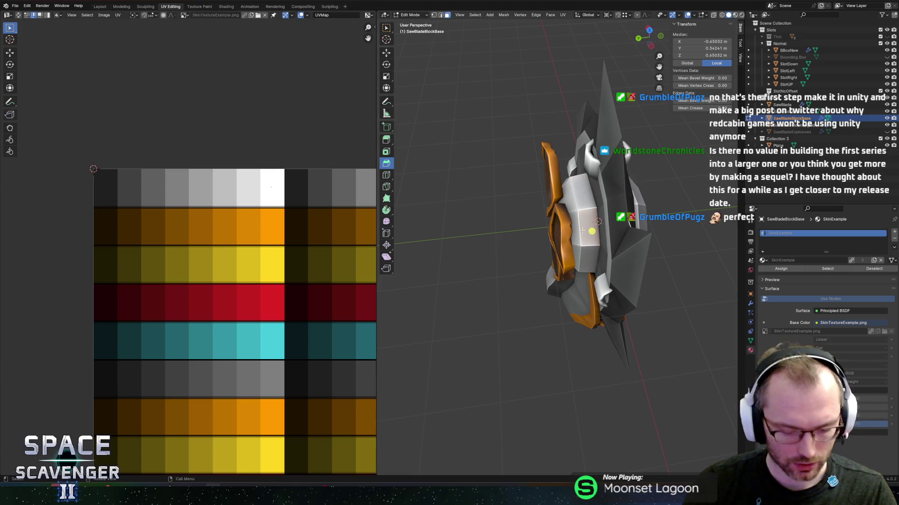
Select the linked nose faces and unwrap their UVs.
key(l)
key(u)
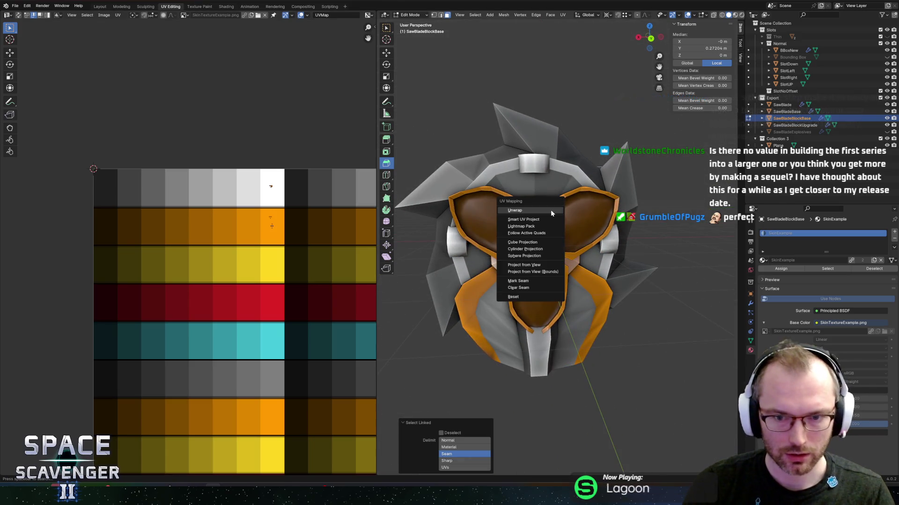
click(515, 211)
scroll(225, 290, down, 3)
scroll(541, 231, up, 5)
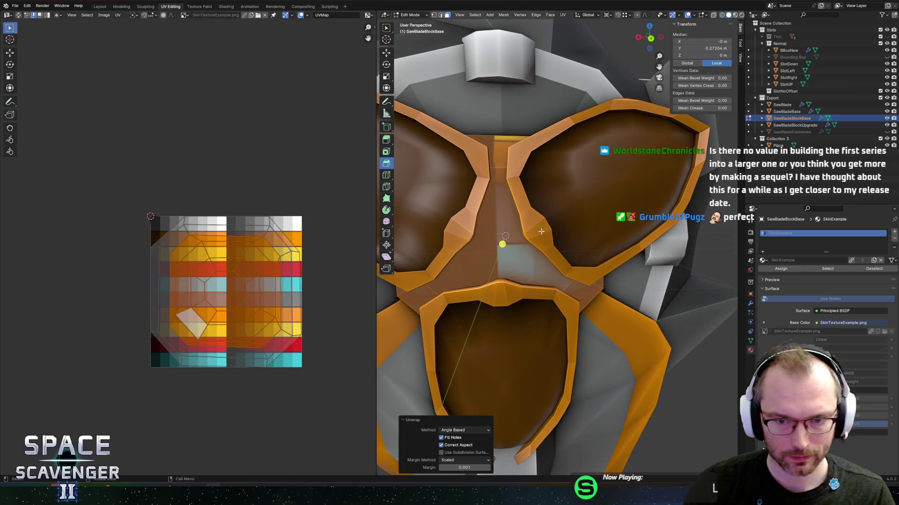
Shrink the nose UV island to a tiny blob and place it on the orange cell.
key(s)
click(225, 299)
key(g)
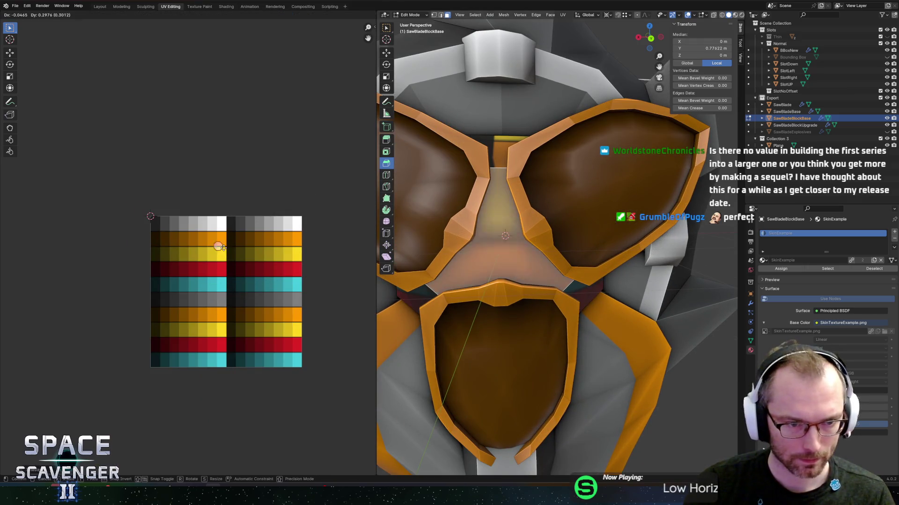
click(220, 241)
key(g)
click(249, 227)
key(g)
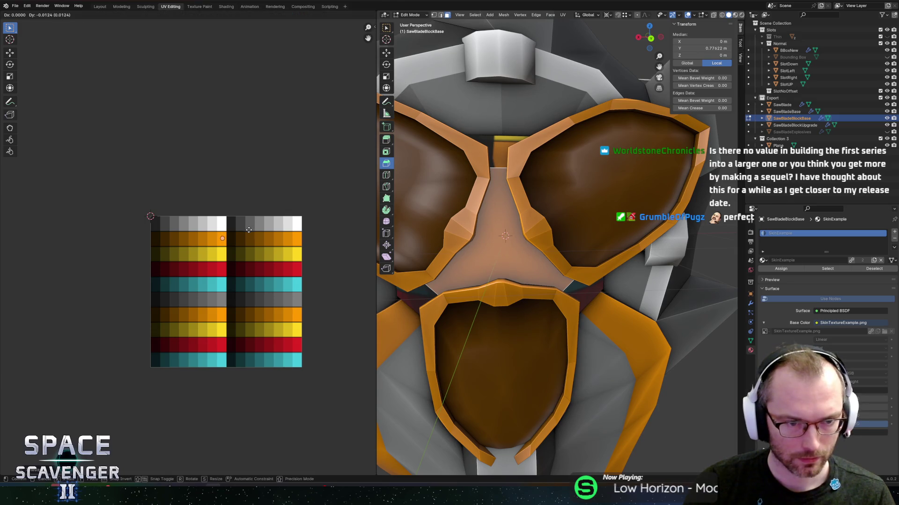
click(249, 229)
Scale down the upper nose face's UV island and place it on the white cell.
drag(538, 220, 545, 168)
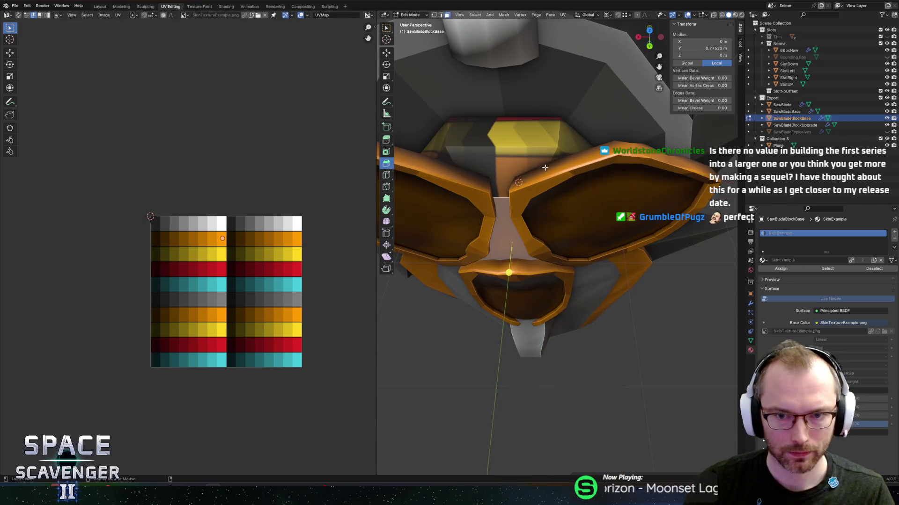
click(538, 145)
key(s)
click(251, 282)
key(g)
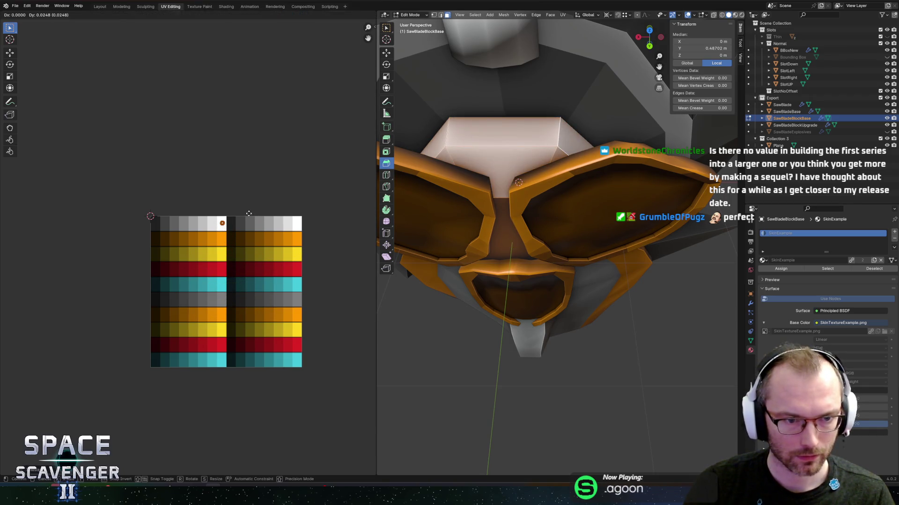
click(249, 213)
Orbit around the mesh and select two face loops around the ring.
drag(515, 192, 519, 175)
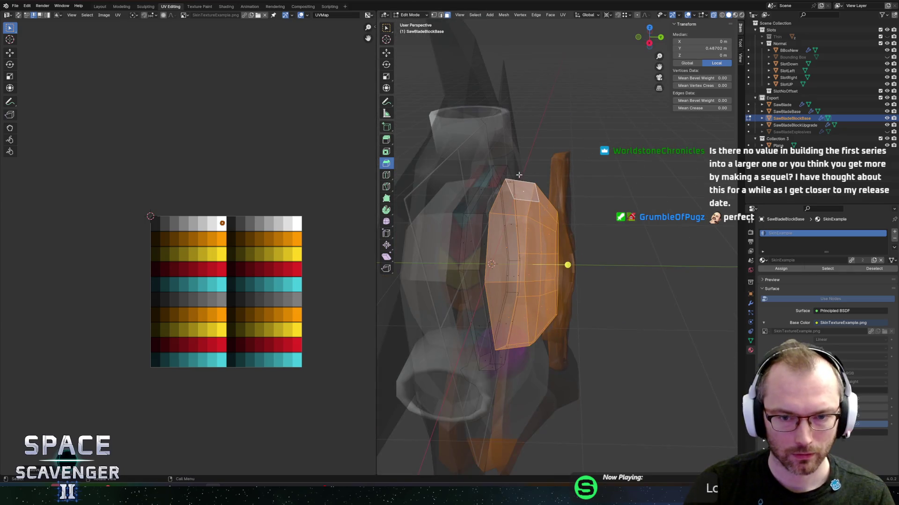
mouse_move(449, 199)
mouse_down()
mouse_move(561, 192)
mouse_move(540, 187)
mouse_up()
scroll(506, 195, up, 5)
alt+click(561, 192)
alt+shift+click(522, 176)
drag(612, 177, 566, 173)
Clear the loop selection, turn off see-through display, and delete the selected geometry.
key(alt+a)
key(alt+z)
scroll(569, 167, up, 3)
key(x)
click(543, 188)
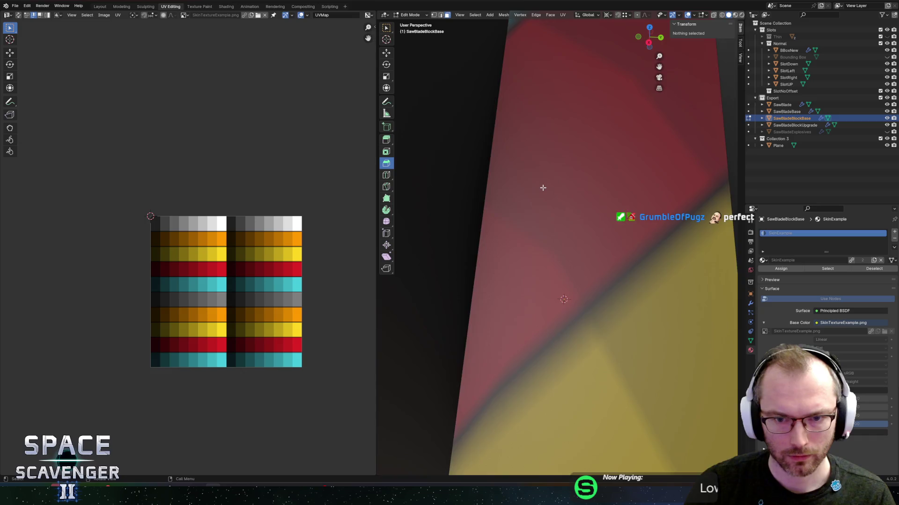
scroll(548, 187, down, 5)
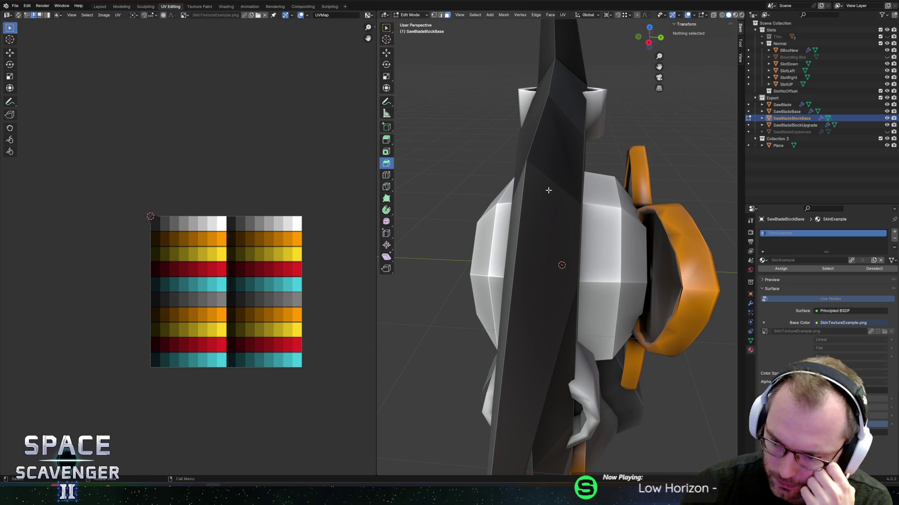
drag(548, 190, 540, 213)
With see-through display on, select the band's edge loop and inner face loop.
key(Tab)
key(Tab)
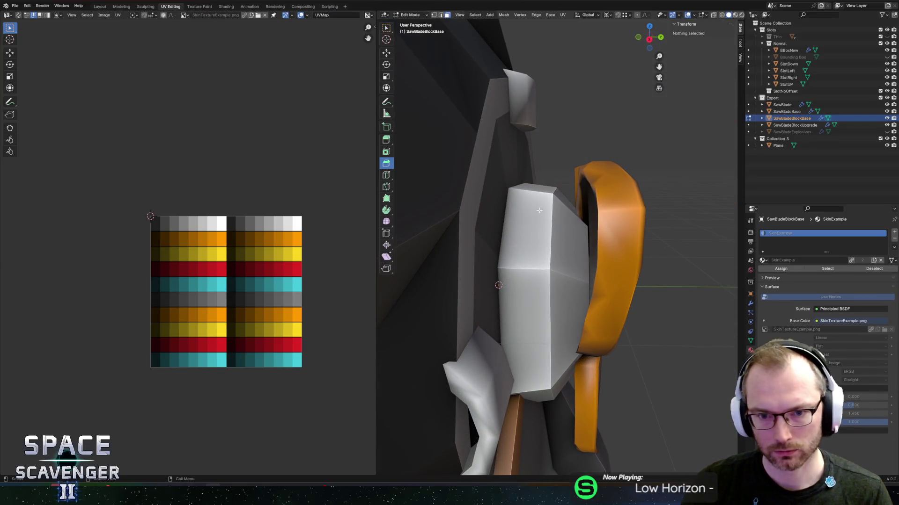
key(a)
key(alt+z)
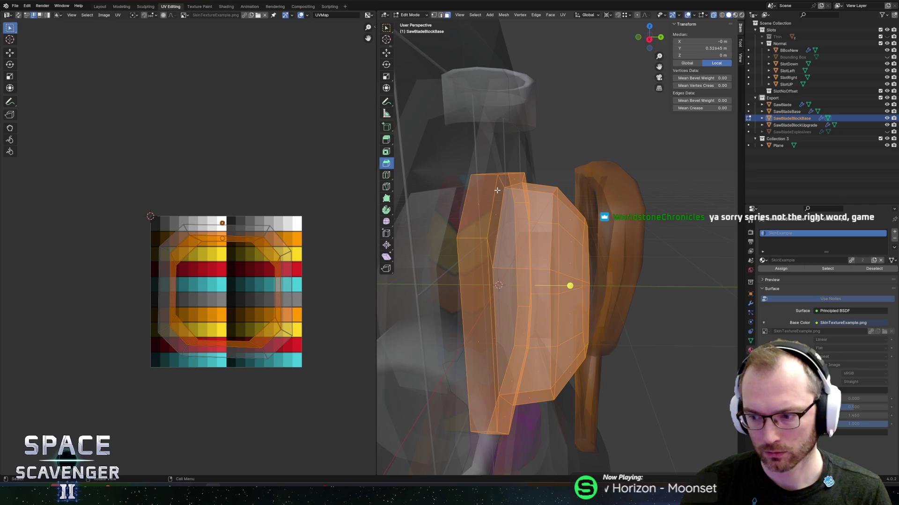
key(alt+a)
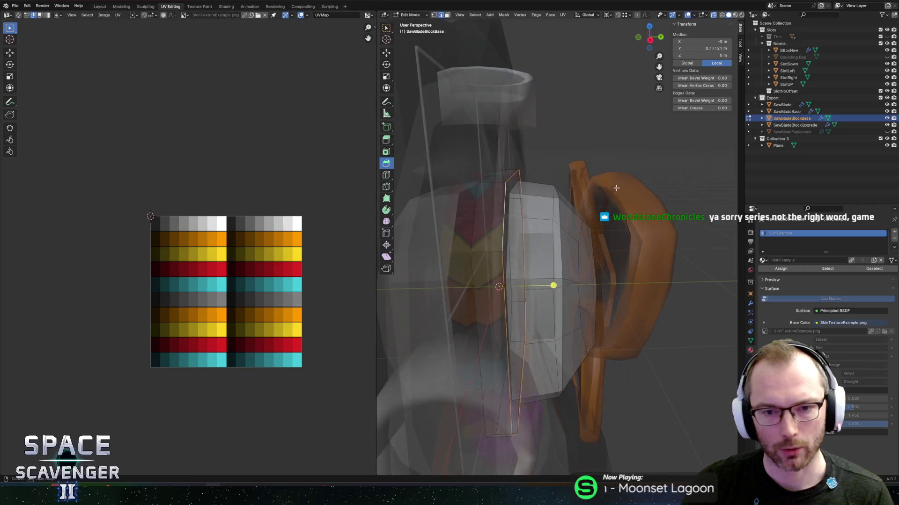
alt+click(540, 206)
key(3)
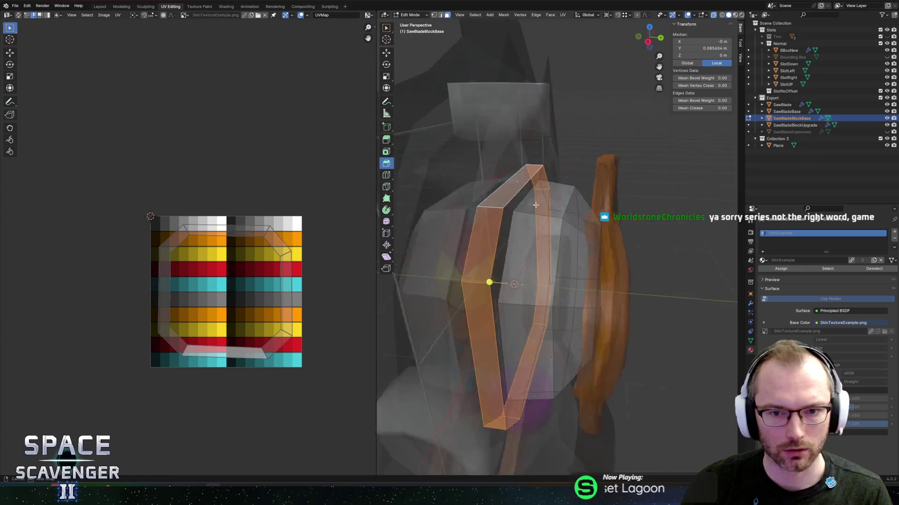
alt+shift+click(527, 222)
Shrink the band's UV island to a tiny square and place it on the white row.
drag(115, 174, 309, 388)
key(s)
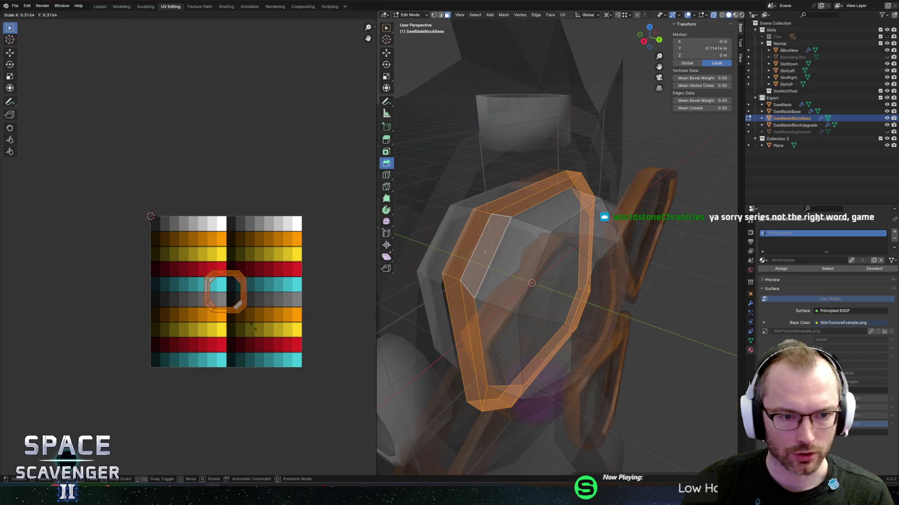
click(246, 316)
scroll(243, 314, up, 2)
key(s)
click(261, 308)
key(g)
click(264, 229)
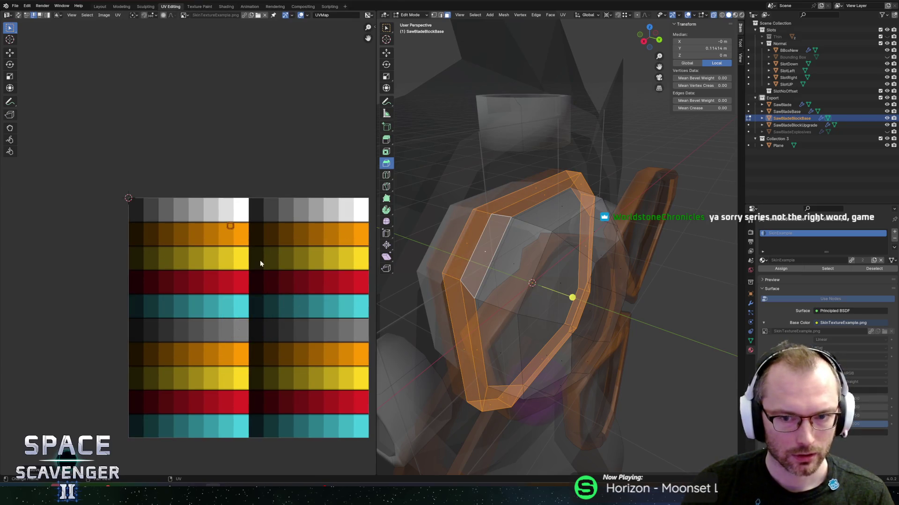
key(g)
click(234, 257)
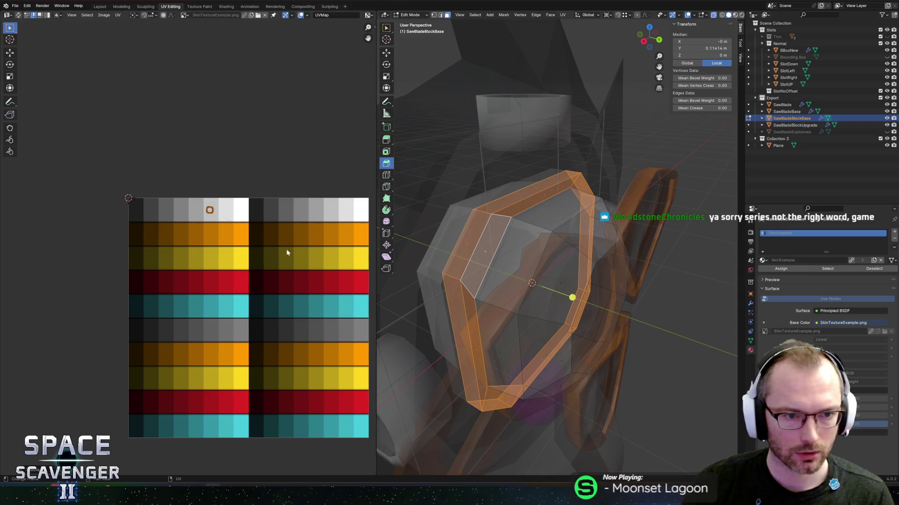
key(s)
click(280, 249)
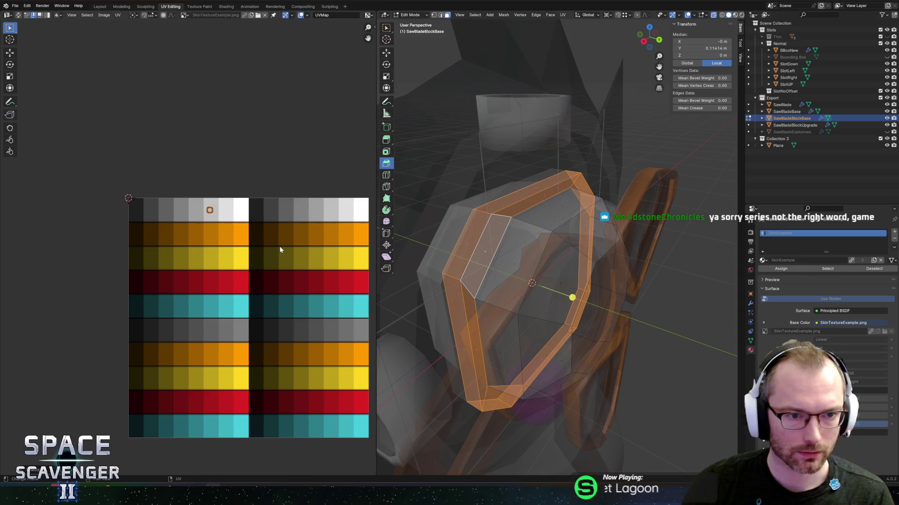
Return to solid display and edge-slide the selected loop twice to reshape the band.
key(Tab)
mouse_move(560, 259)
mouse_down()
mouse_move(550, 248)
mouse_move(629, 201)
mouse_up()
key(alt+z)
key(Tab)
scroll(567, 232, up, 3)
key(g)
key(g)
click(608, 206)
key(g)
key(g)
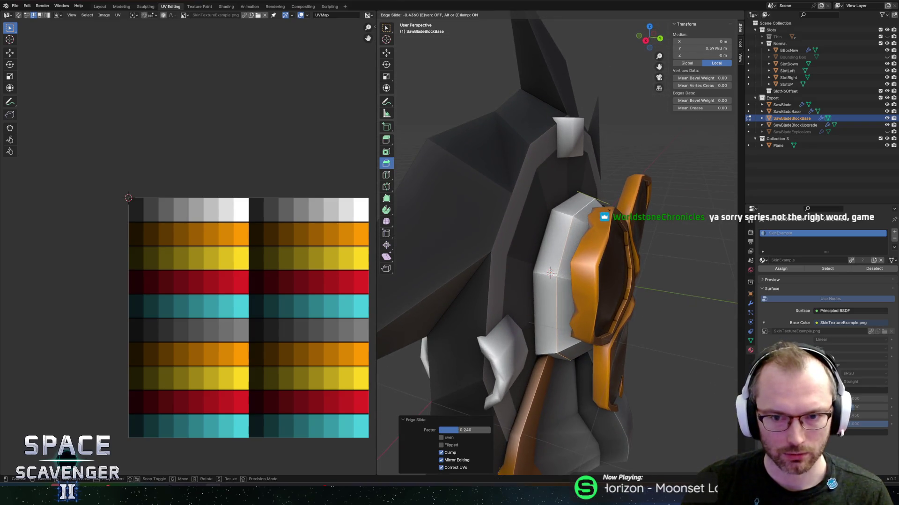
click(609, 210)
Orbit to a side view and edge-slide another band loop, ending at factor -0.340.
drag(608, 210, 603, 234)
key(alt+z)
key(alt+z)
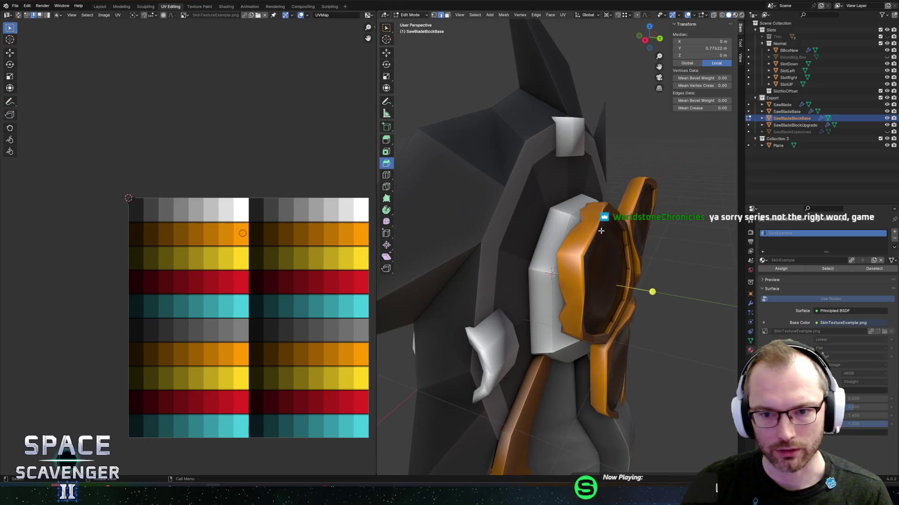
key(g)
key(g)
click(551, 274)
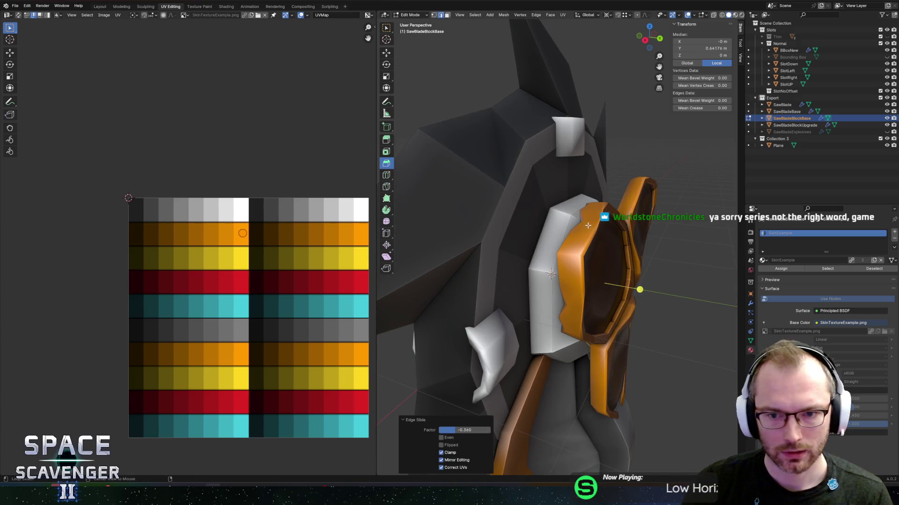
key(alt+z)
key(ctrl+z)
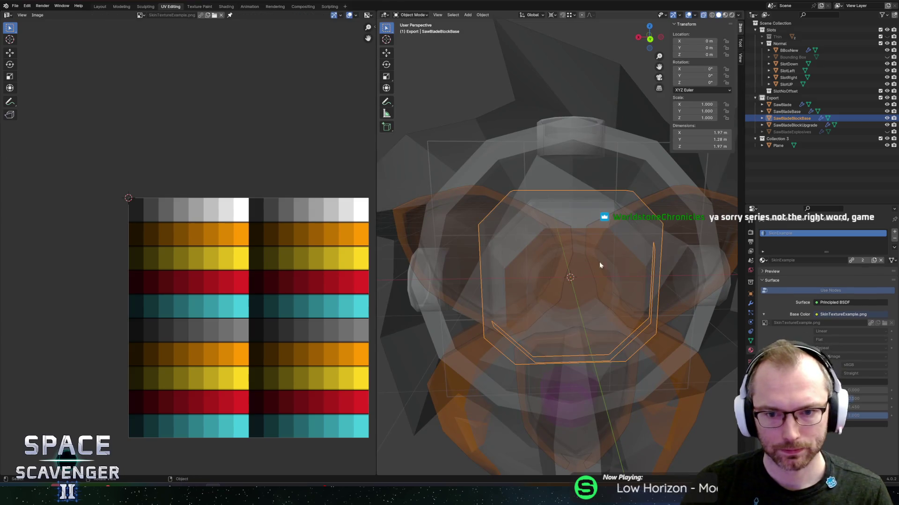
Slide the nose's UV point horizontally onto the darker orange palette shade.
key(alt+z)
key(Tab)
key(Tab)
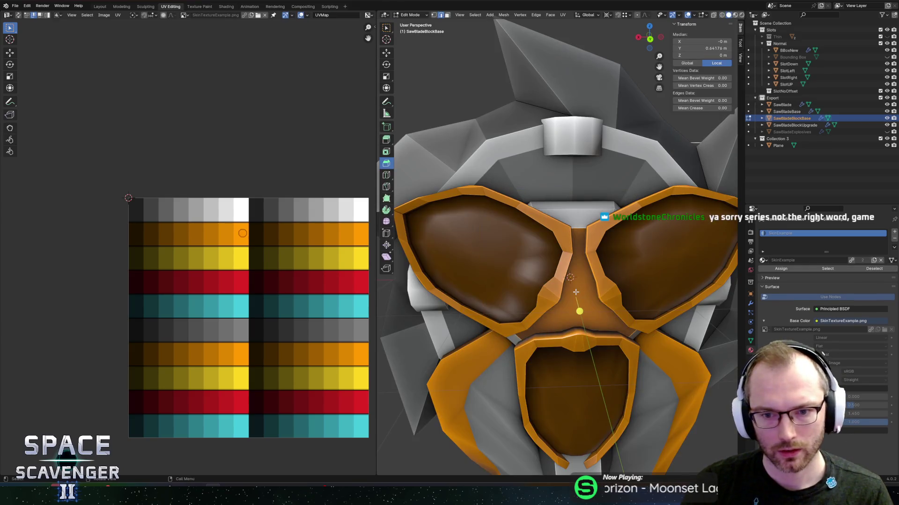
key(g)
key(x)
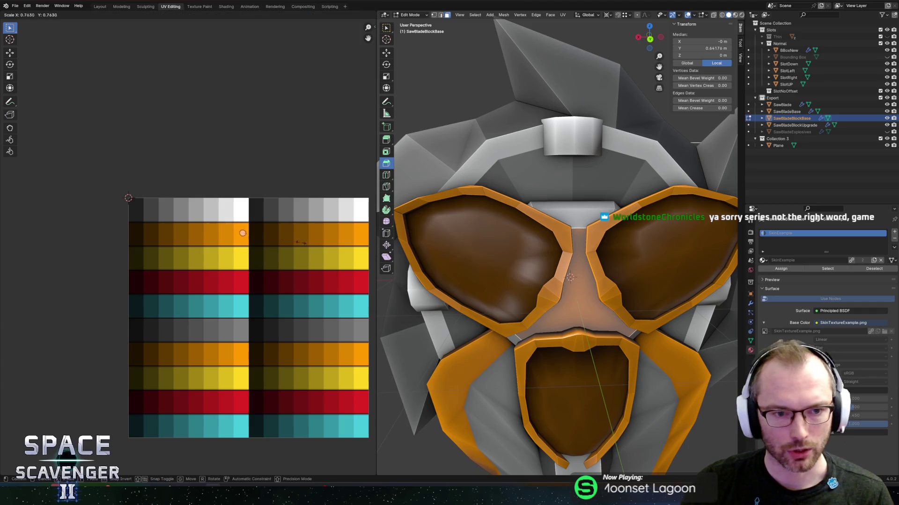
click(298, 248)
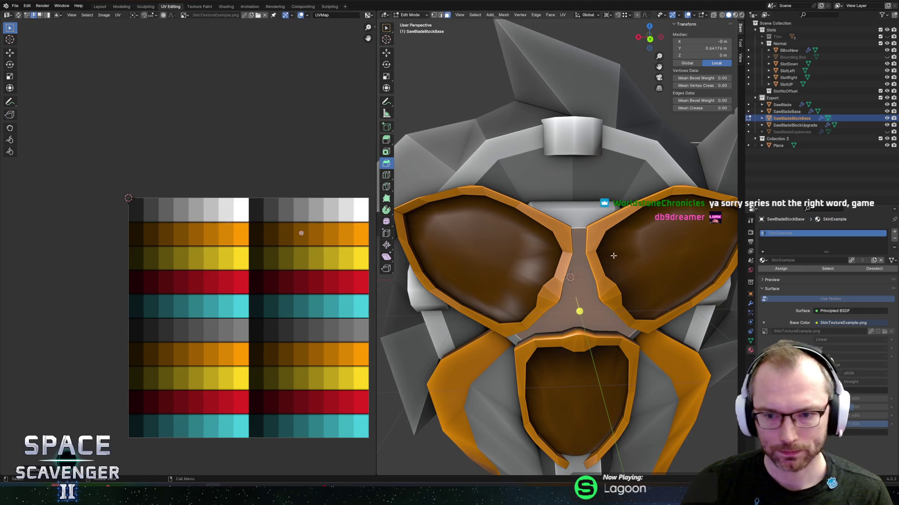
Orbit to a side view with see-through display and save SawBlade.blend.
key(Tab)
scroll(612, 254, down, 4)
mouse_move(610, 253)
mouse_down()
mouse_move(593, 246)
mouse_move(628, 233)
mouse_move(616, 227)
mouse_move(639, 228)
mouse_move(554, 235)
mouse_move(581, 227)
mouse_move(527, 246)
mouse_move(612, 234)
mouse_move(591, 242)
mouse_up()
key(alt+z)
key(ctrl+s)
Orbit around the saw blade model to review the block base in Object Mode.
key(Tab)
drag(644, 225, 603, 220)
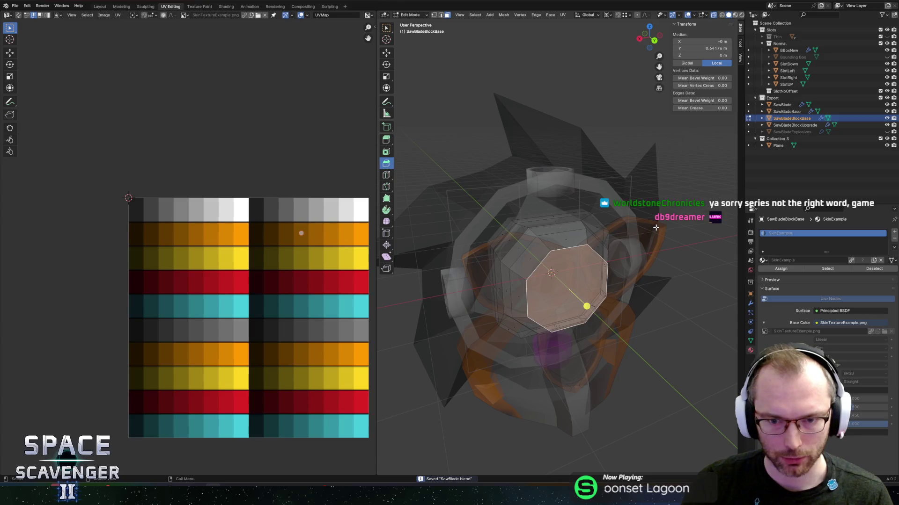
key(Tab)
mouse_move(572, 91)
mouse_down()
mouse_move(607, 124)
mouse_move(605, 153)
mouse_move(611, 132)
mouse_move(531, 144)
mouse_move(627, 138)
mouse_move(574, 167)
mouse_move(592, 157)
mouse_up()
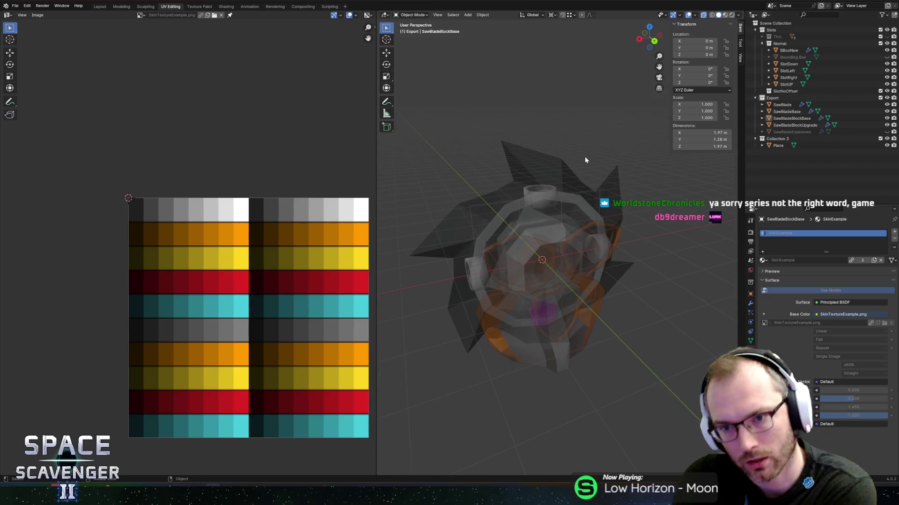
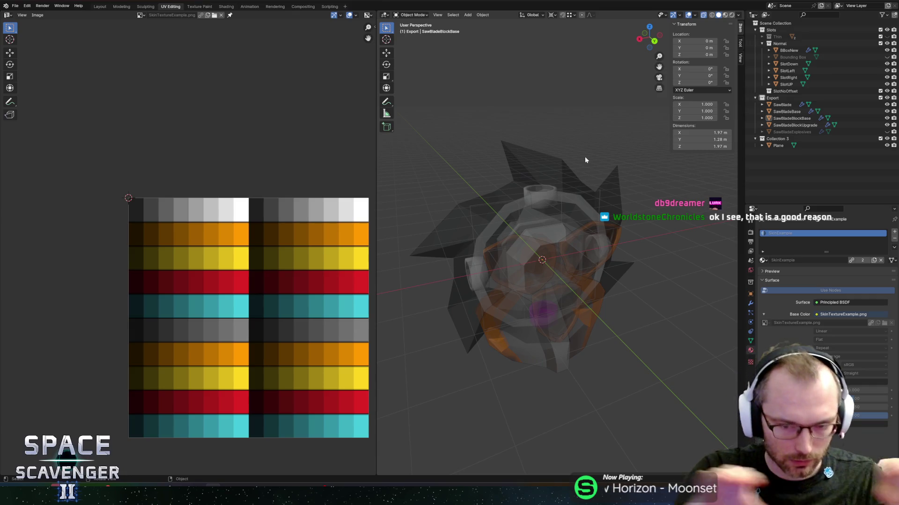
Enter Edit Mode on the saw blade base and select vertices and edges on its orange part.
click(514, 350)
key(Tab)
key(alt+z)
mouse_move(549, 306)
mouse_down()
mouse_move(567, 276)
mouse_move(540, 342)
mouse_up()
alt+click(564, 276)
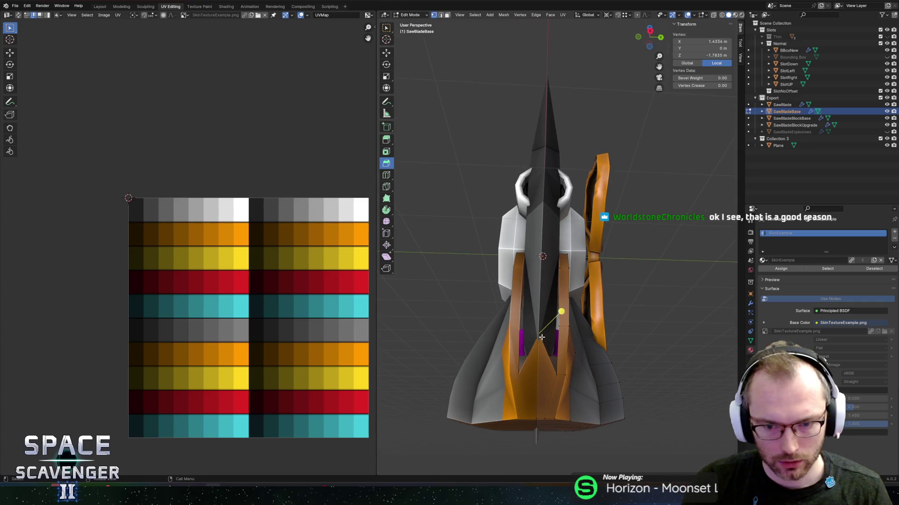
click(544, 361)
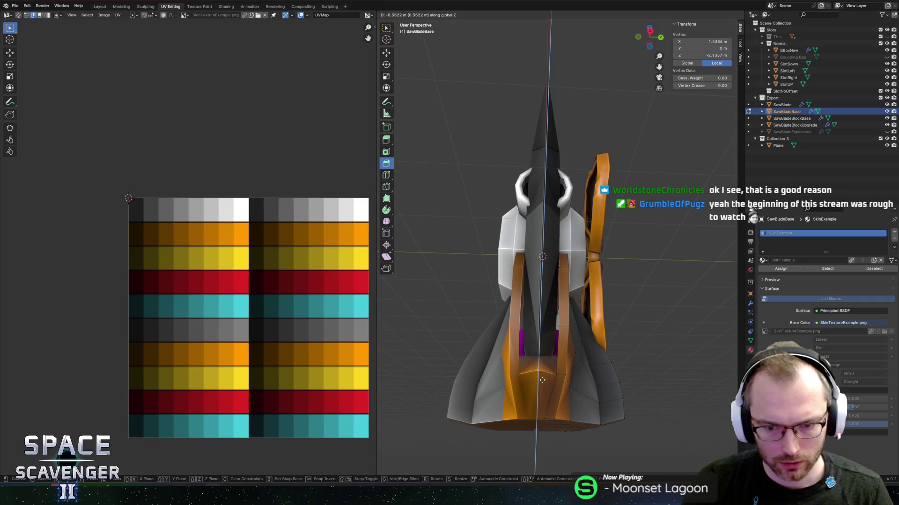
ctrl+click(565, 348)
mouse_move(565, 348)
mouse_down()
mouse_move(553, 356)
mouse_move(623, 295)
mouse_move(578, 253)
mouse_move(582, 199)
mouse_move(595, 269)
mouse_move(632, 237)
mouse_move(583, 242)
mouse_move(618, 230)
mouse_move(652, 242)
mouse_up()
scroll(622, 303, up, 3)
click(623, 303)
Reselect SawBladeBase in Edit Mode and pick a single vertex on the orange part in vertex mode.
key(Tab)
click(582, 196)
click(613, 241)
key(Tab)
key(l)
key(alt+a)
key(3)
key(1)
click(613, 267)
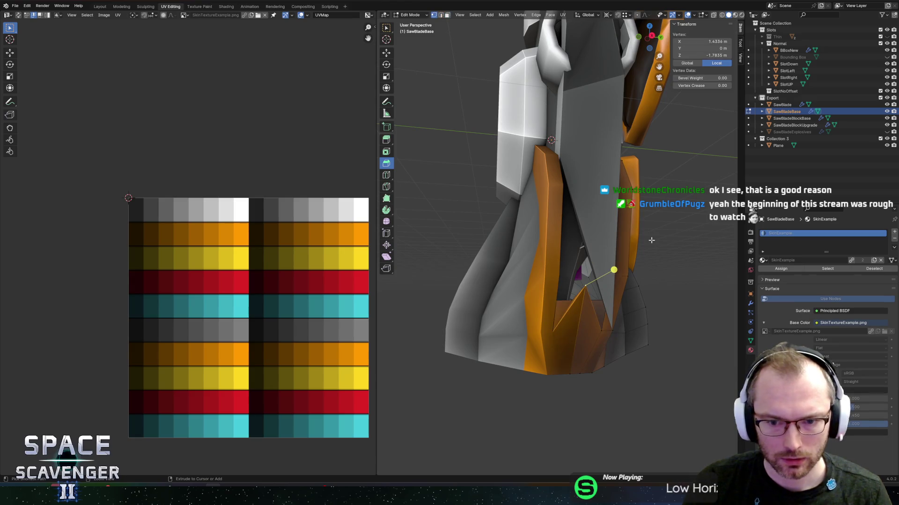
scroll(646, 304, up, 5)
mouse_move(646, 304)
mouse_down()
mouse_move(562, 328)
mouse_move(527, 352)
mouse_move(571, 298)
mouse_move(565, 351)
mouse_up()
Vertex-slide the orange part's vertices (one to 0.390), move them along X and Z, then return to Object Mode.
key(g)
key(g)
click(531, 342)
key(g)
key(g)
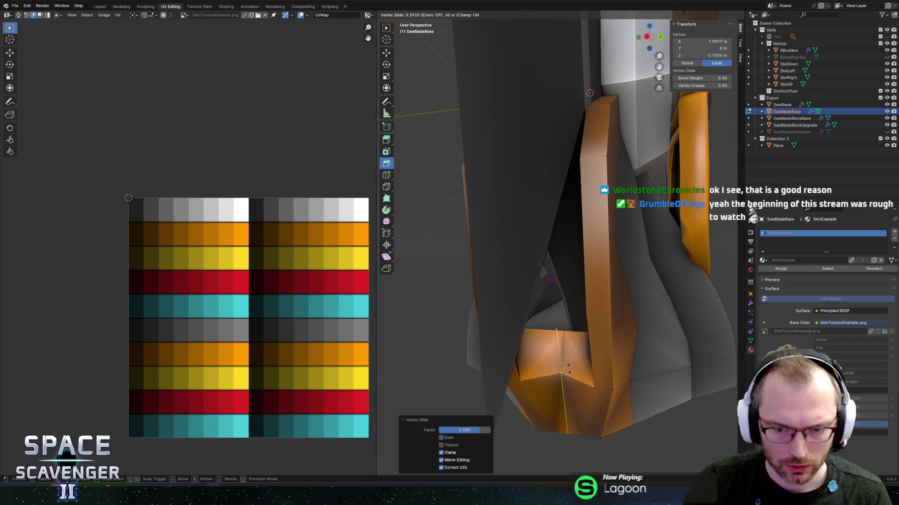
click(571, 365)
key(g)
key(x)
click(591, 384)
mouse_move(592, 383)
mouse_down()
mouse_move(562, 374)
mouse_move(587, 370)
mouse_move(558, 351)
mouse_move(552, 331)
mouse_move(579, 259)
mouse_move(569, 257)
mouse_move(589, 246)
mouse_move(563, 246)
mouse_move(663, 246)
mouse_move(584, 235)
mouse_move(660, 273)
mouse_up()
key(g)
key(z)
click(590, 367)
scroll(568, 257, down, 3)
key(Tab)
Save SawBlade.blend and export the saw as Saw.fbx.
scroll(561, 253, up, 3)
scroll(630, 228, down, 5)
drag(630, 228, 561, 299)
key(ctrl+s)
key(ctrl+shift+e)
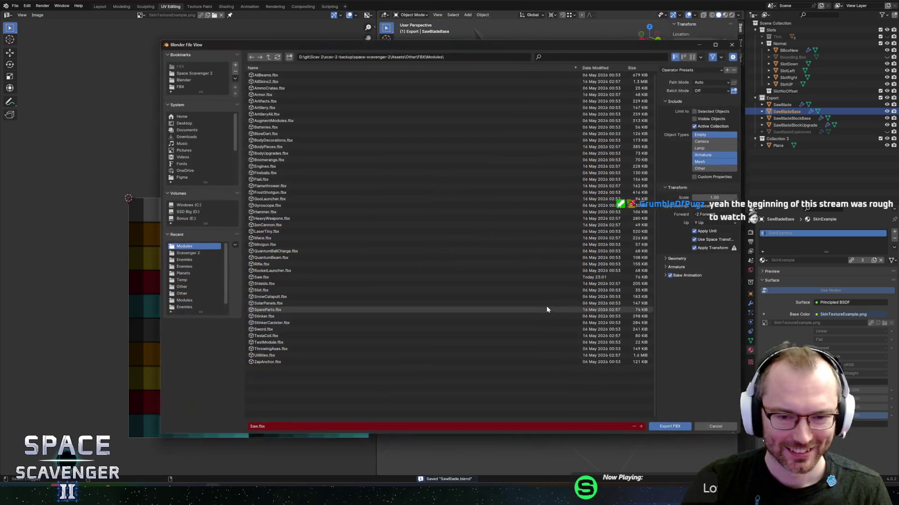
click(667, 429)
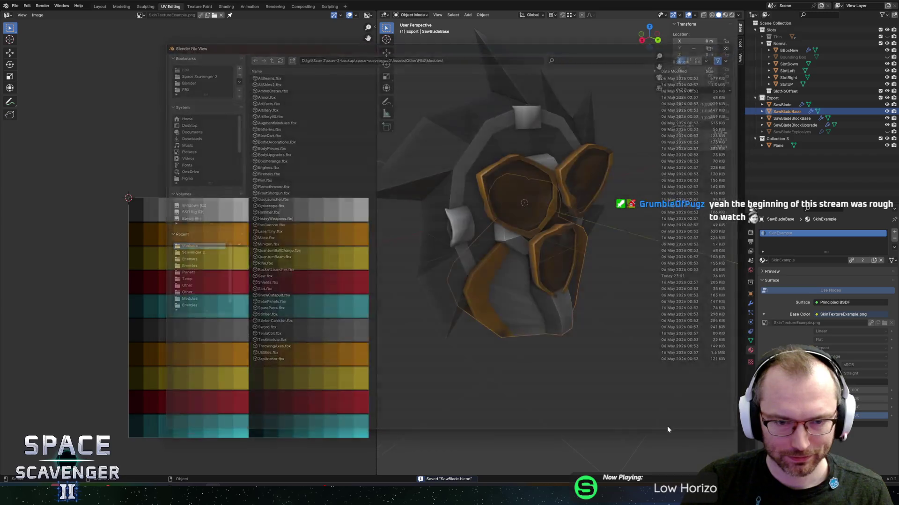
Check the updated saw in Unity's Saw prefab, then edit both blade and base meshes in Blender.
key(alt+Tab)
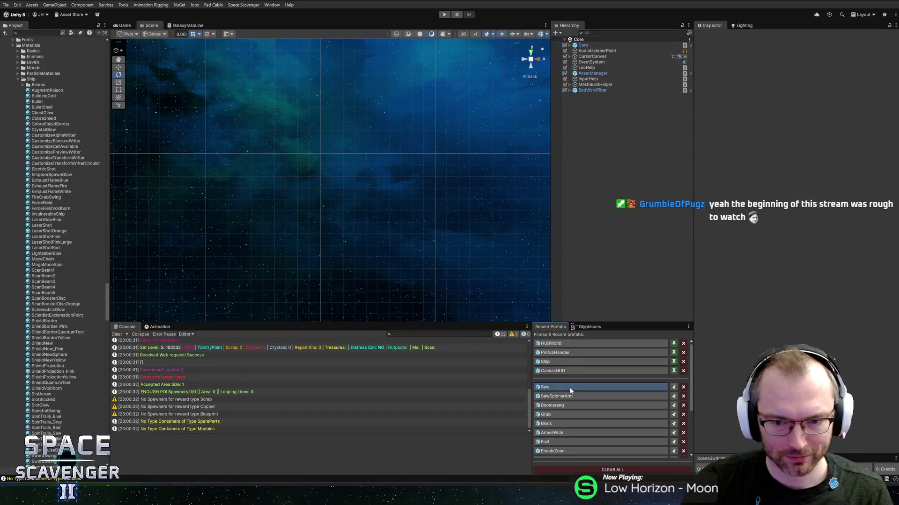
click(562, 388)
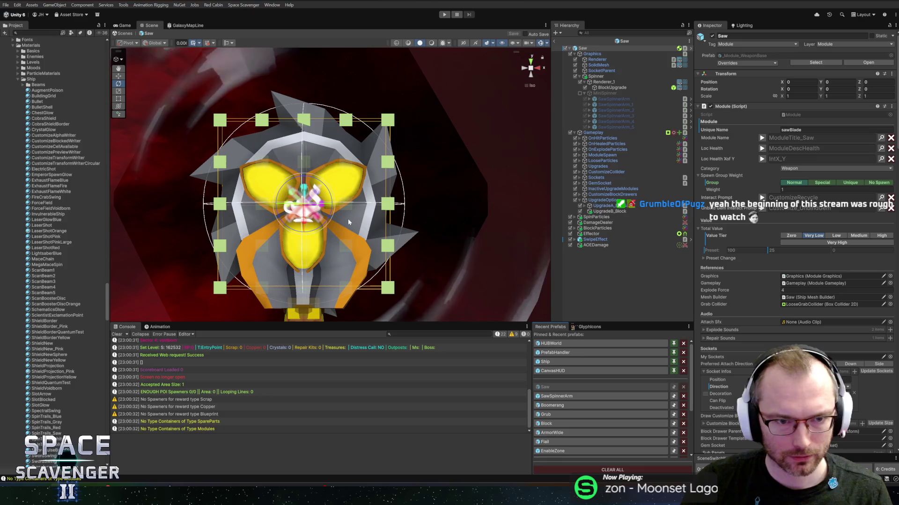
key(alt+Tab)
key(a)
key(Tab)
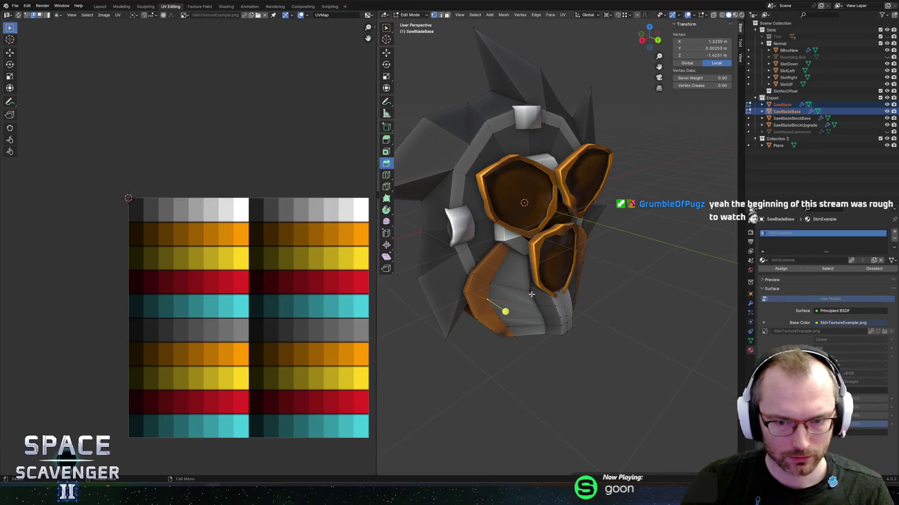
Move the base piece's small UV island horizontally onto the white swatch.
key(l)
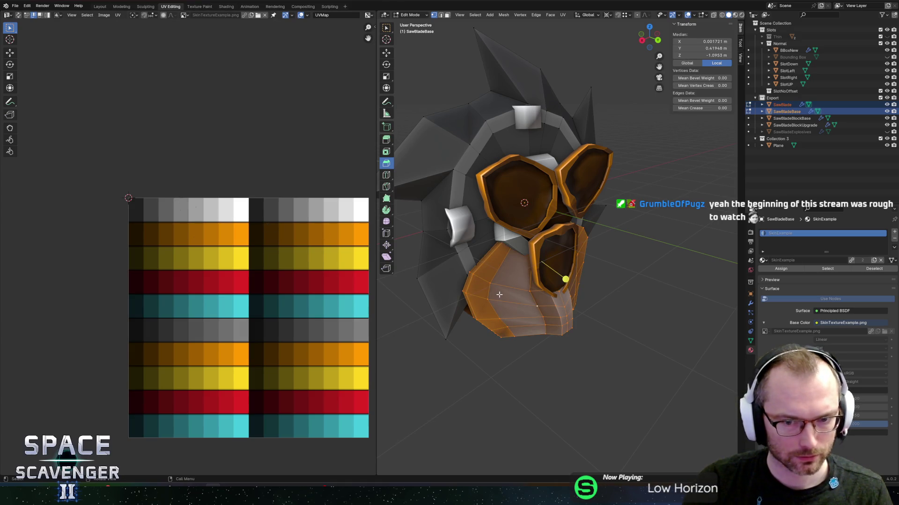
scroll(170, 199, up, 3)
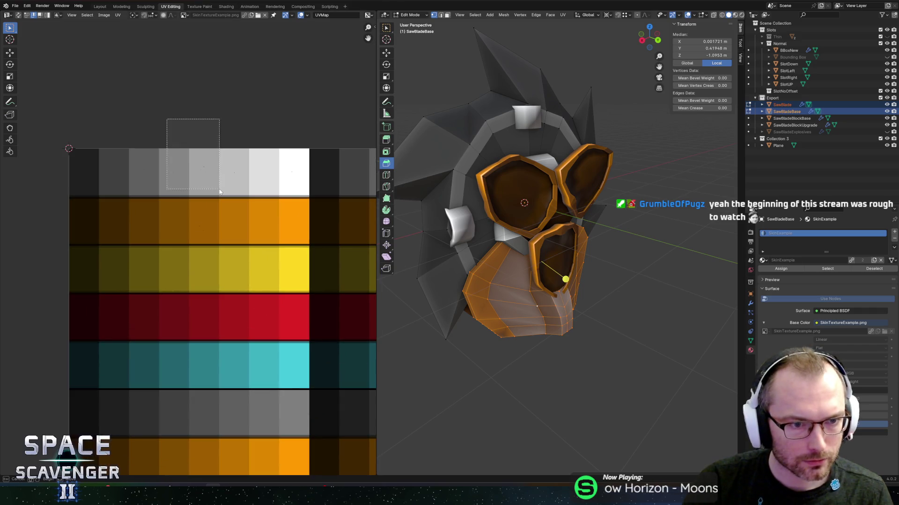
key(g)
key(x)
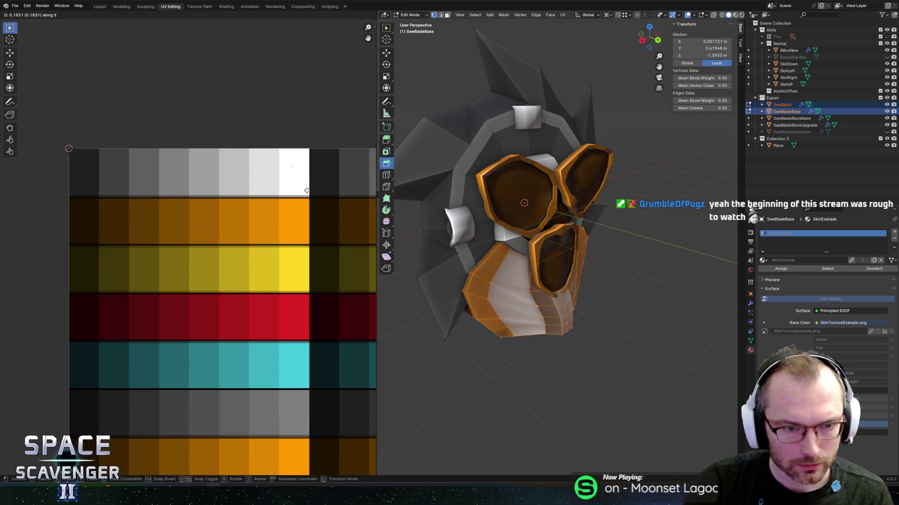
right_click(312, 188)
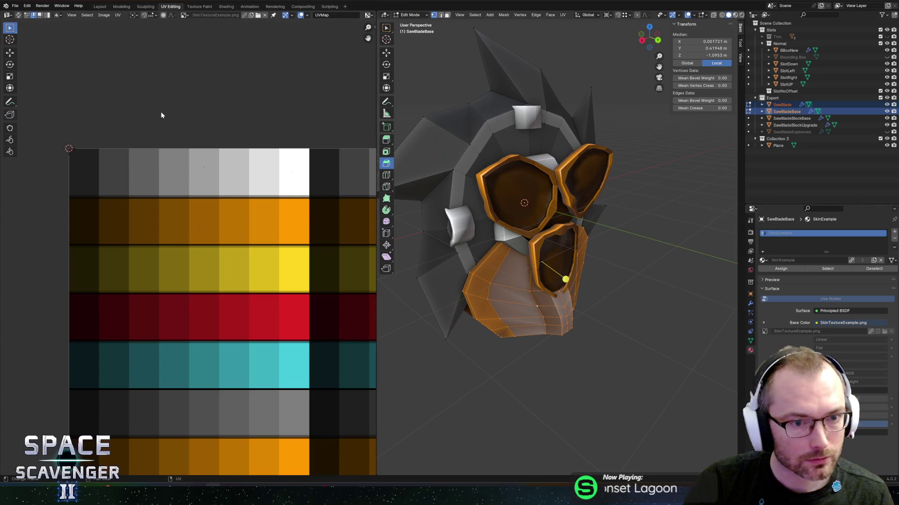
scroll(160, 112, up, 1)
scroll(159, 113, up, 5)
mouse_move(141, 170)
mouse_down()
mouse_move(187, 294)
mouse_move(209, 224)
mouse_up()
mouse_move(166, 180)
mouse_down()
mouse_move(212, 226)
mouse_move(212, 240)
mouse_up()
key(g)
key(x)
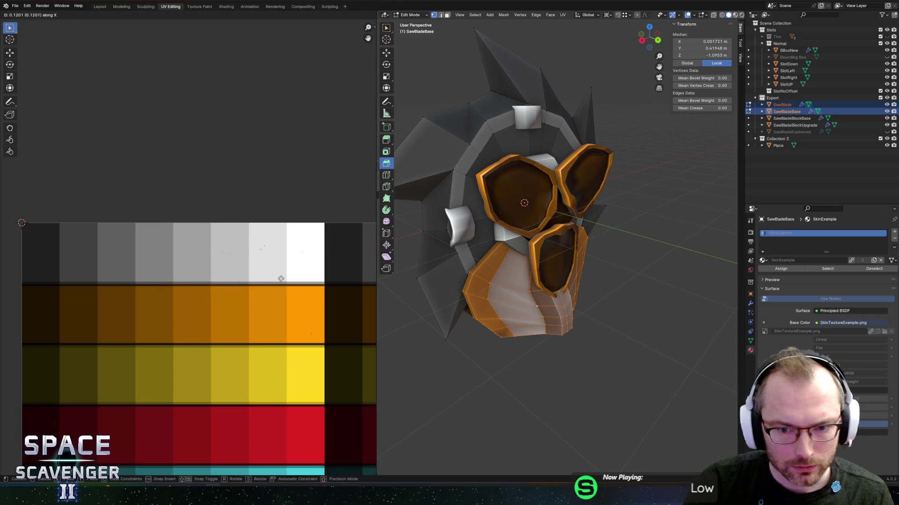
click(319, 277)
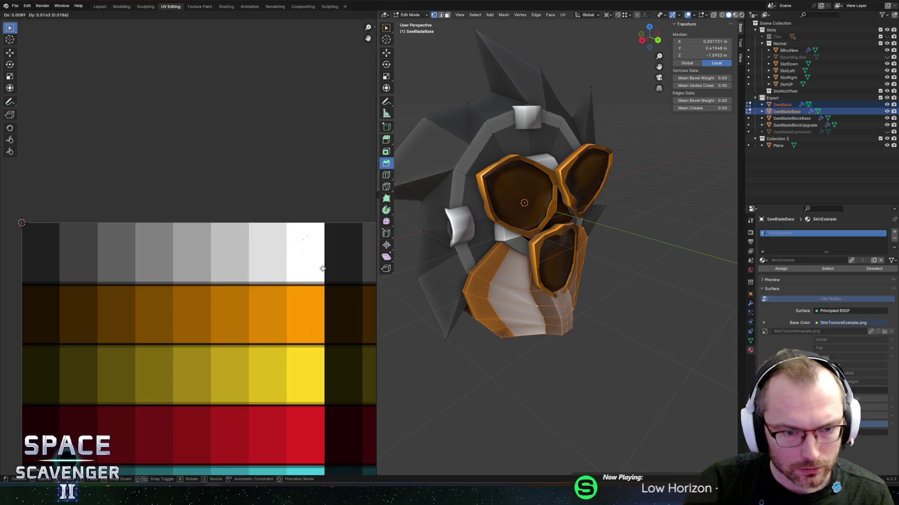
Unwrap the selected faces, shrink the new UV island and place it on the white swatch.
key(u)
click(321, 260)
key(s)
click(248, 374)
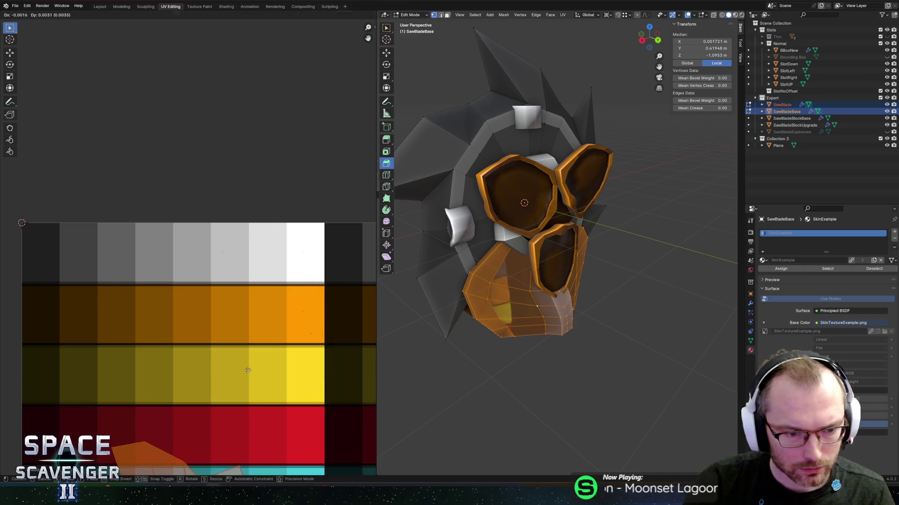
click(269, 187)
key(g)
click(273, 164)
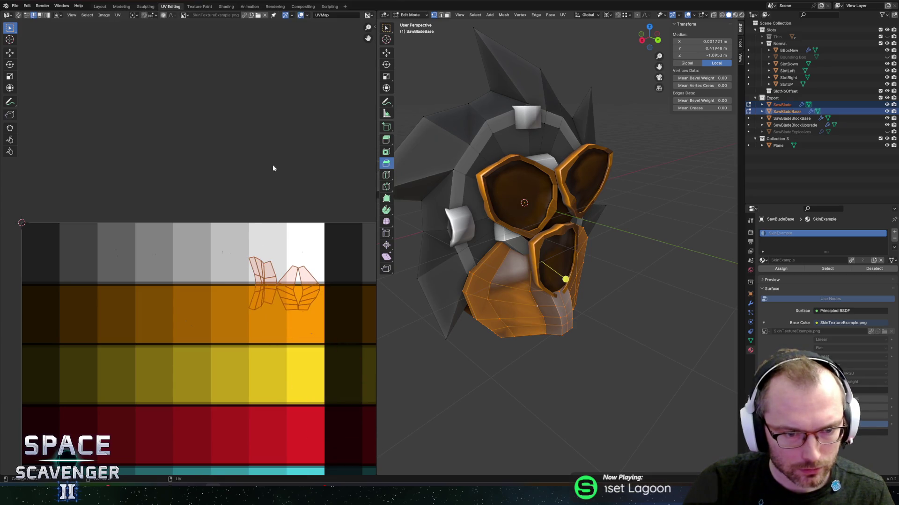
key(s)
click(283, 251)
key(g)
click(295, 251)
click(320, 272)
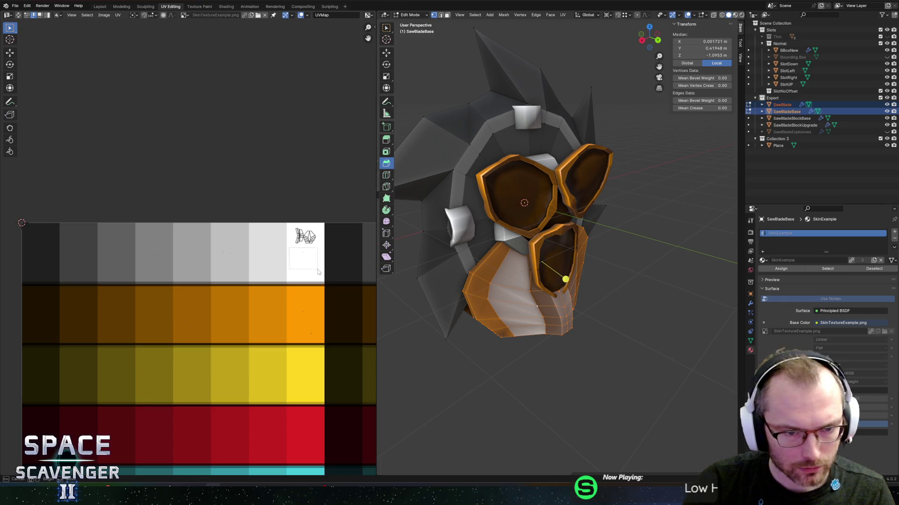
Re-unwrap the faces, scale the island down and place it on the top-right white swatch.
key(u)
click(317, 268)
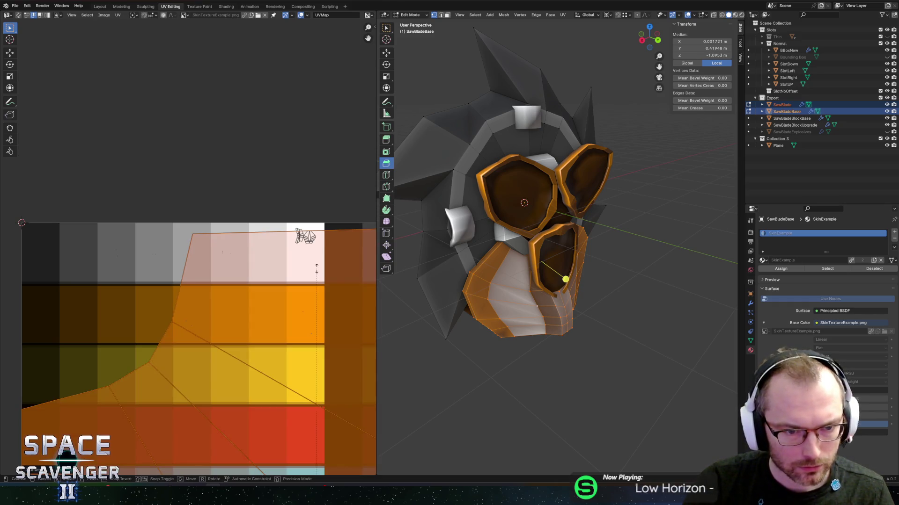
key(s)
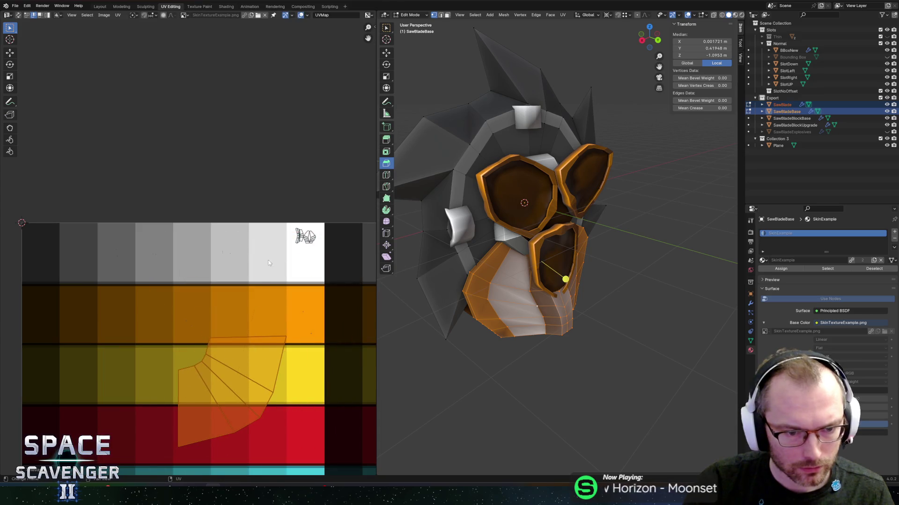
key(g)
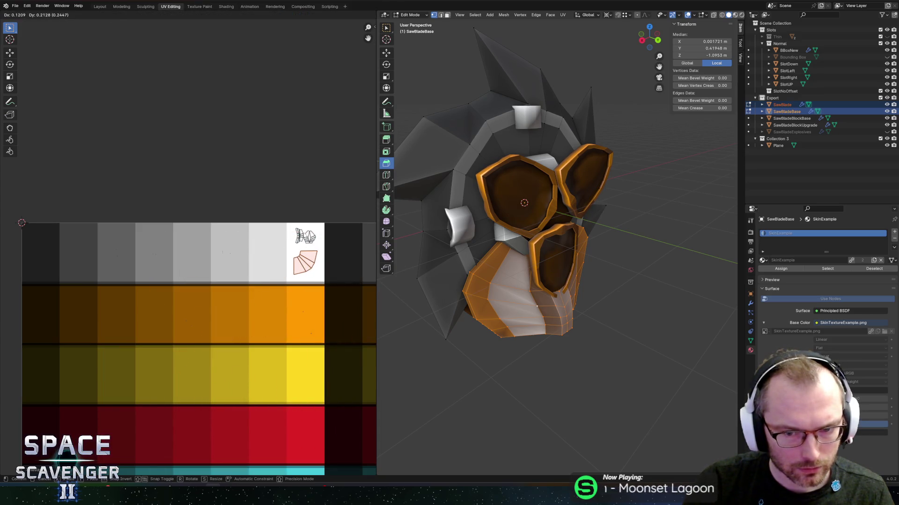
click(317, 237)
Select a seam-bounded face region on the base and scale its UV island smaller.
key(3)
click(564, 304)
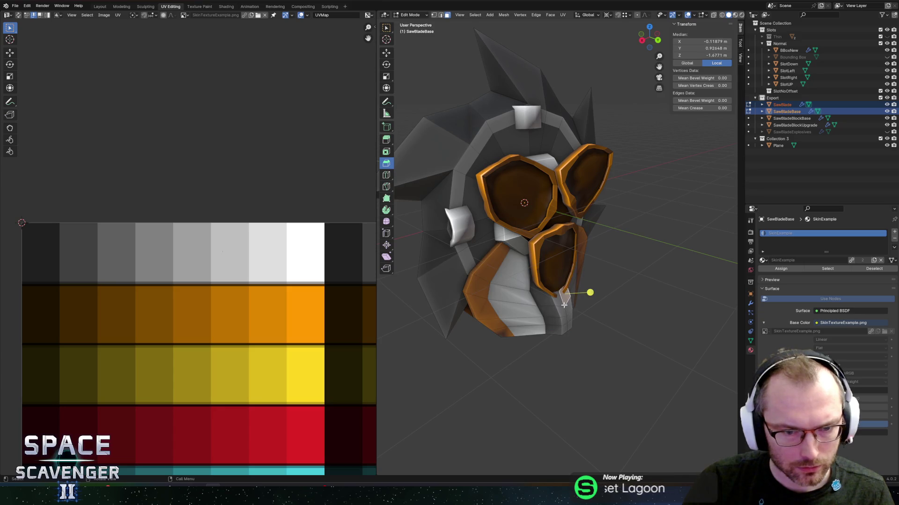
key(ctrl+l)
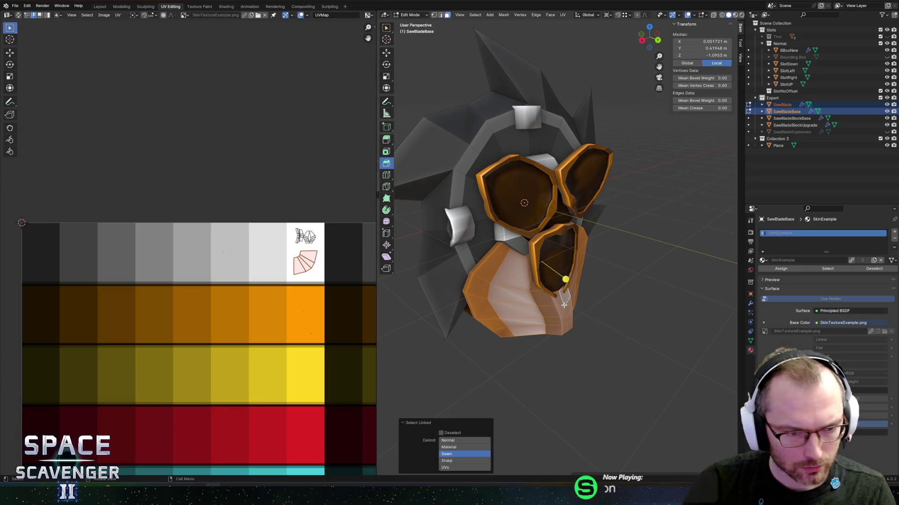
key(g)
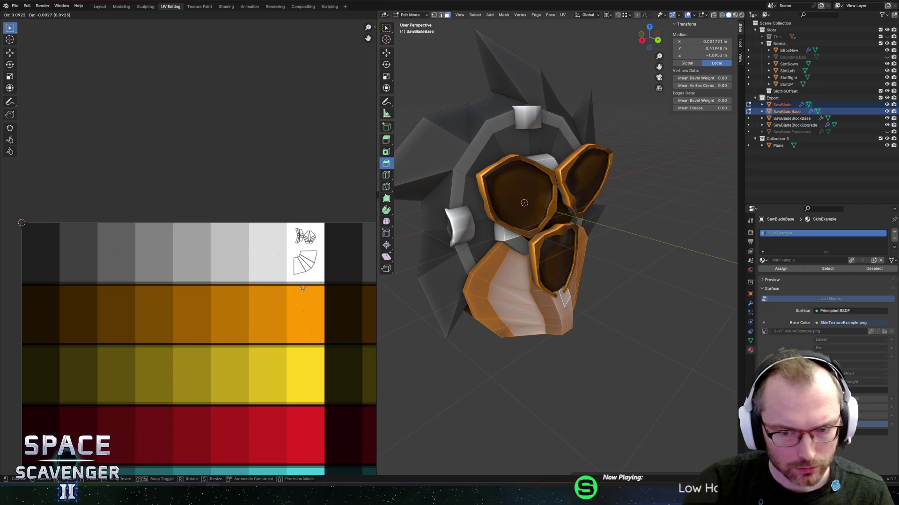
key(s)
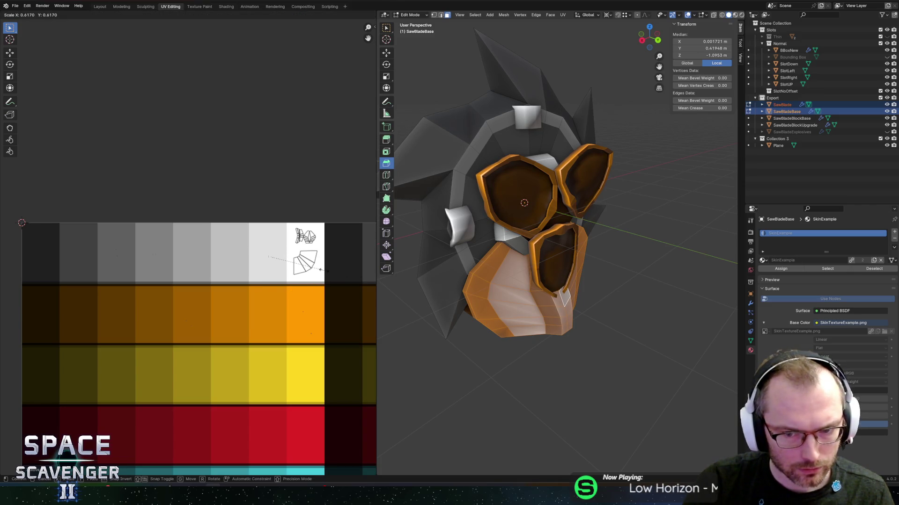
click(341, 273)
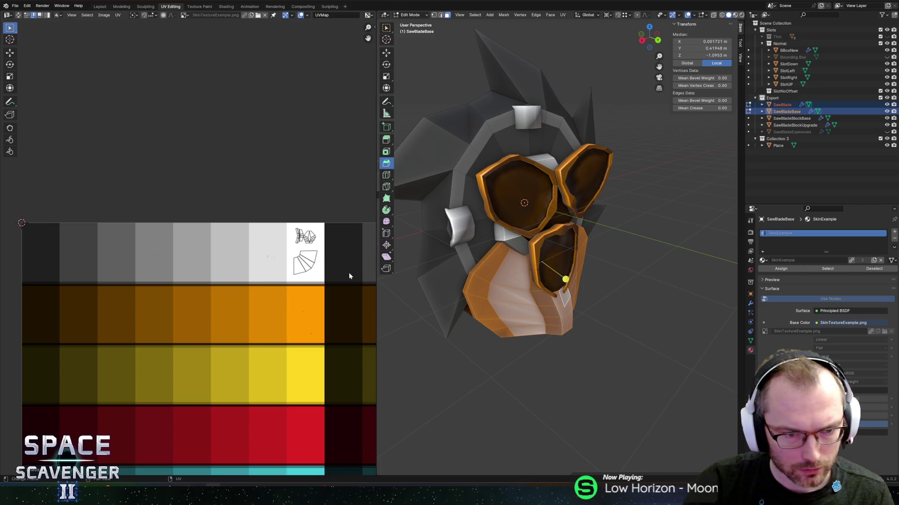
Select the lower base's seam-bounded region, unwrap it and scale and move its islands onto the swatches.
click(542, 298)
key(ctrl+l)
drag(98, 162, 140, 286)
key(u)
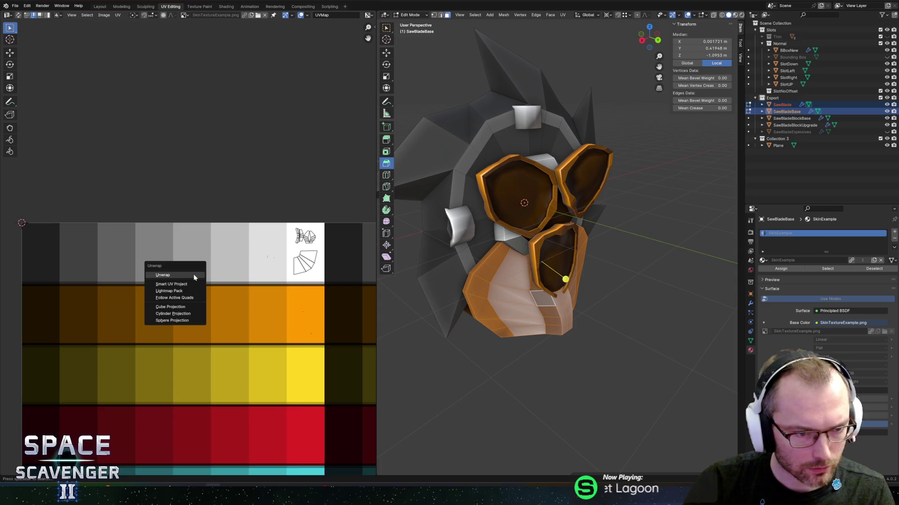
click(195, 278)
key(s)
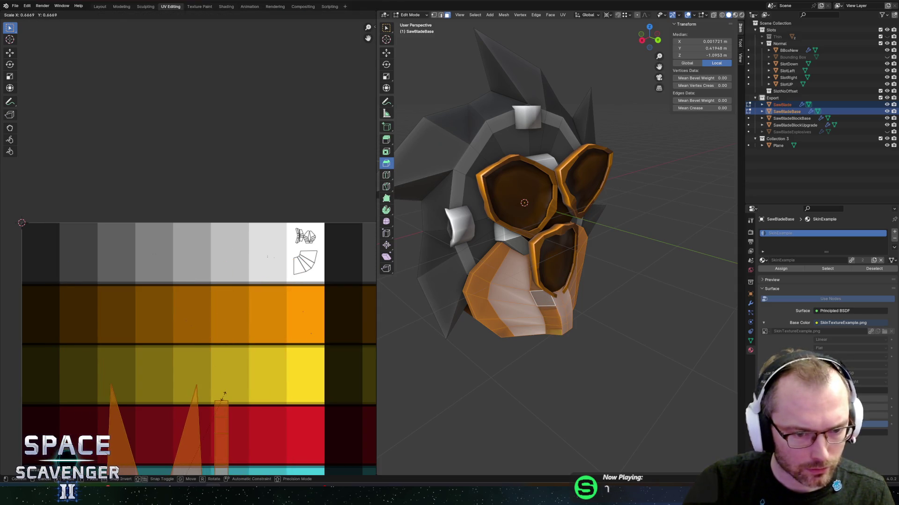
click(220, 366)
key(g)
click(164, 288)
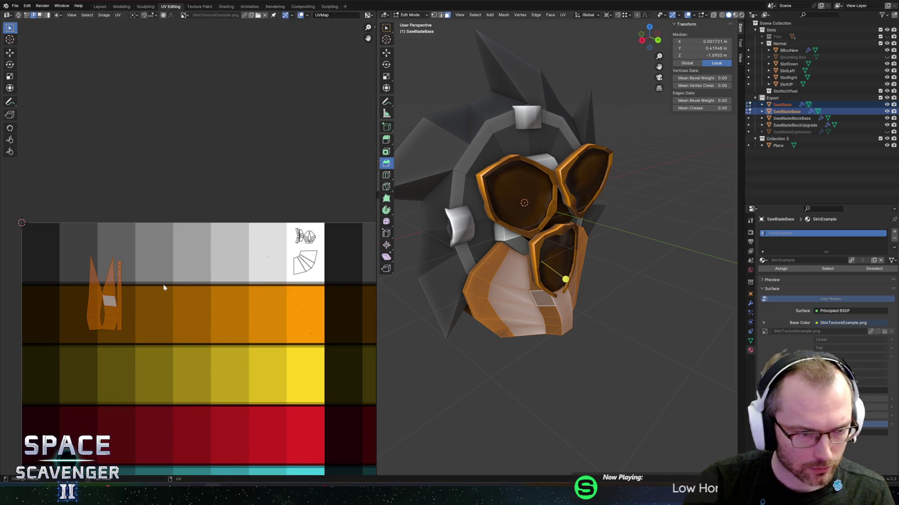
Scale the lower base's UV islands down onto the grey swatch and return to Object Mode.
key(s)
click(140, 290)
key(g)
click(200, 256)
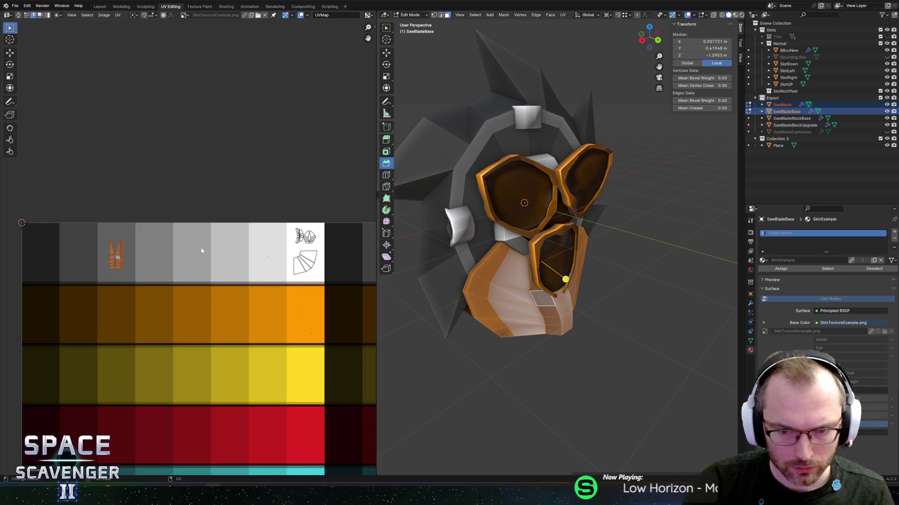
key(g)
click(167, 253)
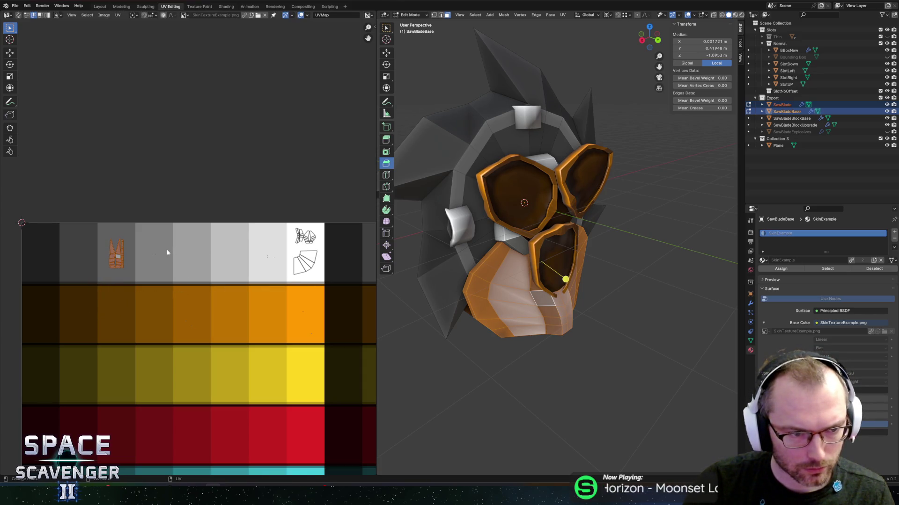
key(Tab)
scroll(480, 233, down, 3)
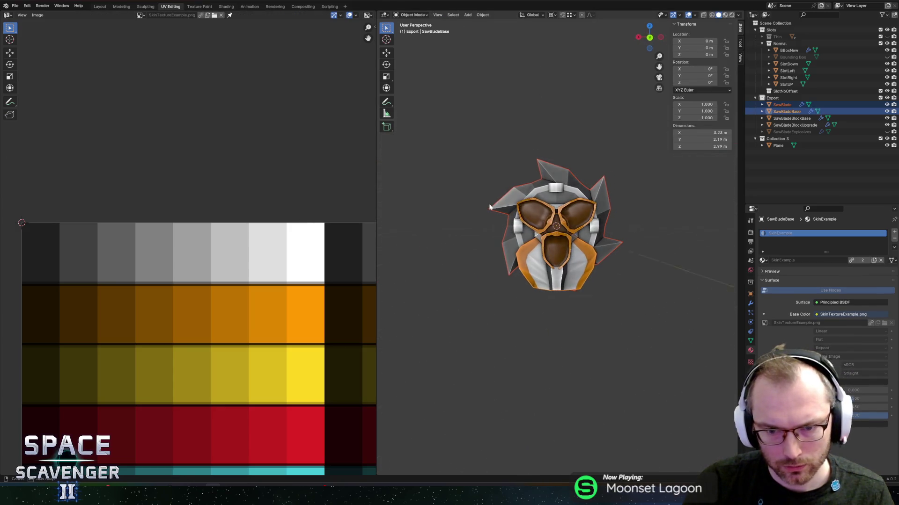
Recheck the saw base's UV islands, leave them in place and return to Object Mode.
key(Tab)
scroll(507, 260, up, 1)
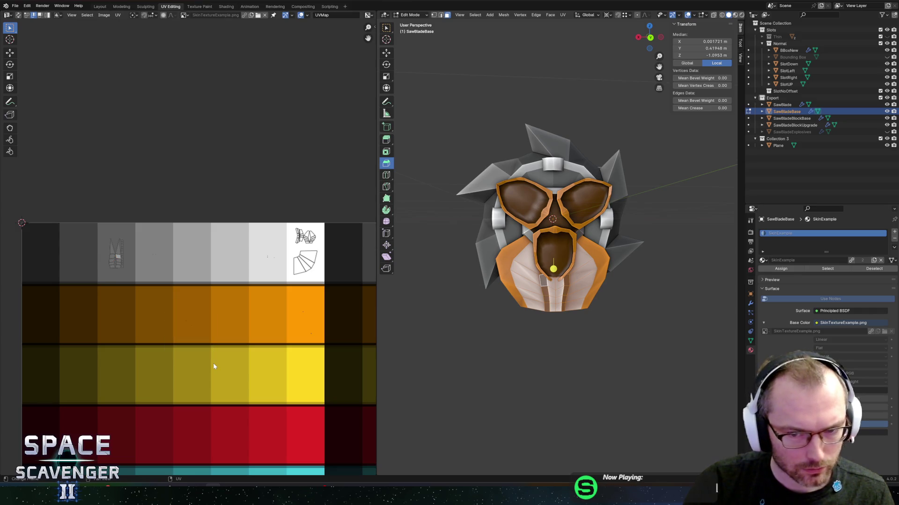
key(g)
click(335, 343)
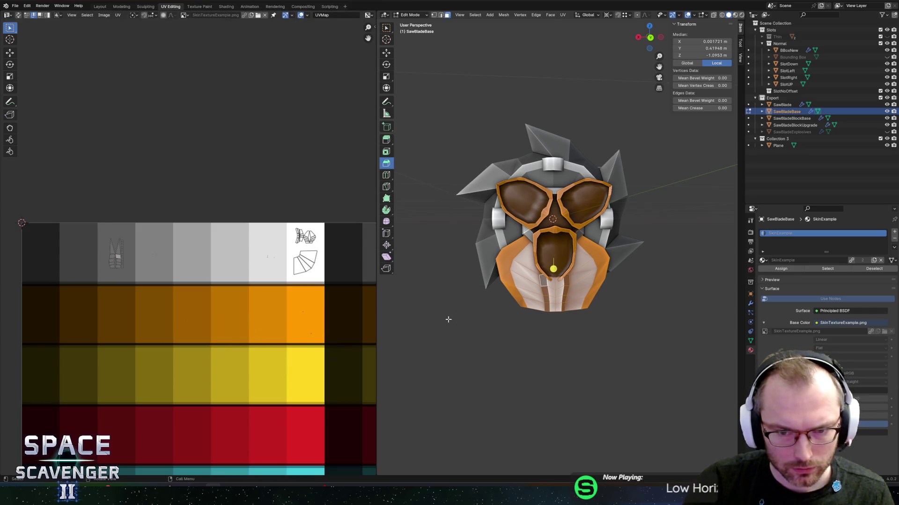
key(Tab)
scroll(496, 237, down, 3)
mouse_move(496, 238)
mouse_down()
mouse_move(609, 257)
mouse_move(571, 225)
mouse_move(555, 187)
mouse_move(568, 200)
mouse_up()
scroll(555, 182, up, 3)
Shade SawBladeBlockBase smooth and add a centred loop cut across the block.
click(555, 176)
right_click(555, 177)
click(555, 177)
key(Tab)
scroll(568, 199, up, 2)
key(ctrl+r)
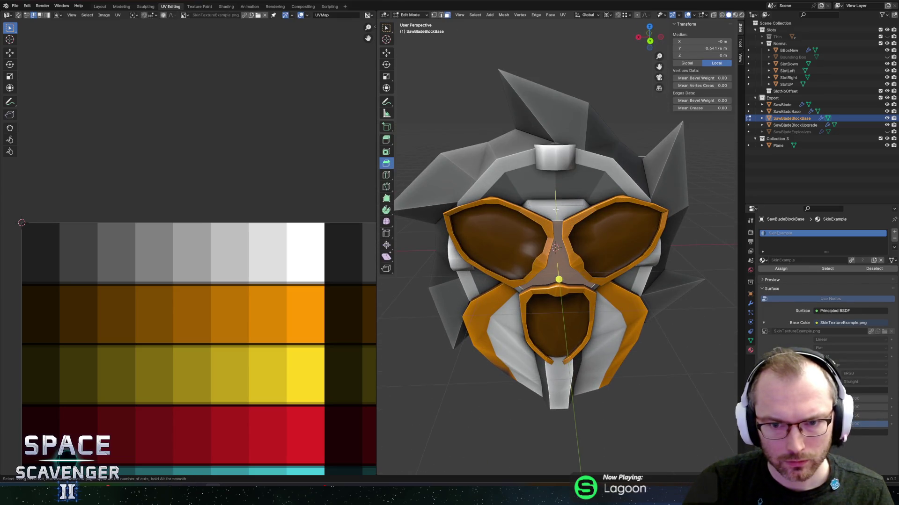
click(555, 209)
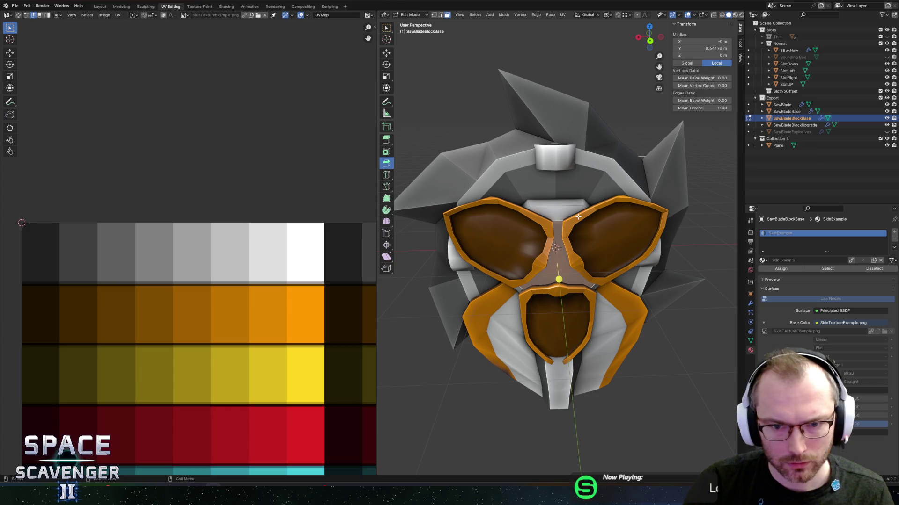
right_click(578, 216)
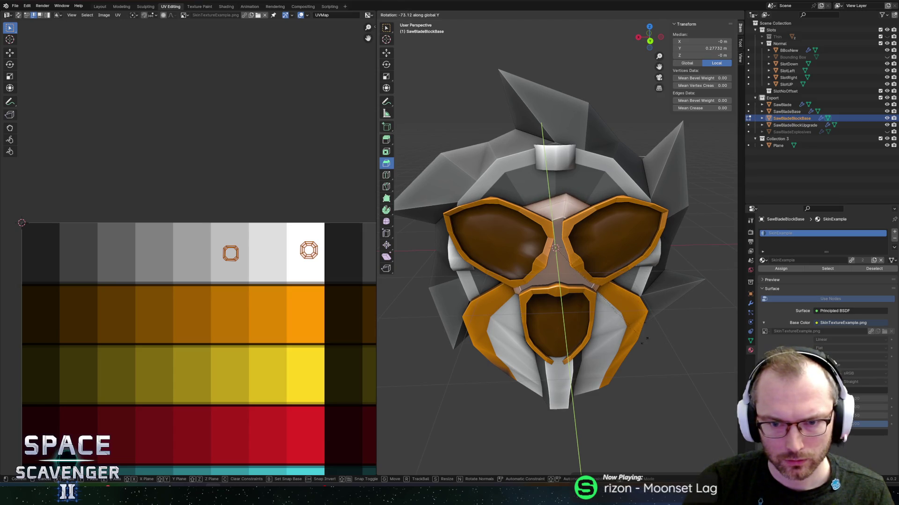
key(Escape)
Round the block's selected loop outward with To Sphere.
mouse_move(620, 256)
mouse_down()
mouse_move(482, 263)
mouse_move(501, 268)
mouse_up()
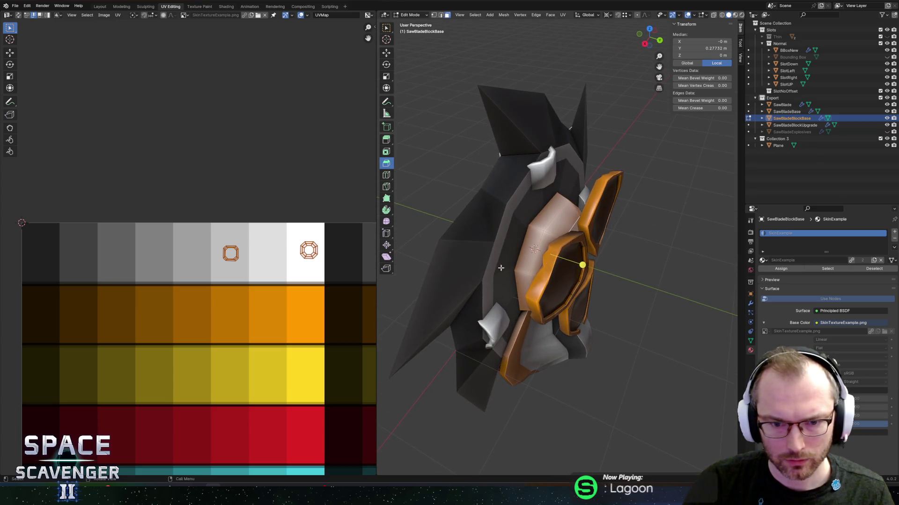
click(387, 222)
drag(583, 266, 650, 265)
drag(650, 266, 560, 229)
drag(632, 223, 644, 206)
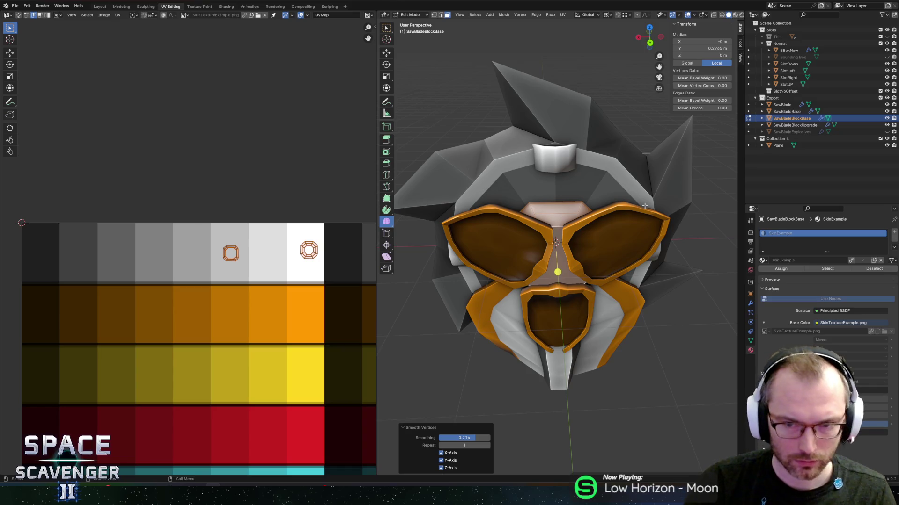
Rotate the selected block geometry 22.5° about the Y axis.
key(r)
key(y)
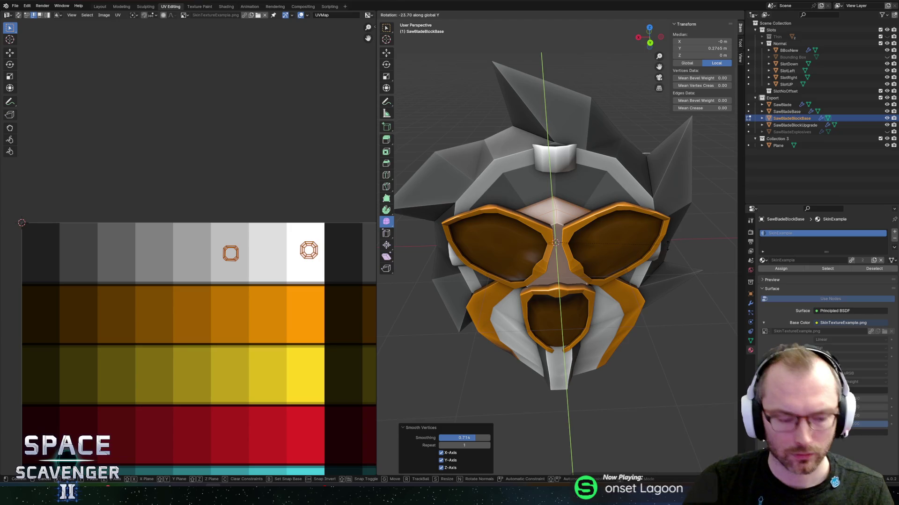
text(22.5)
key(Return)
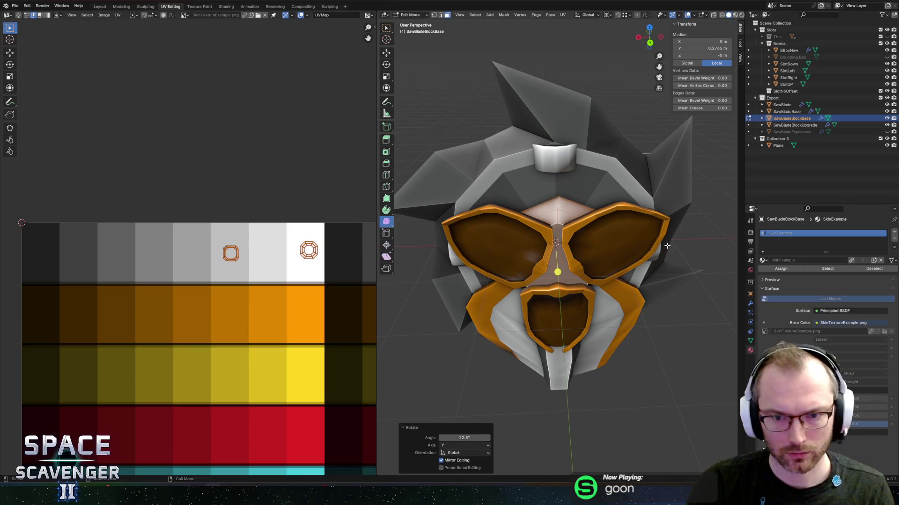
scroll(624, 237, down, 2)
scroll(612, 180, up, 2)
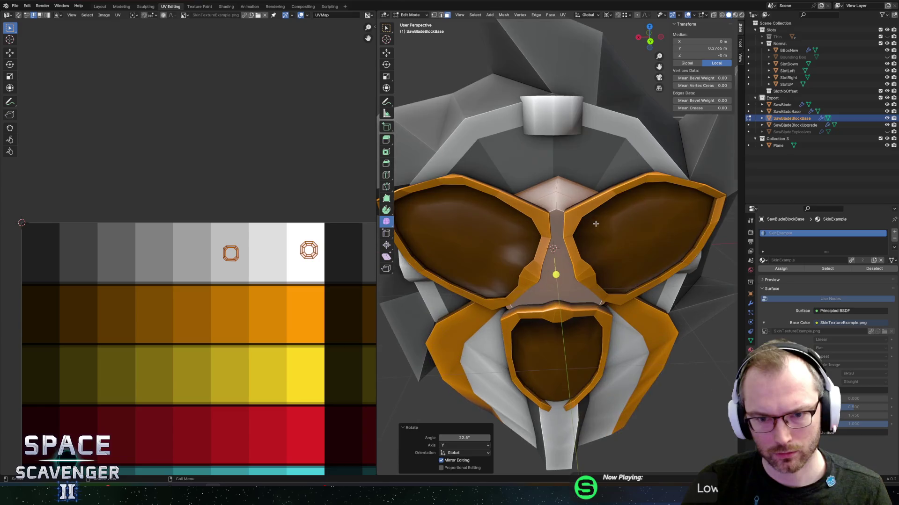
Inspect the block's top vertex in X-ray, discard a trial cylinder, and export Saw.fbx.
click(557, 152)
key(alt+z)
scroll(620, 222, down, 2)
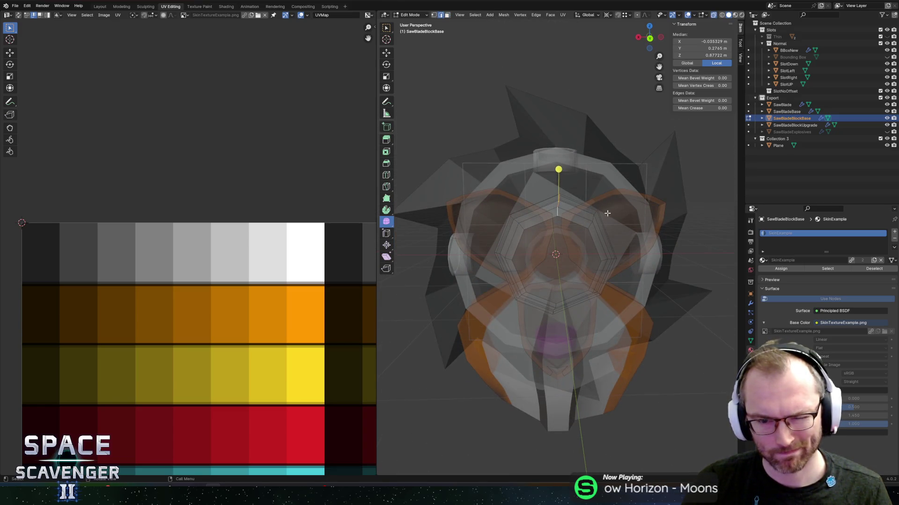
mouse_move(591, 218)
mouse_down()
mouse_move(653, 232)
mouse_move(577, 241)
mouse_move(592, 221)
mouse_up()
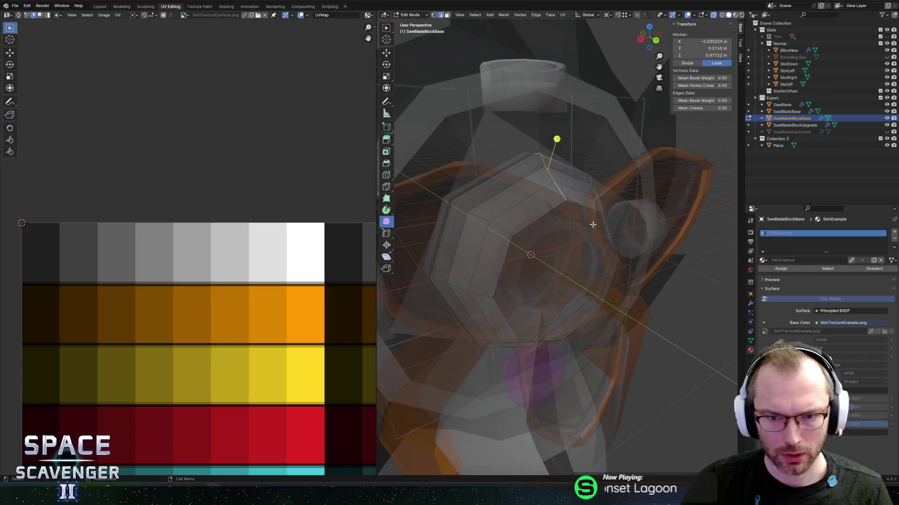
key(shift+a)
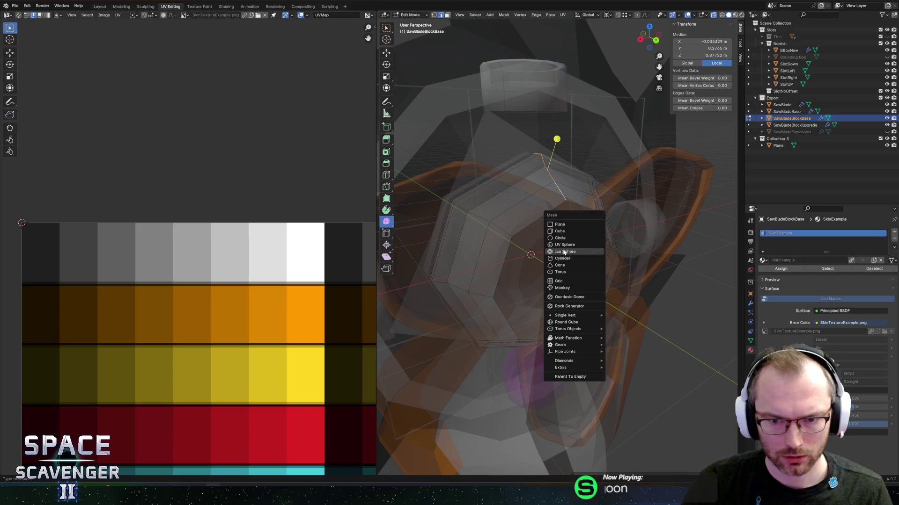
click(563, 262)
drag(654, 184, 580, 212)
key(ctrl+z)
key(ctrl+e)
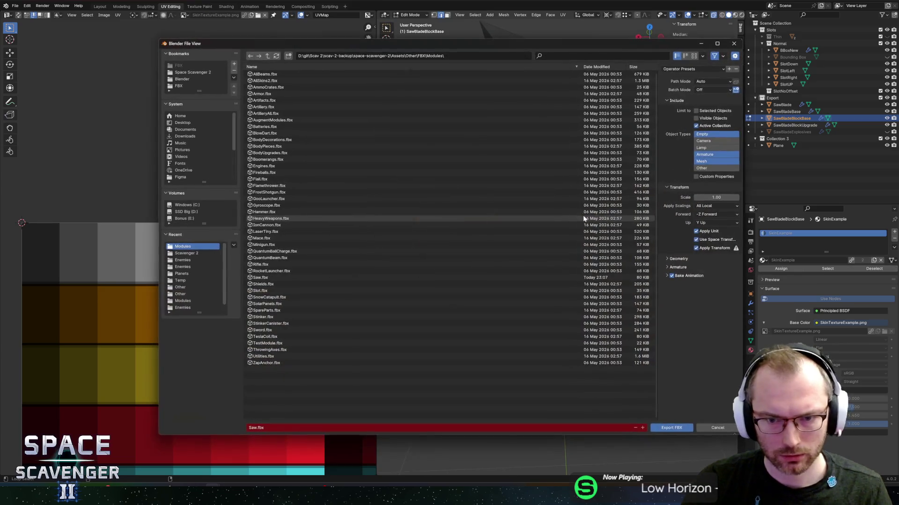
click(670, 430)
Give the block-upgrade part the SawBladeBlockBase mesh and the Skin0 material.
key(alt+Tab)
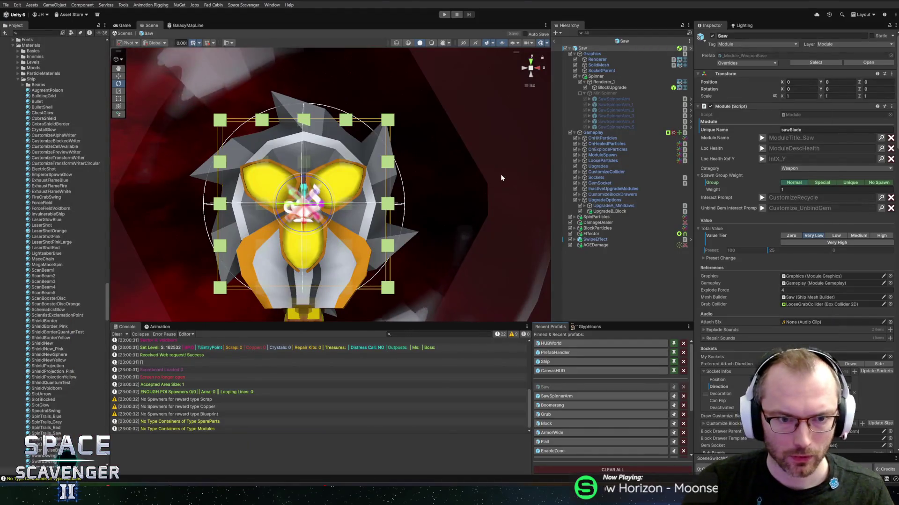
click(612, 88)
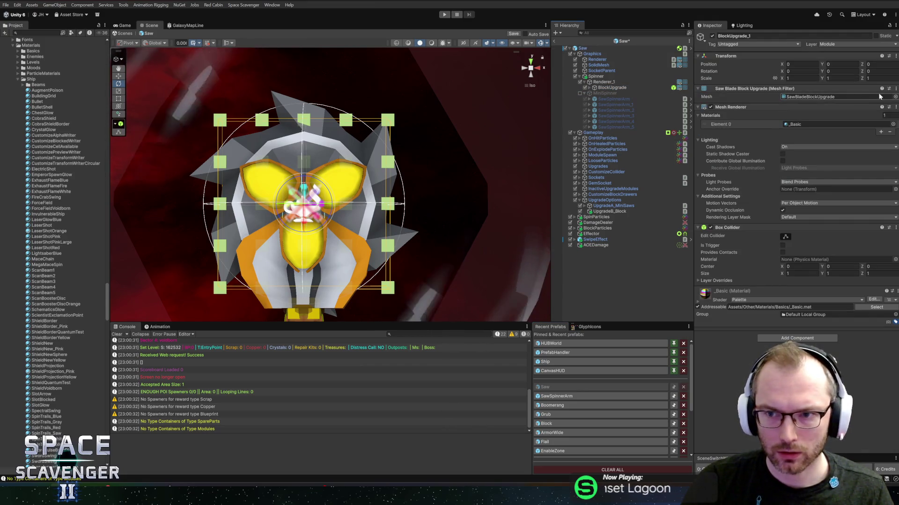
click(895, 97)
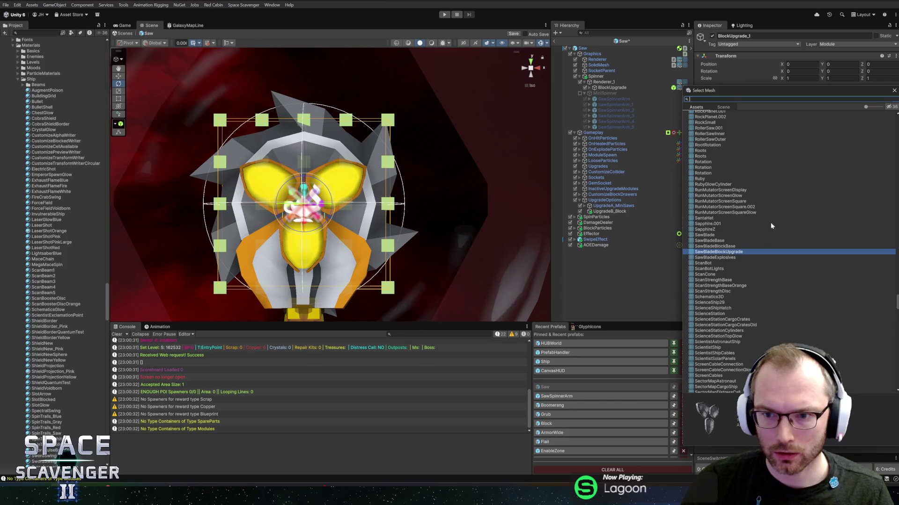
double_click(714, 247)
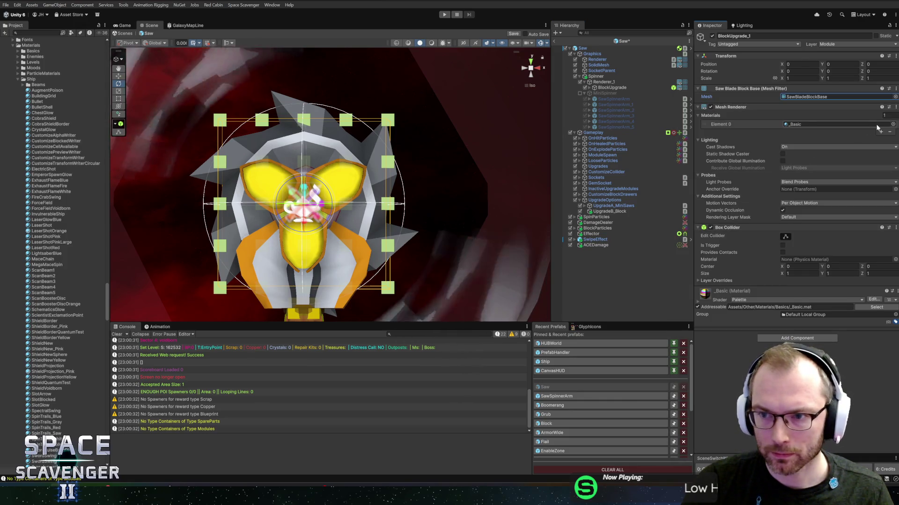
click(893, 124)
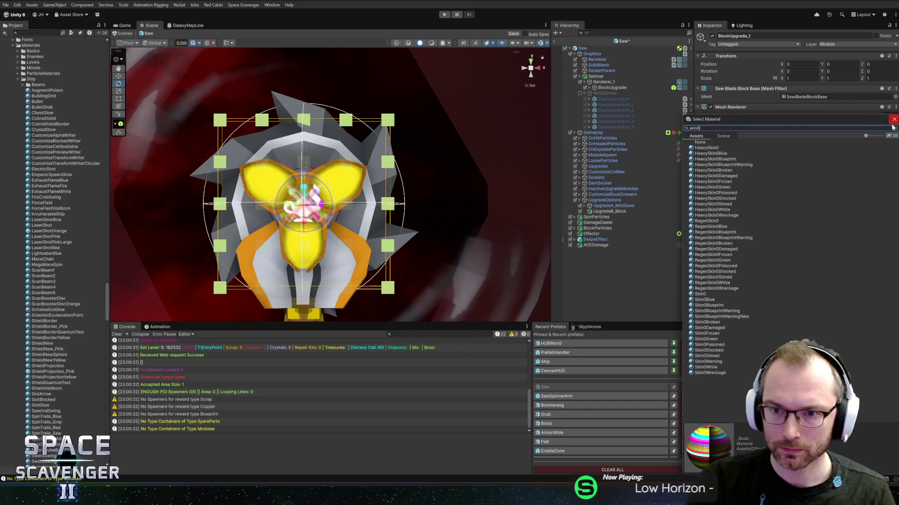
key(Down)
key(Down)
double_click(704, 294)
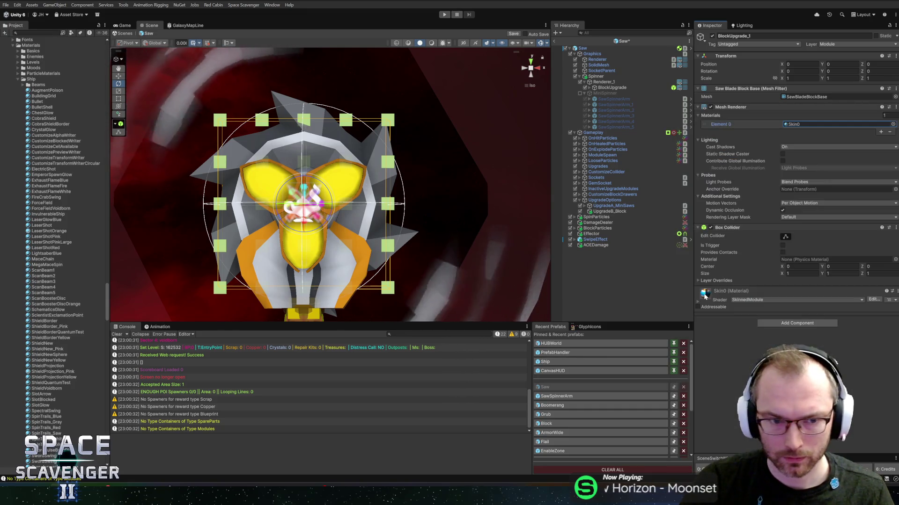
Remove the box colliders from both block-upgrade parts.
right_click(730, 228)
click(760, 244)
click(604, 83)
click(608, 87)
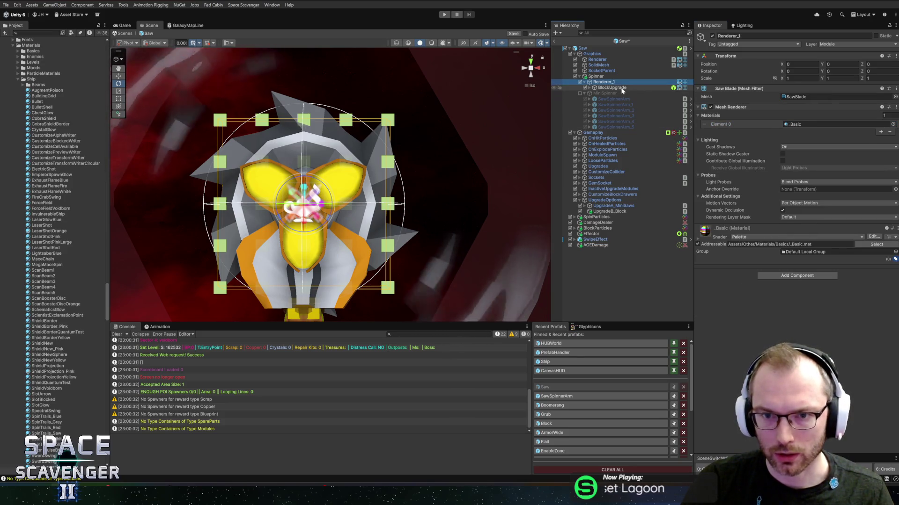
right_click(745, 229)
click(763, 244)
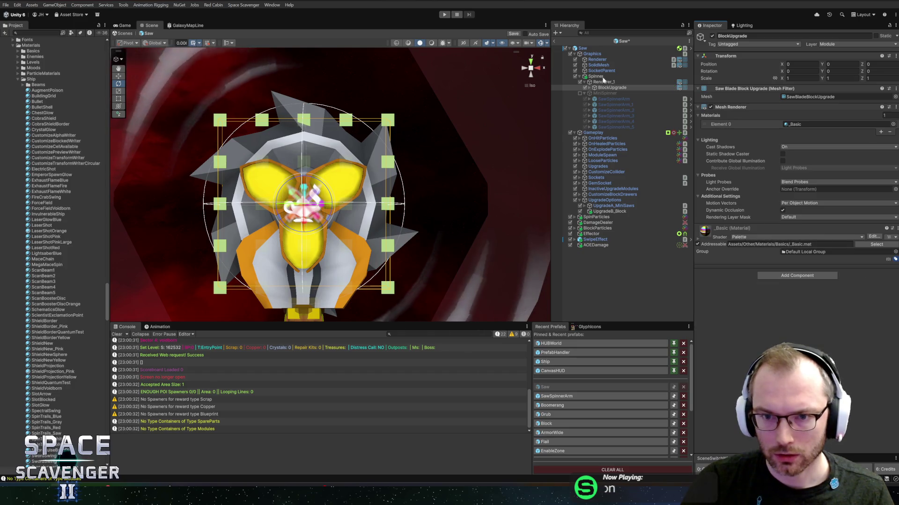
Add a Skin Component to BlockUpgrade_1, then launch the game in Play mode.
click(588, 88)
click(606, 94)
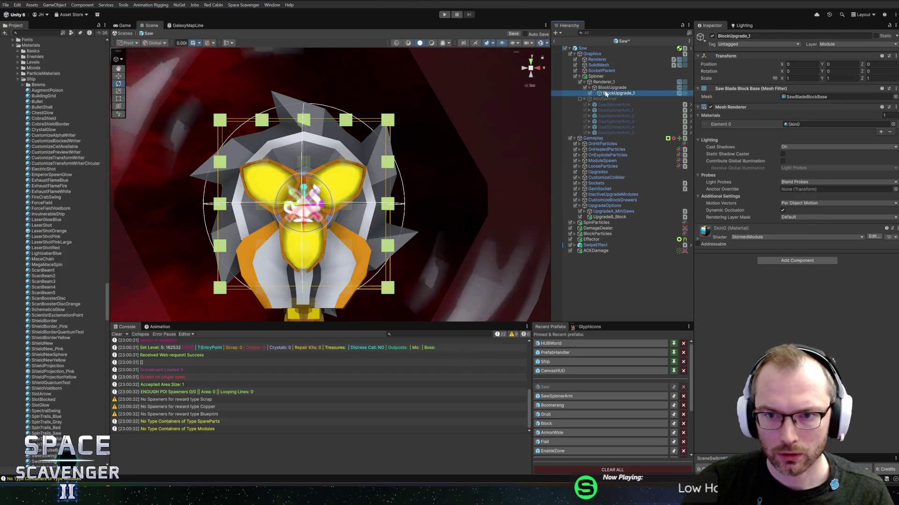
click(606, 88)
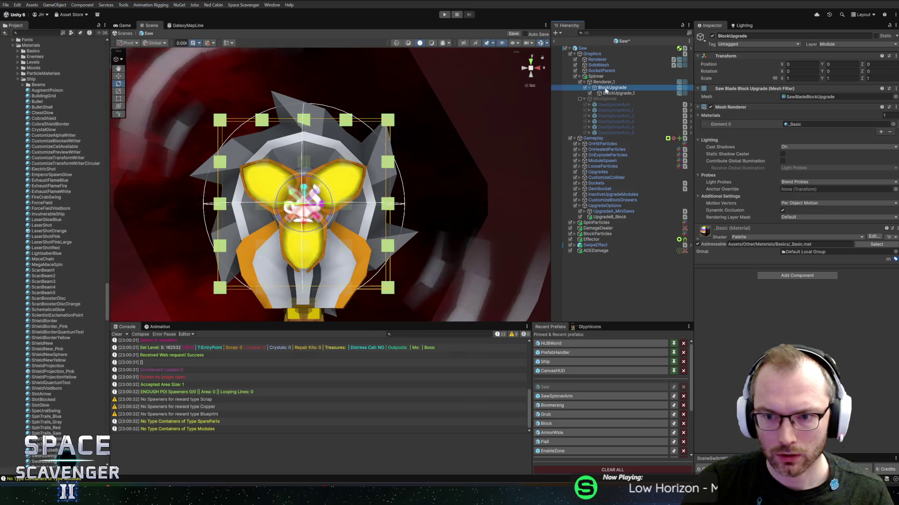
click(608, 93)
click(772, 261)
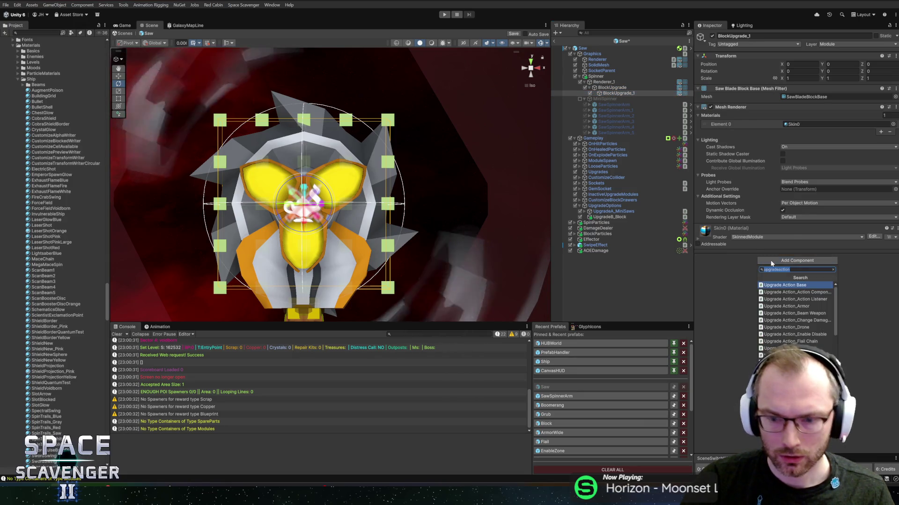
text(skincom)
key(Return)
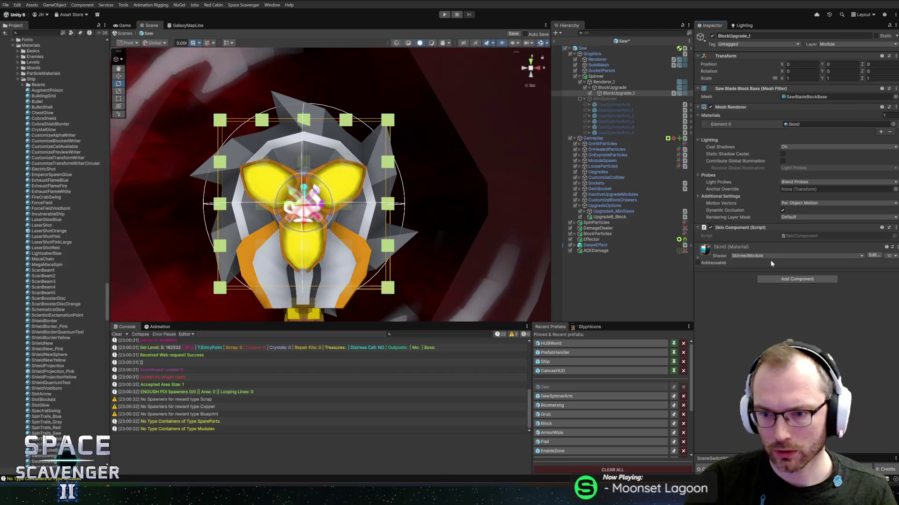
mouse_move(496, 241)
mouse_down()
mouse_move(538, 244)
mouse_move(548, 211)
mouse_move(393, 208)
mouse_move(355, 197)
mouse_move(322, 168)
mouse_up()
click(444, 15)
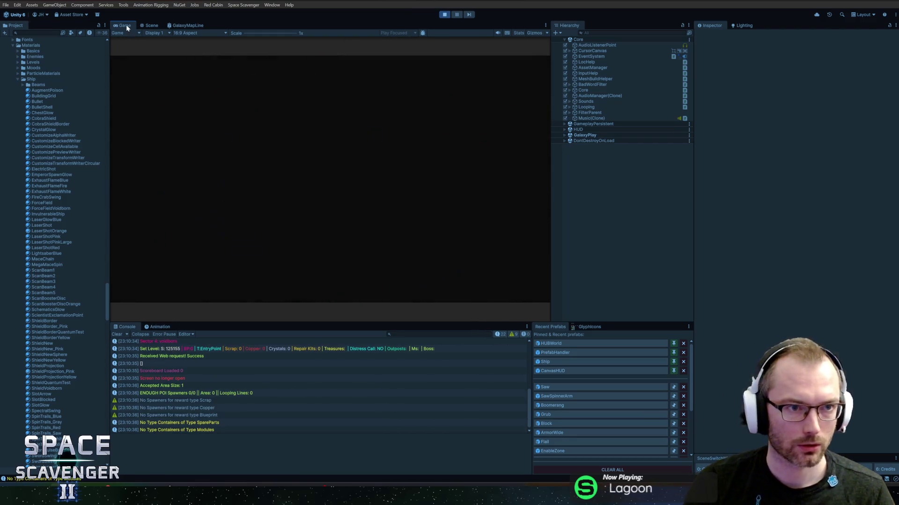
Maximize the game view and attach the Saw Blade module above the ship in build mode.
double_click(125, 24)
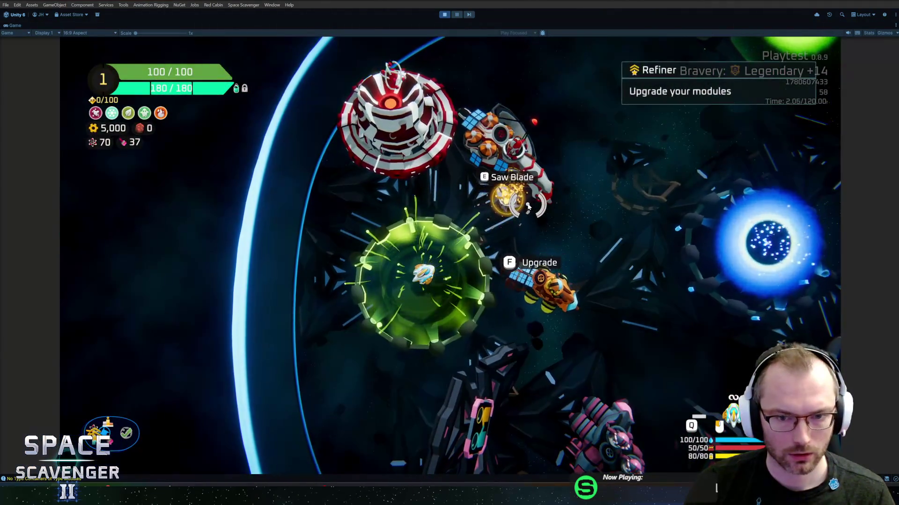
key(e)
drag(187, 206, 465, 220)
key(alt+Tab)
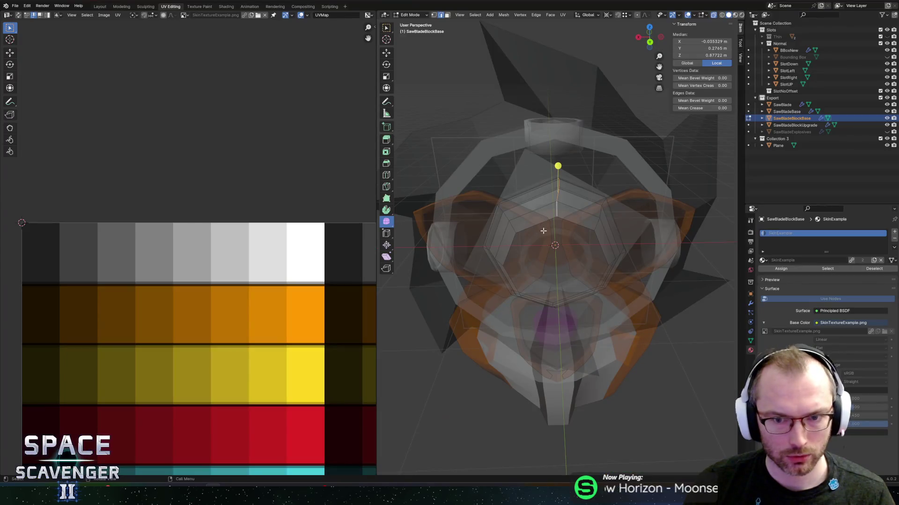
Shift the octagon's UVs horizontally onto a darker grey swatch and re-export as FBX.
alt+click(557, 195)
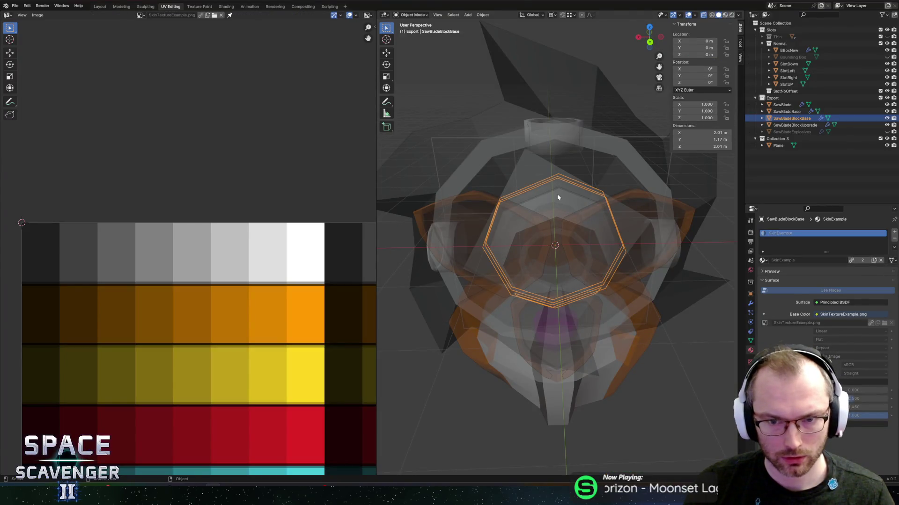
key(ctrl+l)
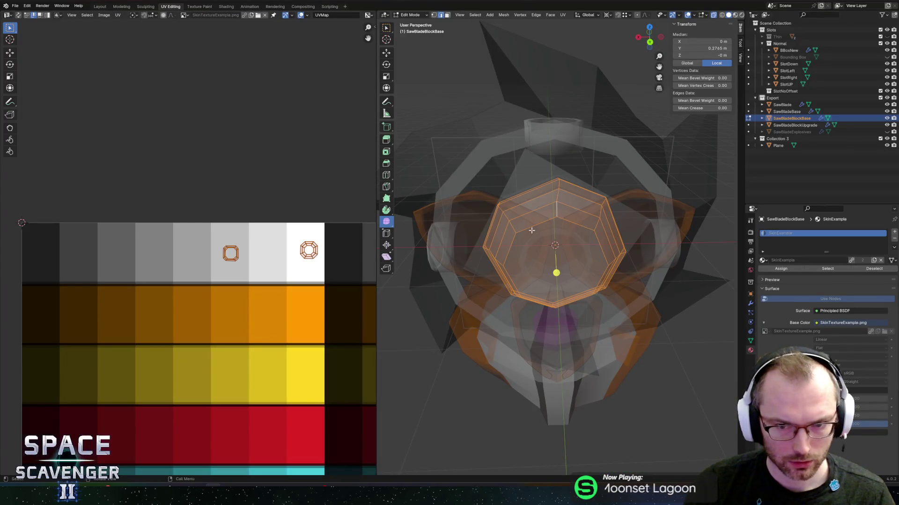
scroll(535, 227, down, 2)
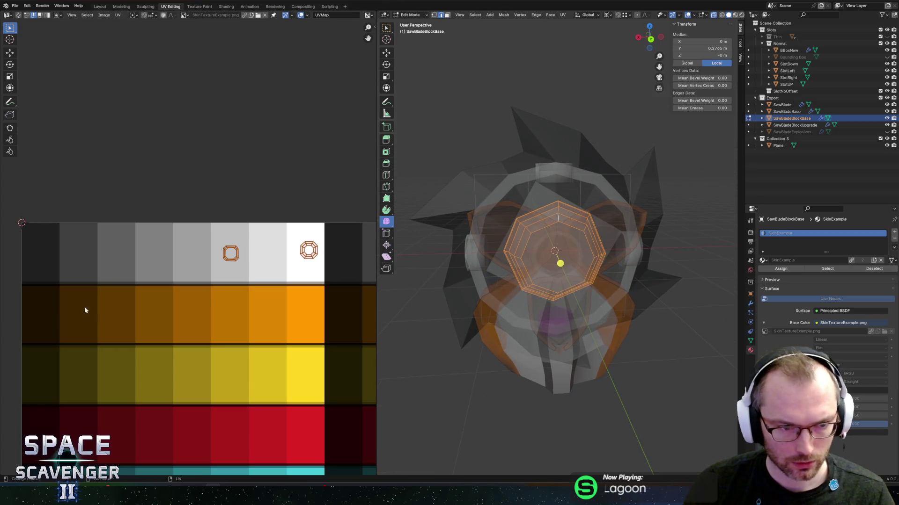
click(345, 406)
scroll(330, 281, down, 2)
key(g)
key(x)
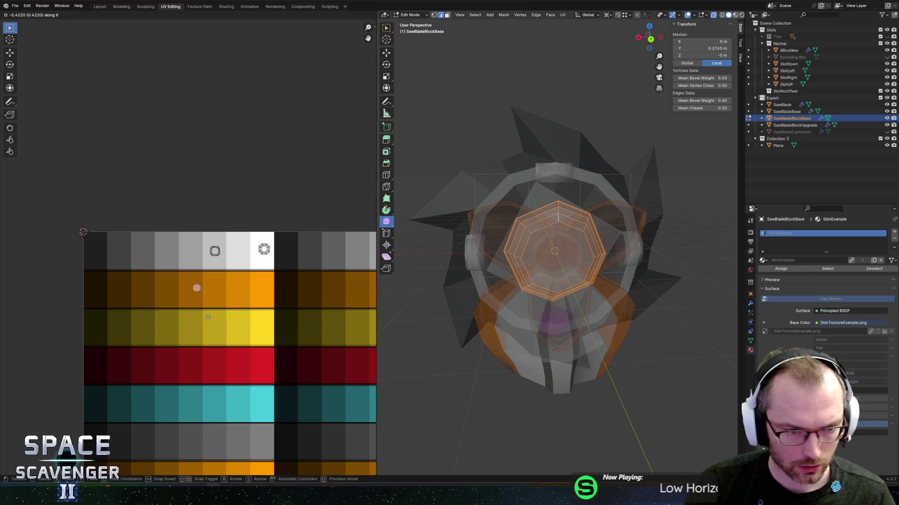
click(202, 317)
key(ctrl+shift+e)
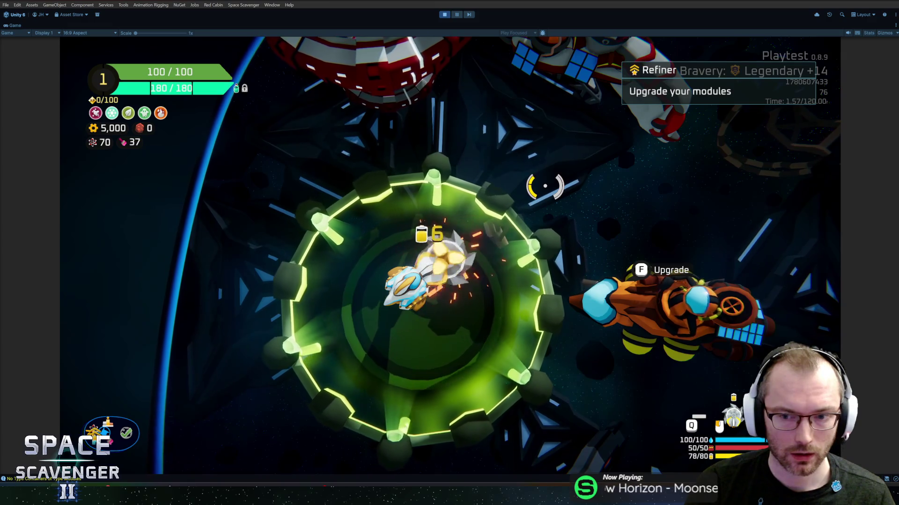
Buy the TNT block-refill upgrade for the saw module at the Refiner.
key(f)
click(468, 199)
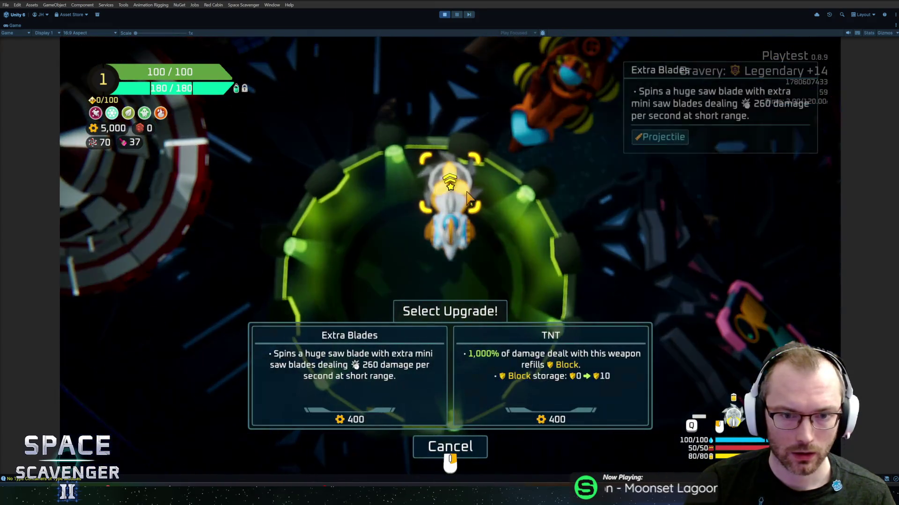
click(551, 374)
key(Escape)
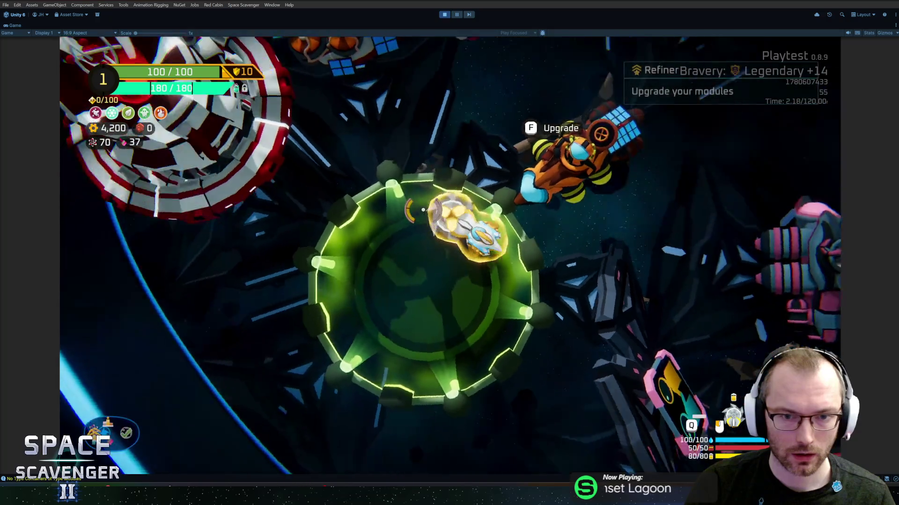
Fly the ship around the station toward the portal and planet, then back to the Refiner.
key(s)
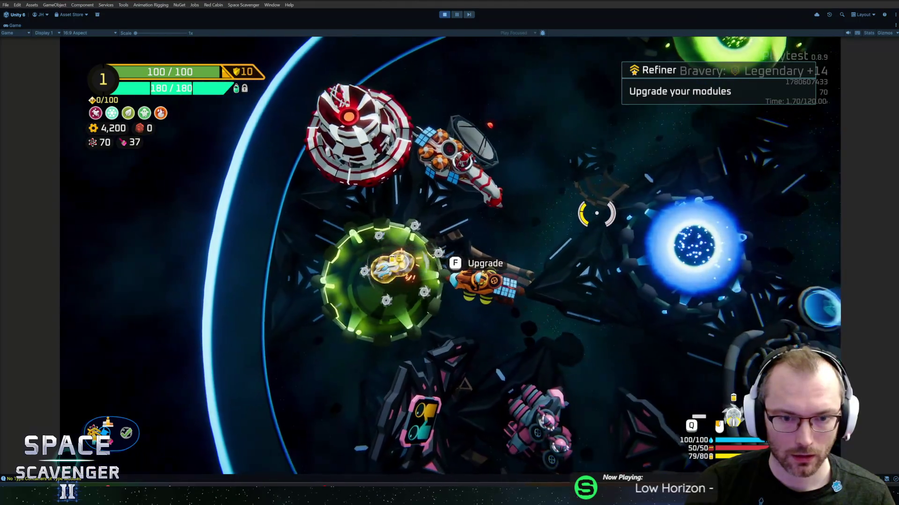
key(s)
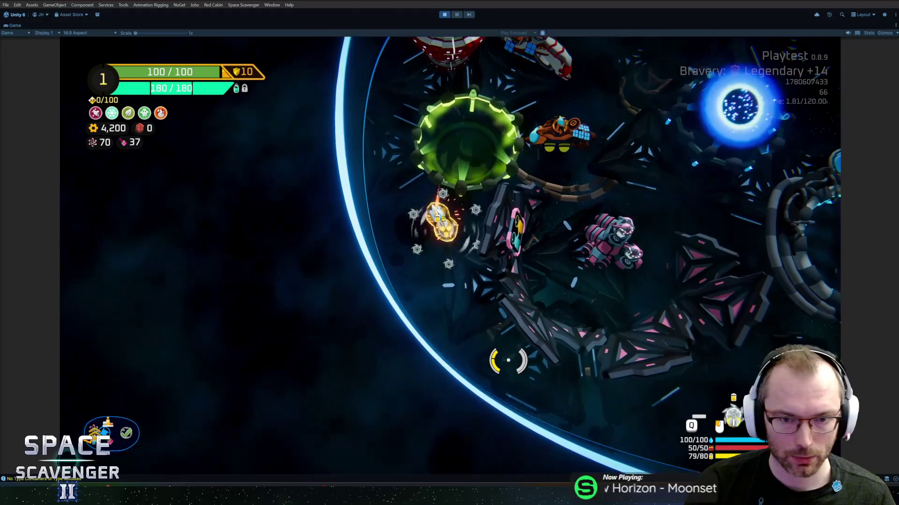
key(s)
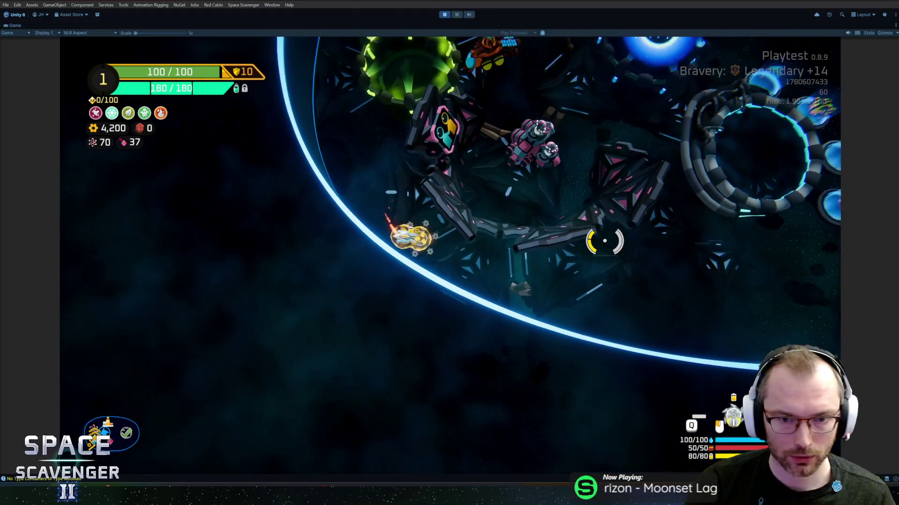
key(d)
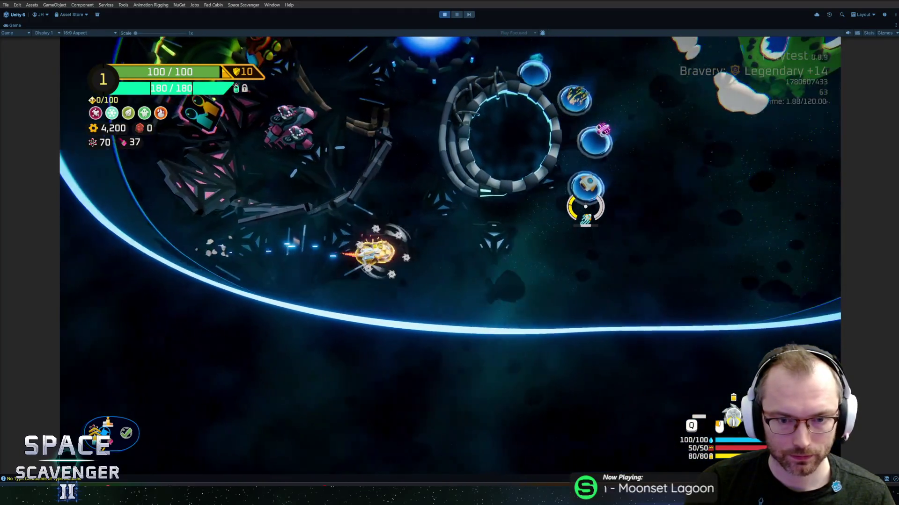
key(w)
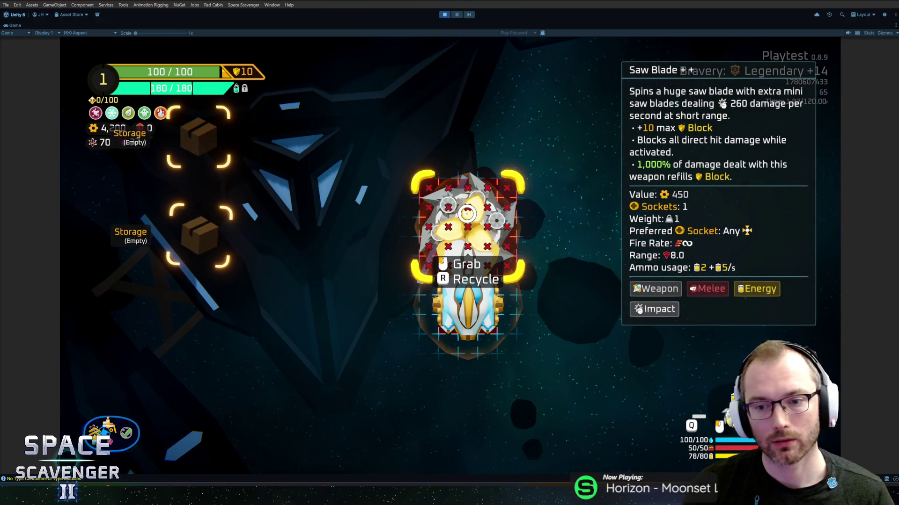
key(Tab)
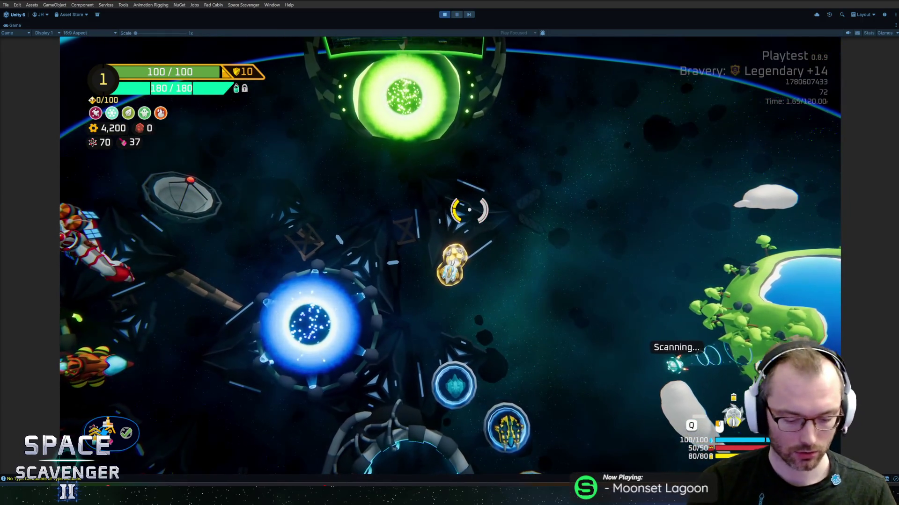
key(a)
key(s)
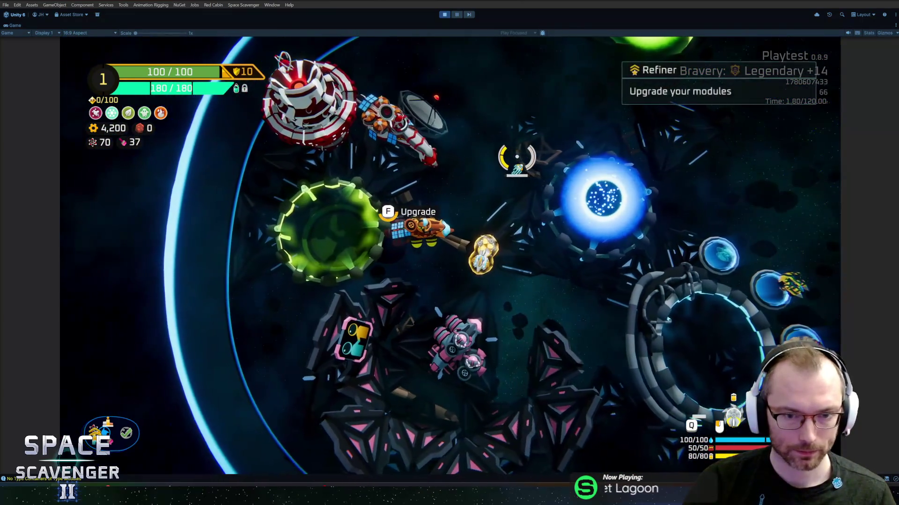
key(f)
key(Escape)
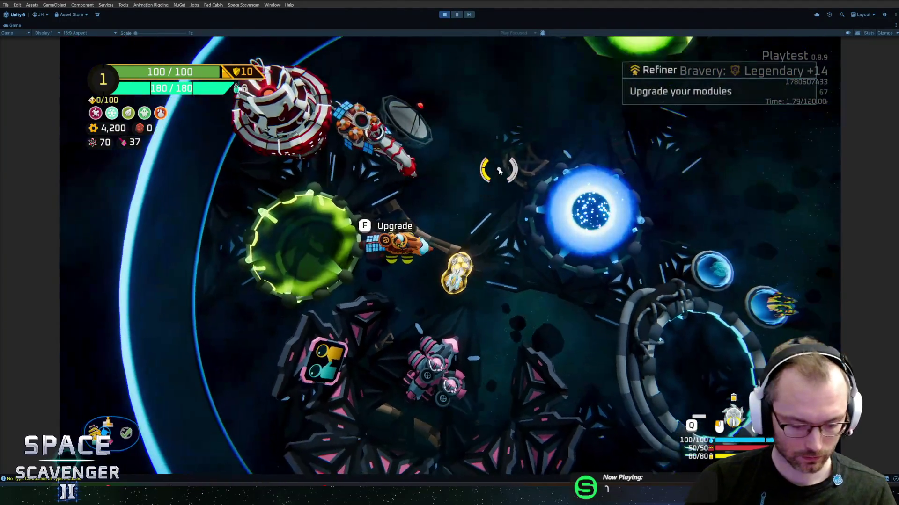
Run 'spawn Saw' in the console and attach the new saw module to the ship.
text(spawn sa)
key(Tab)
key(Return)
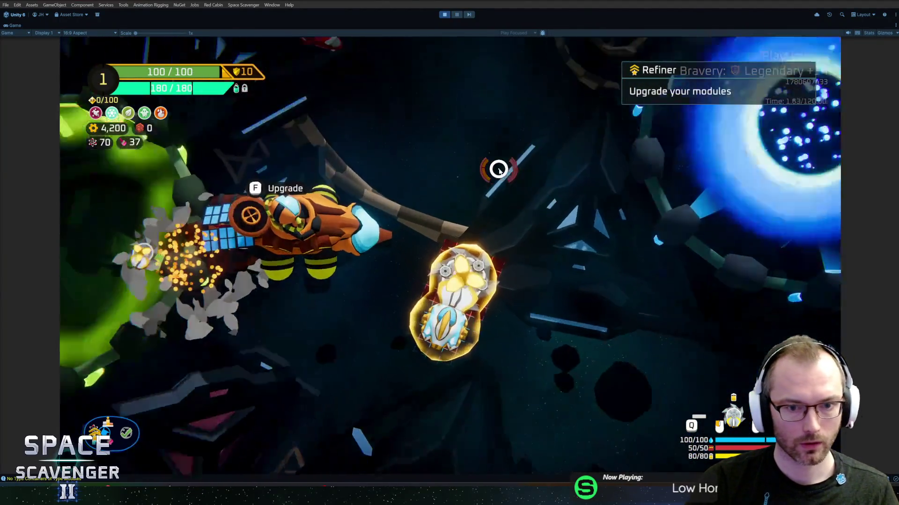
click(451, 361)
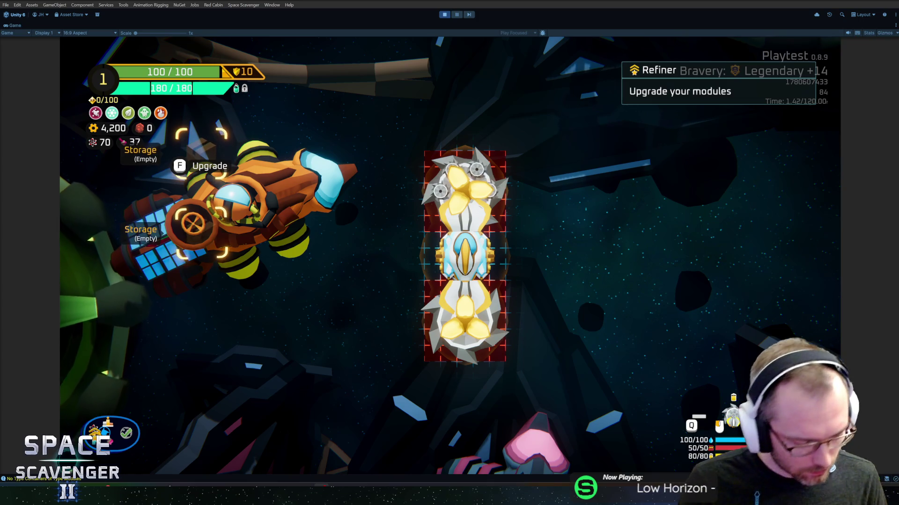
Stop the playtest with Ctrl+P.
mouse_move(458, 194)
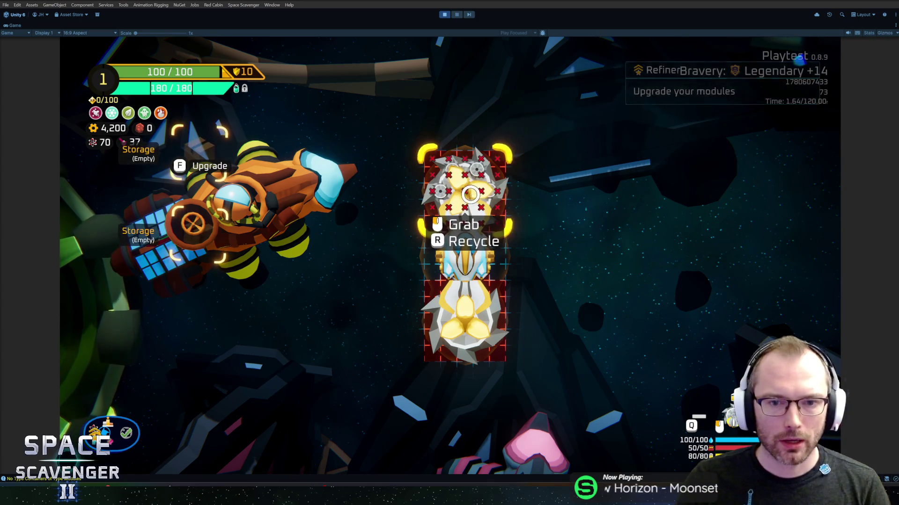
key(ctrl+p)
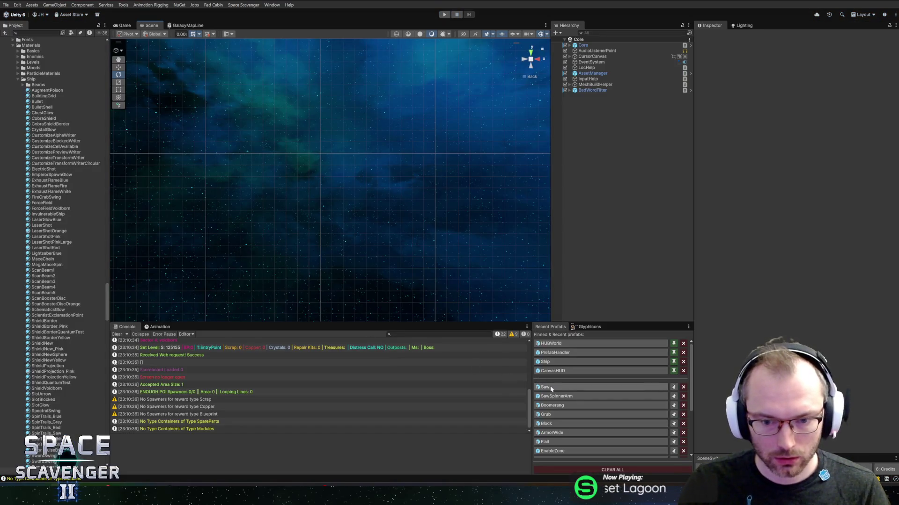
Open the Saw prefab from Recent Prefabs, select Spinner, and collapse BlockUpgrade's children.
click(551, 388)
click(603, 82)
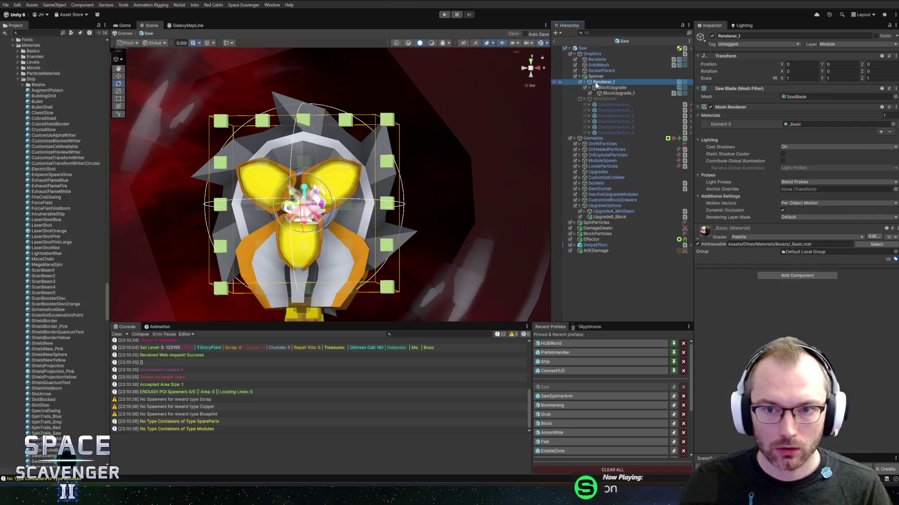
click(595, 77)
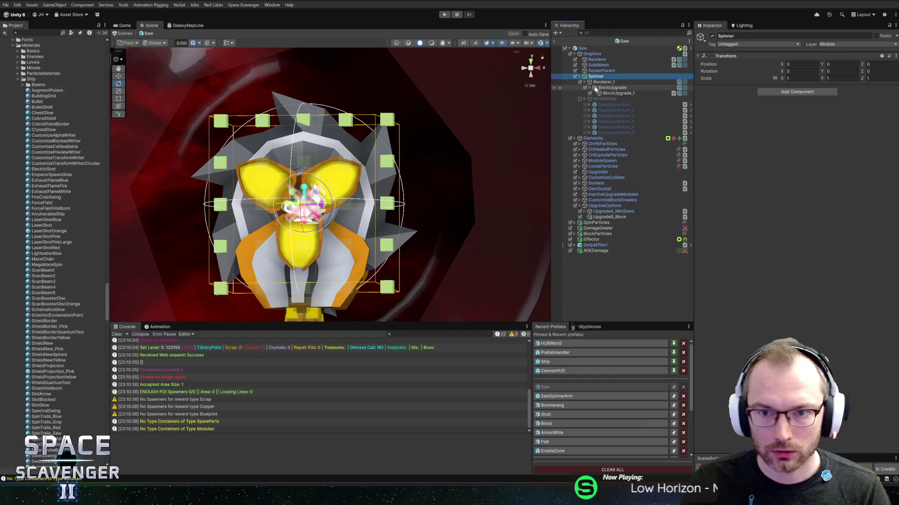
click(590, 88)
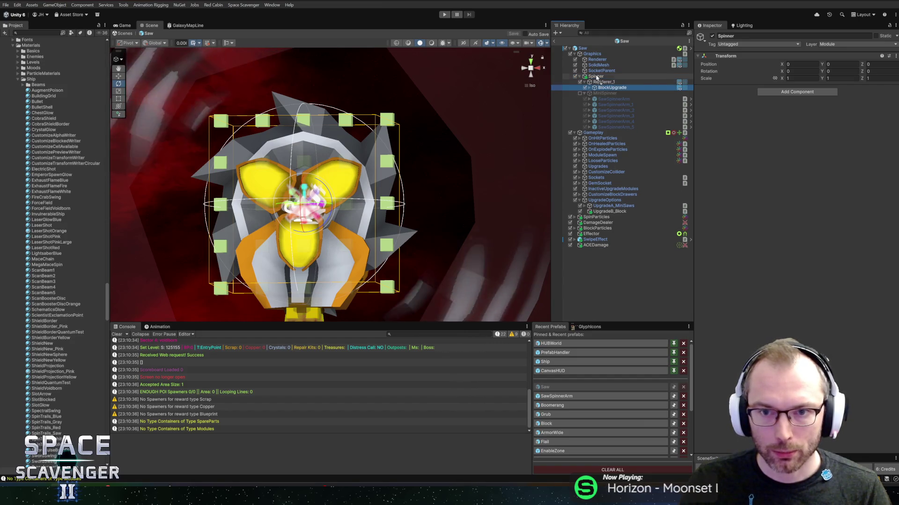
Move BlockUpgrade beside Spinner in the hierarchy and add a Rotation script to it.
drag(591, 88, 595, 76)
key(Left)
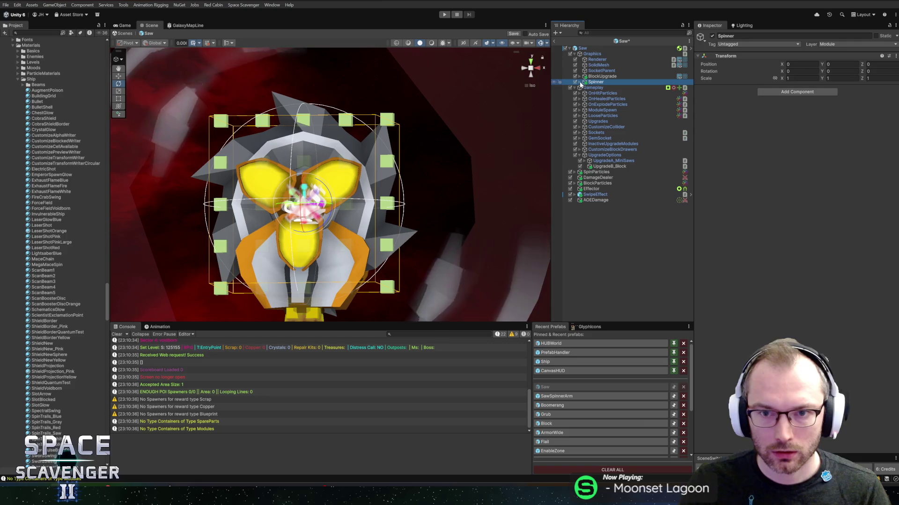
click(600, 77)
click(798, 276)
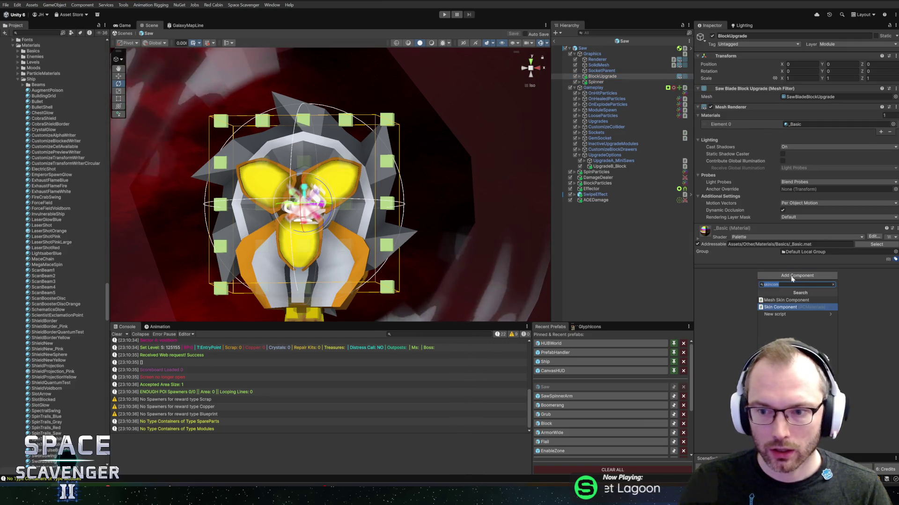
text(rotation)
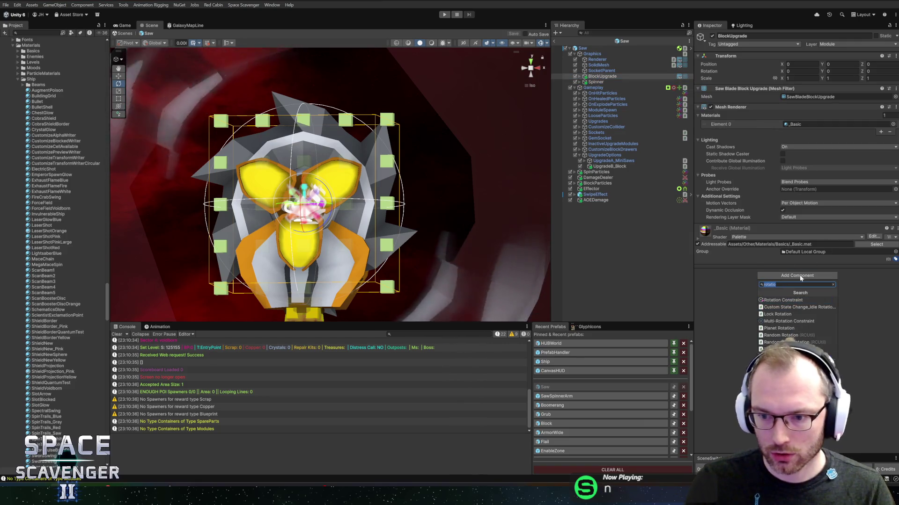
key(Return)
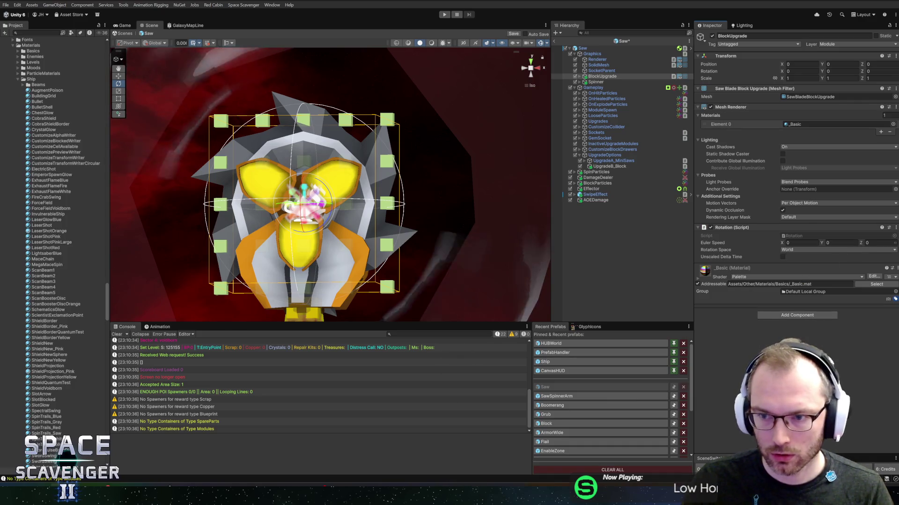
Set the Rotation script's Z speed to -30 in Self space and exit the prefab.
click(875, 71)
text(3.37)
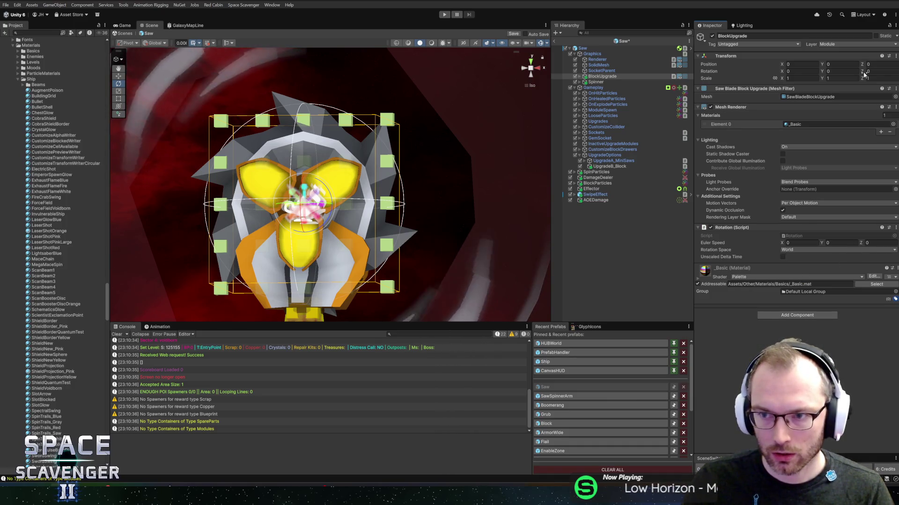
key(Escape)
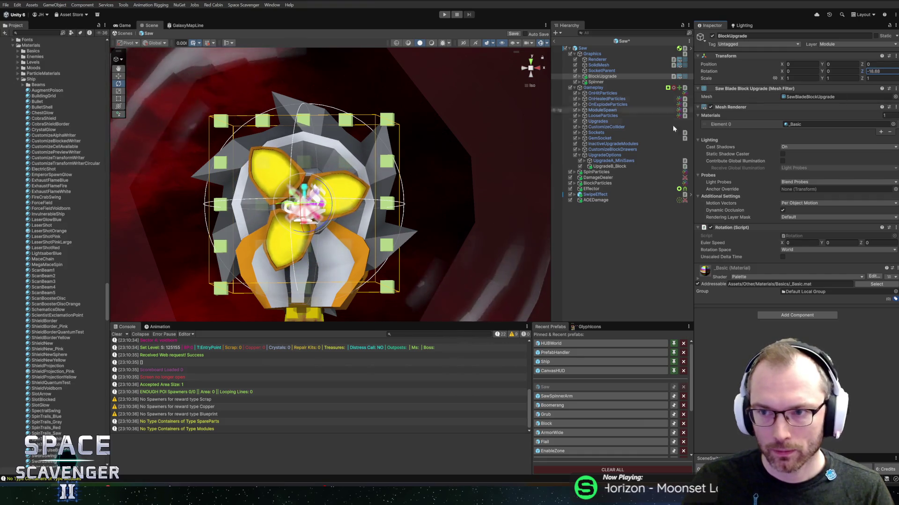
click(875, 243)
text(-2)
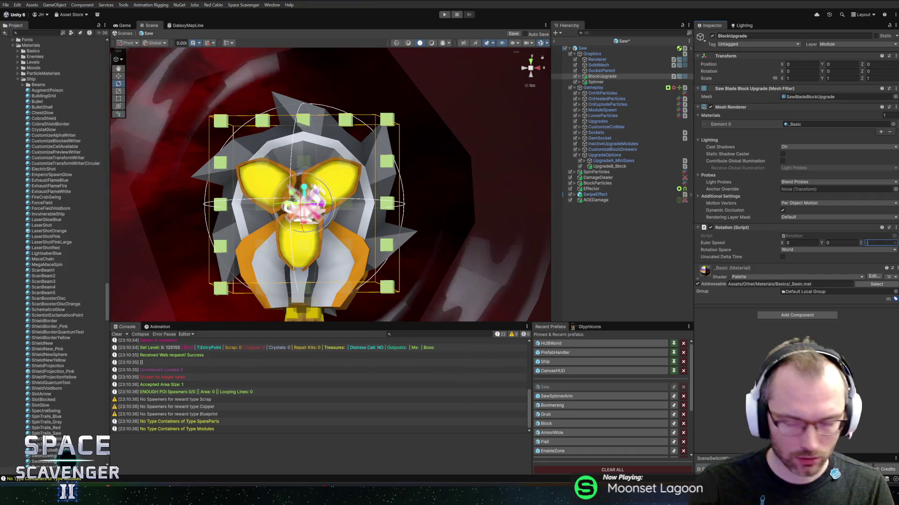
key(BackSpace)
text(30)
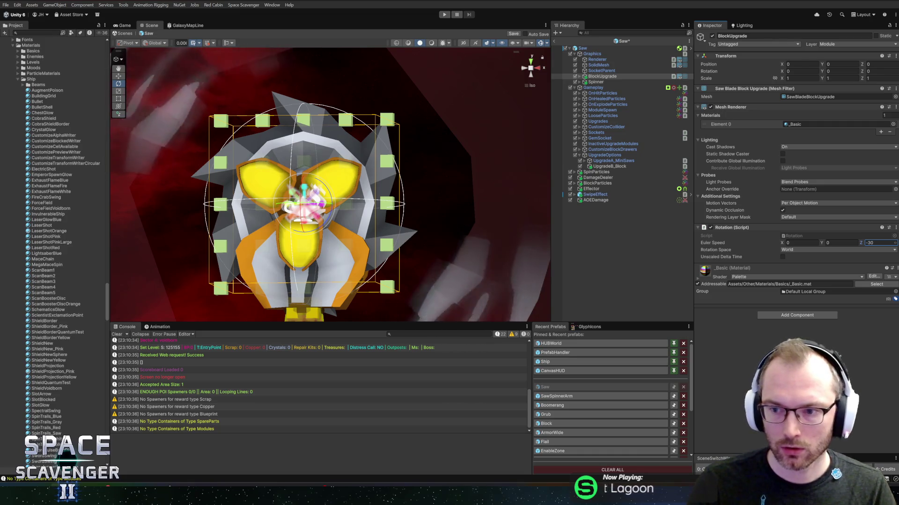
click(796, 250)
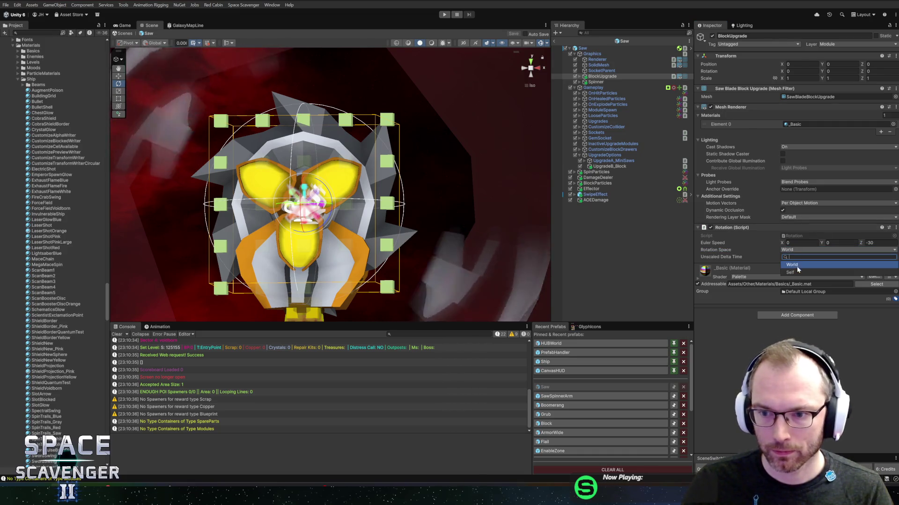
click(794, 274)
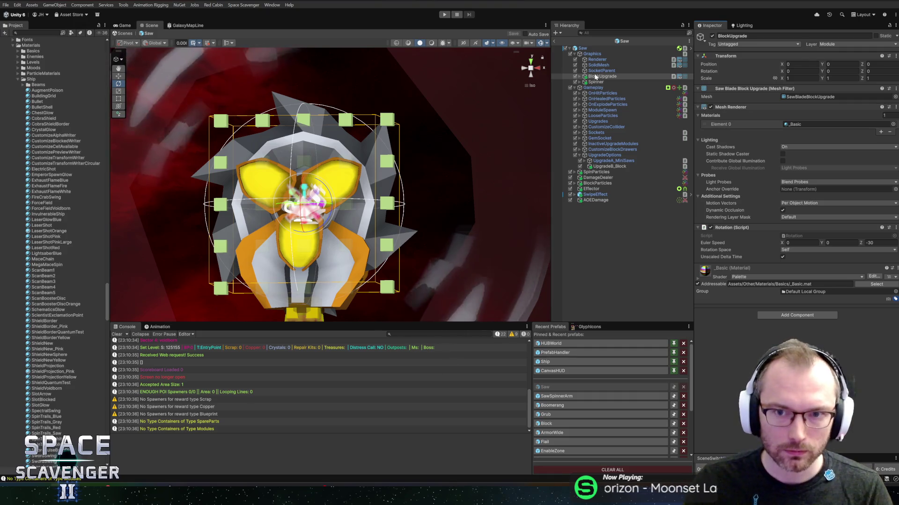
click(554, 40)
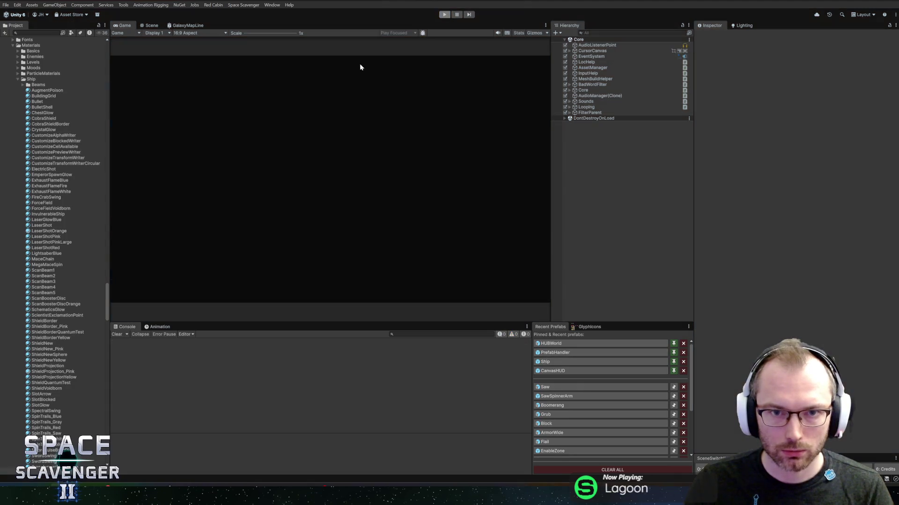
Reopen the Saw prefab and make BlockUpgrade inactive by default.
click(544, 387)
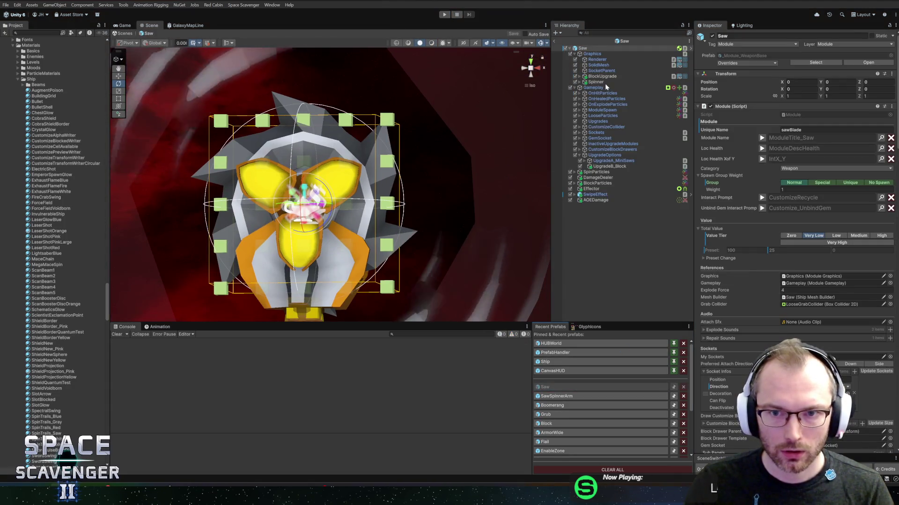
click(597, 82)
key(Up)
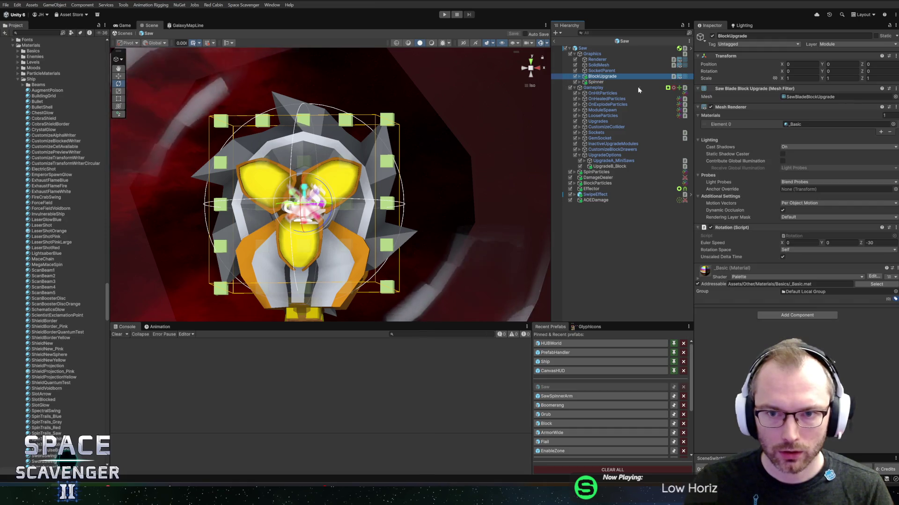
click(713, 36)
Add BlockUpgrade to UpgradeB_Block's To Enable GO list, leave the prefab, and start Play mode.
click(609, 166)
scroll(795, 281, down, 5)
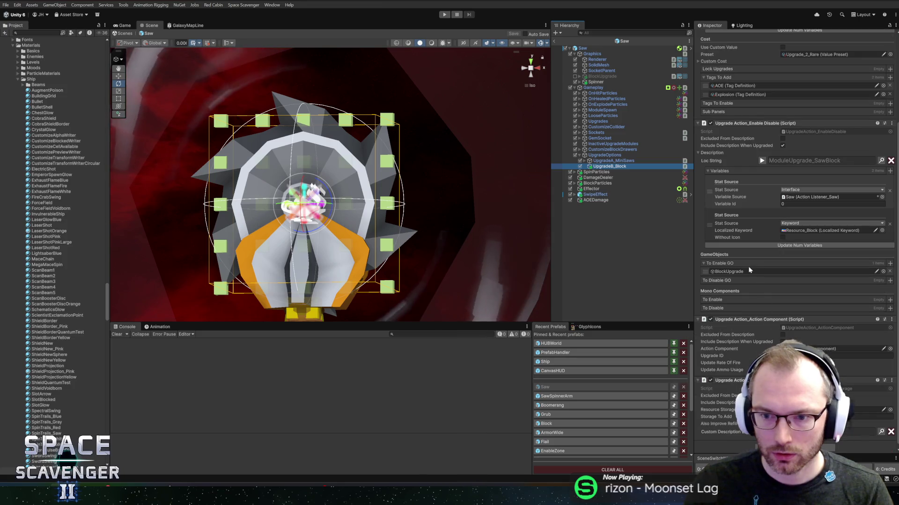
click(728, 271)
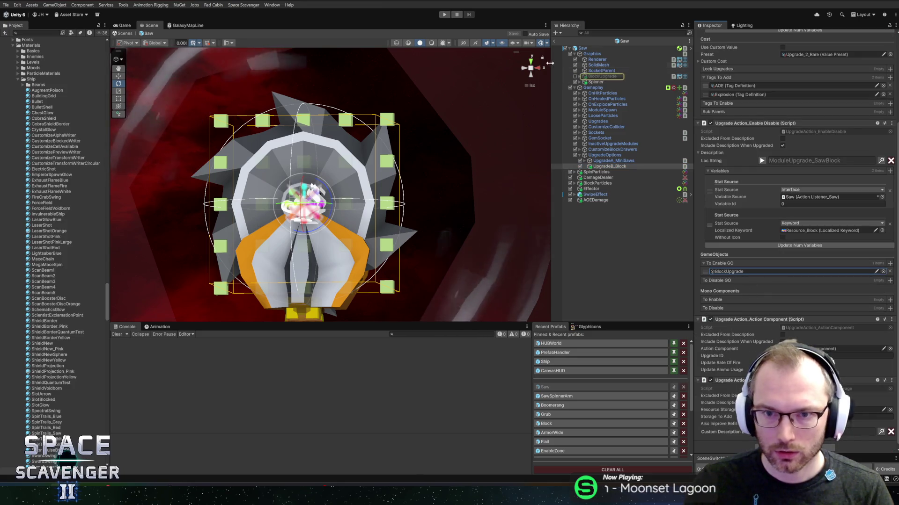
click(555, 40)
click(445, 16)
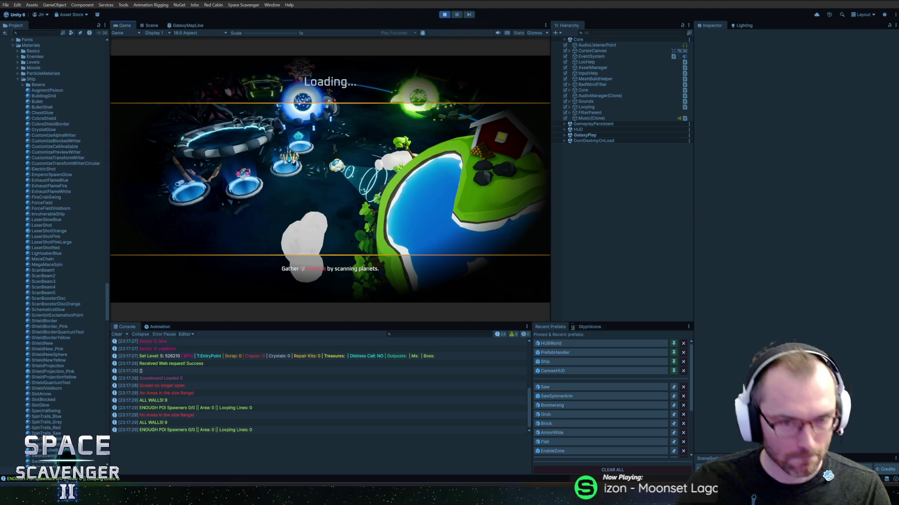
Maximize the game view, attach the Saw Blade, and buy its TNT upgrade at the Refiner.
double_click(120, 28)
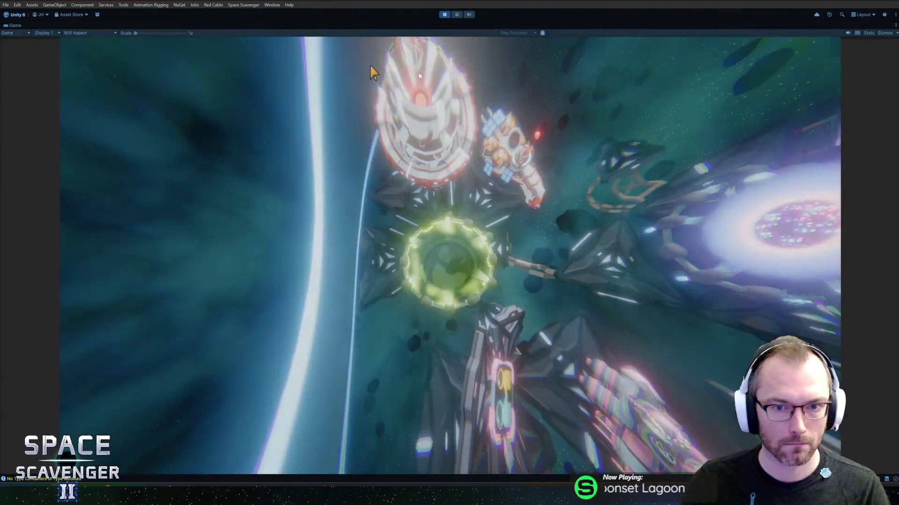
key(e)
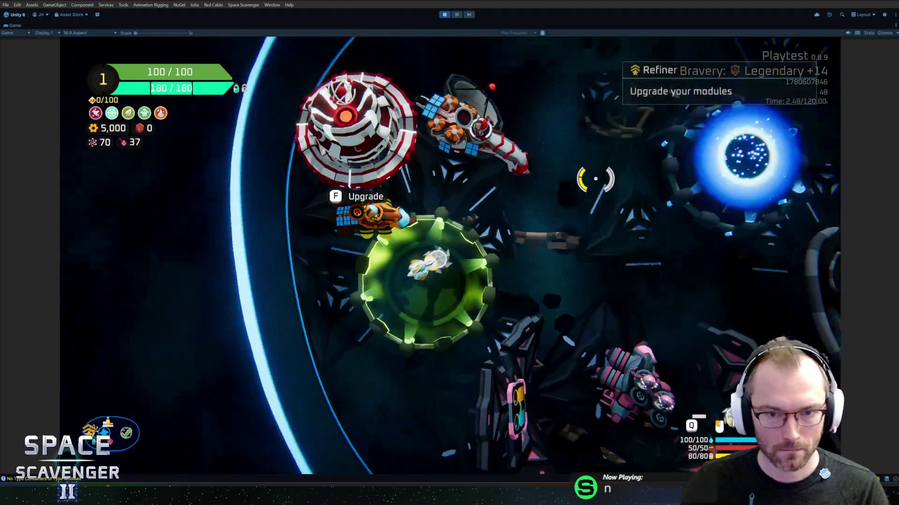
key(a)
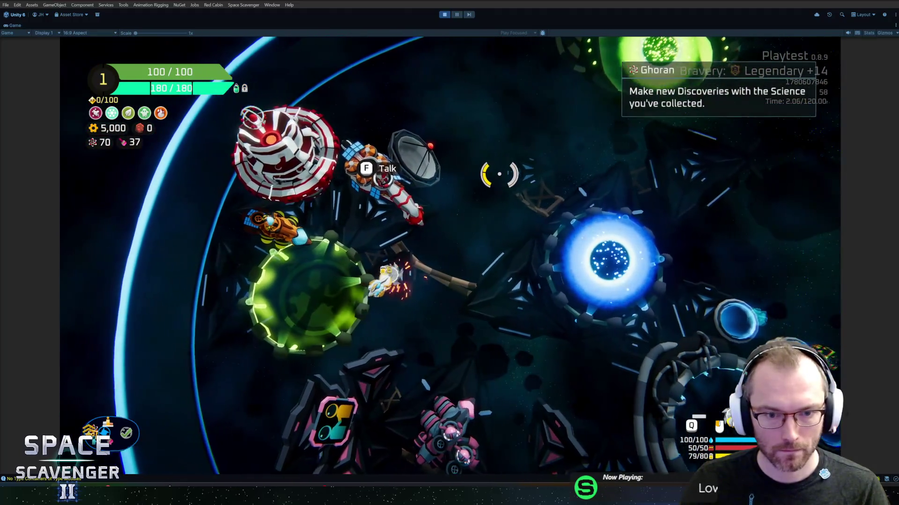
key(f)
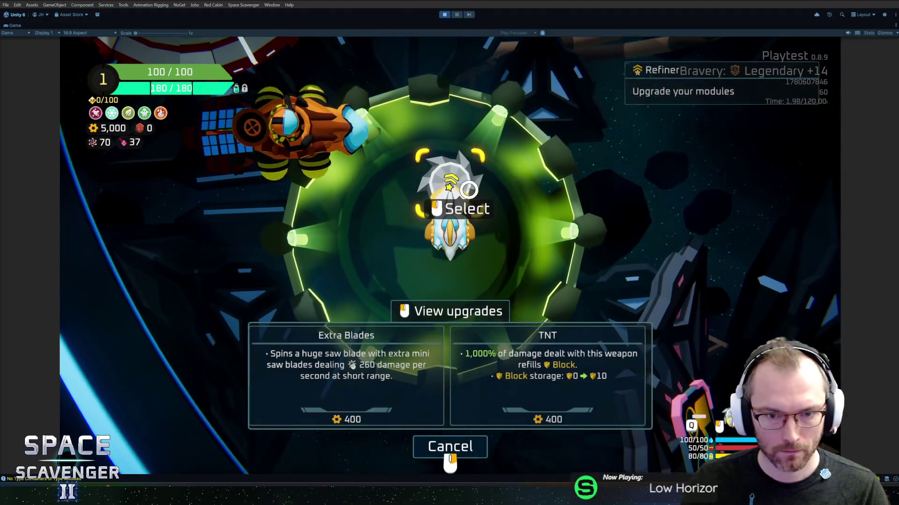
click(435, 199)
click(521, 374)
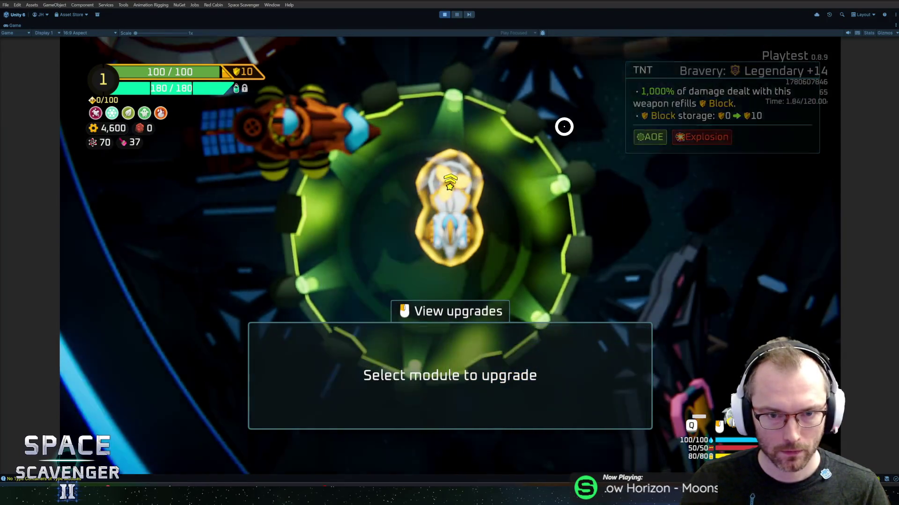
right_click(564, 127)
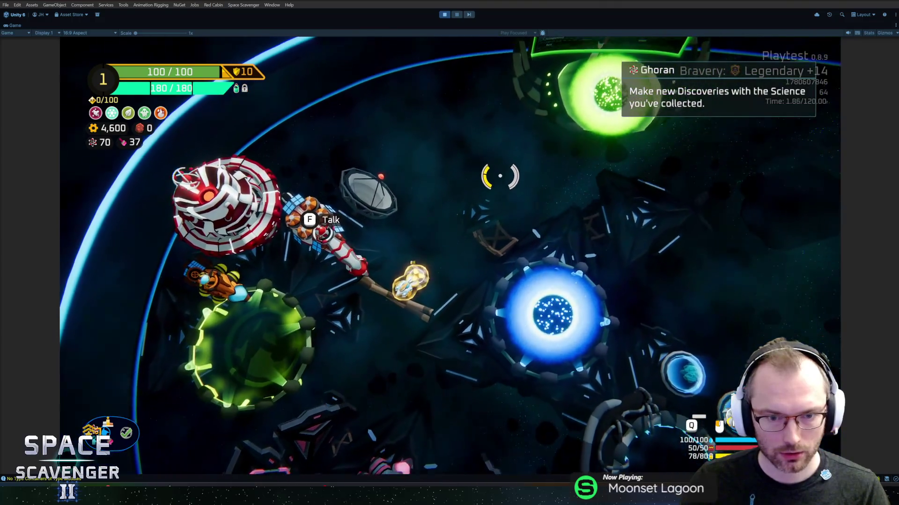
key(w)
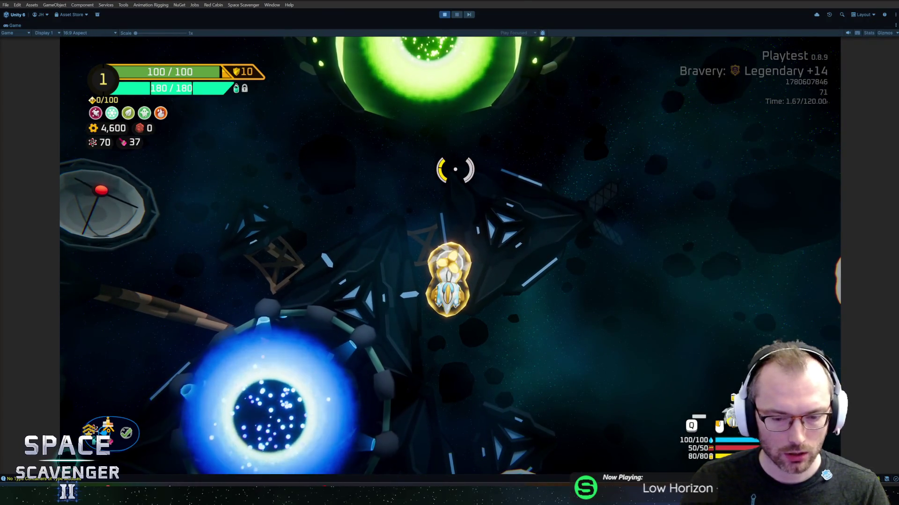
Spawn two BodyStandard modules via the console and attach them to both sides of the ship.
key(grave)
text(spawn )
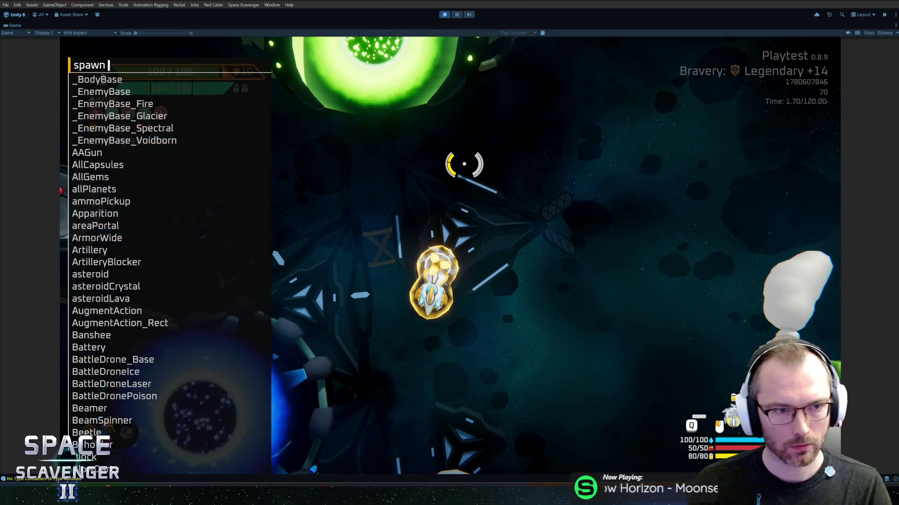
text(bodys)
key(Tab)
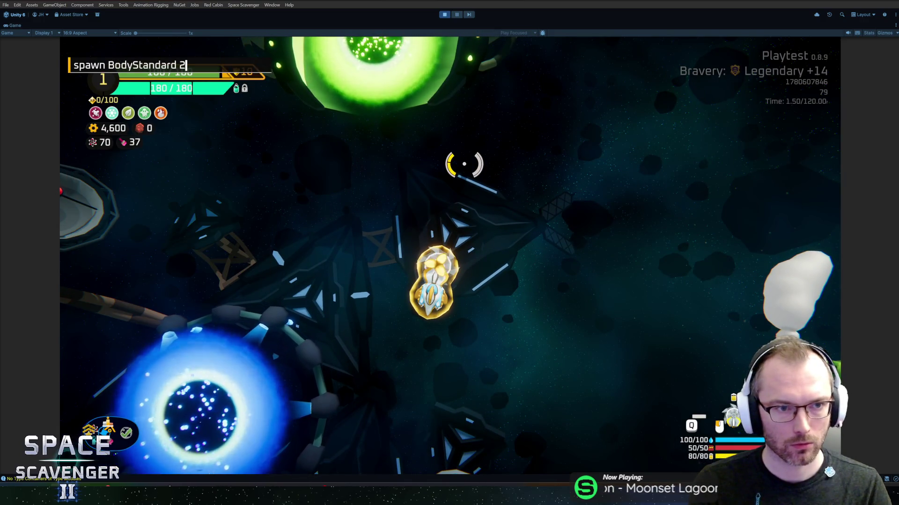
key(Return)
drag(201, 327, 431, 304)
drag(214, 250, 535, 267)
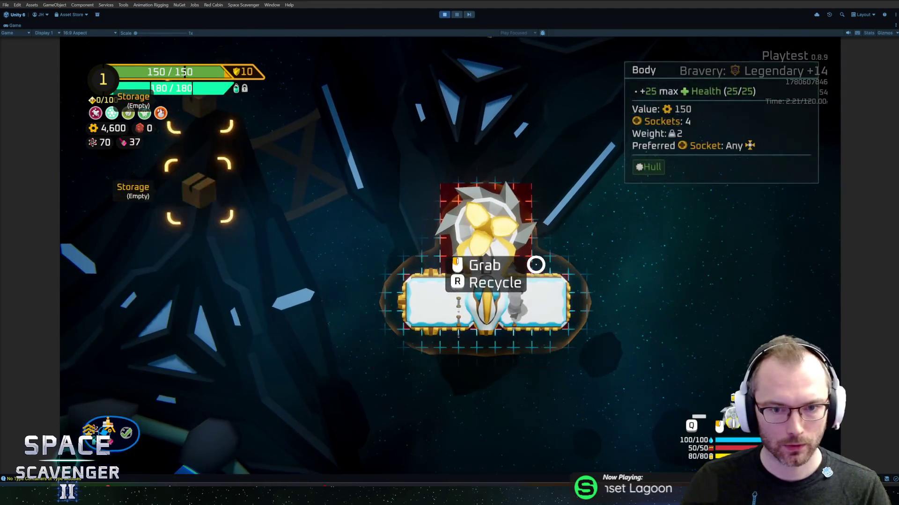
key(Tab)
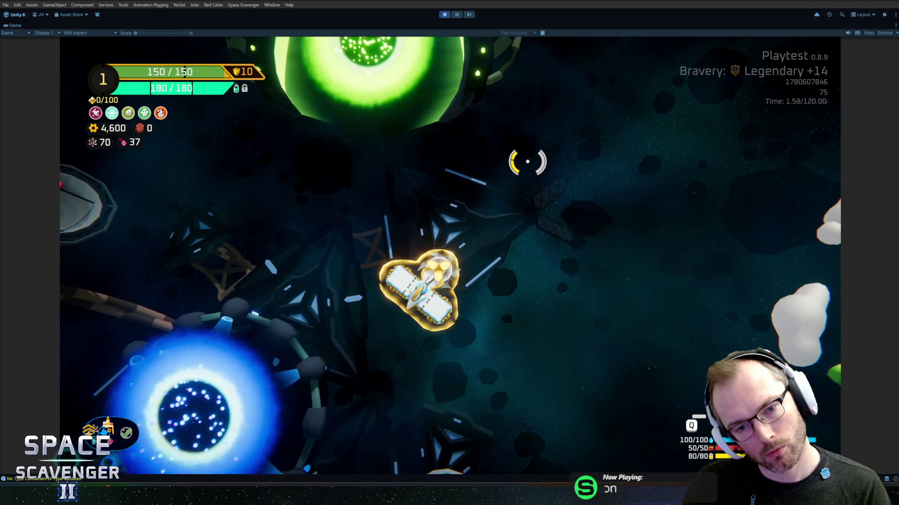
Spawn a Solar Panel with 'spawn solar' and attach it beneath the ship.
key(w)
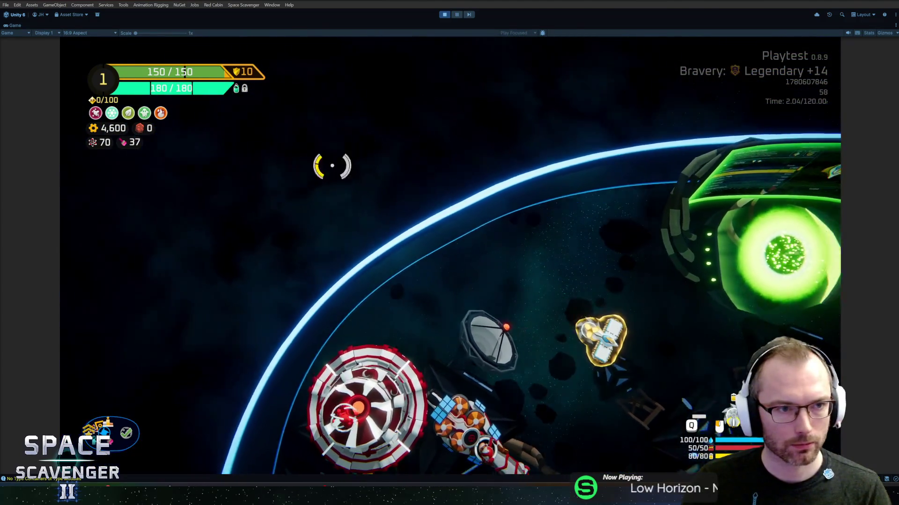
key(a)
key(d)
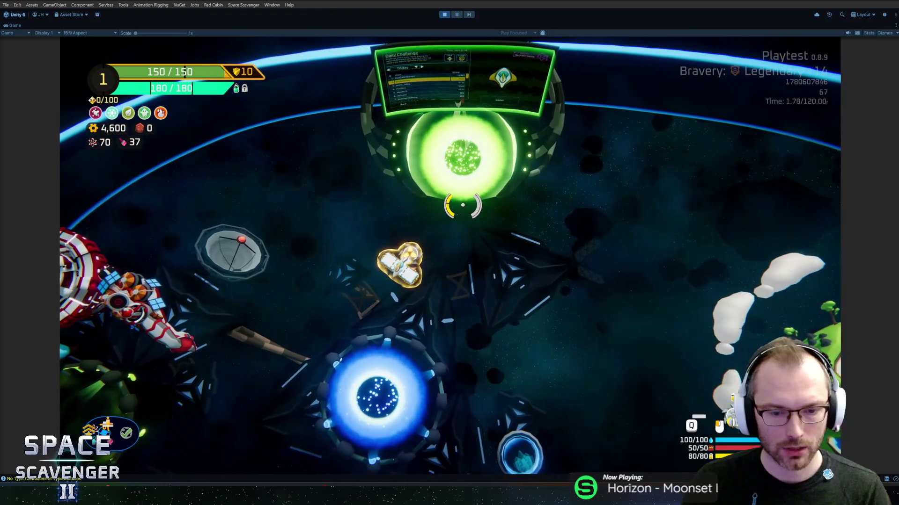
key(grave)
text(spawn solar)
key(Return)
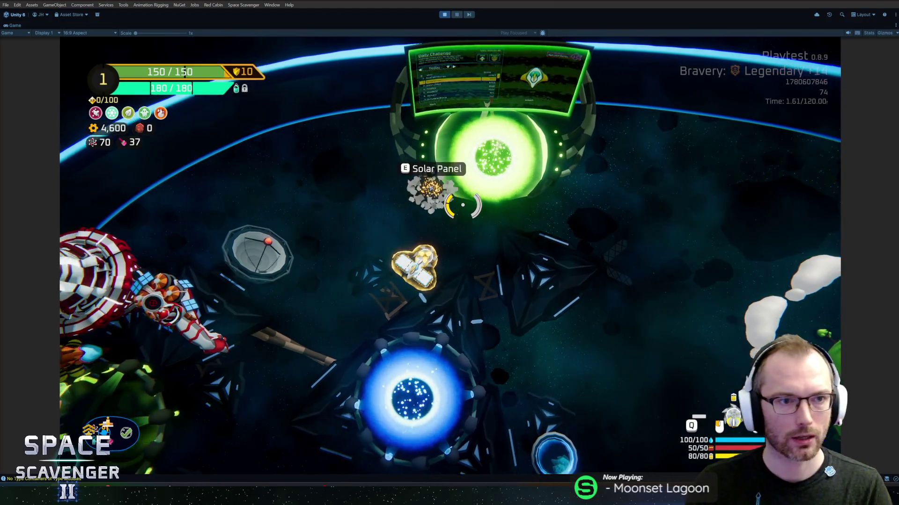
mouse_move(248, 222)
mouse_down()
mouse_move(237, 238)
mouse_move(482, 305)
mouse_move(482, 323)
mouse_up()
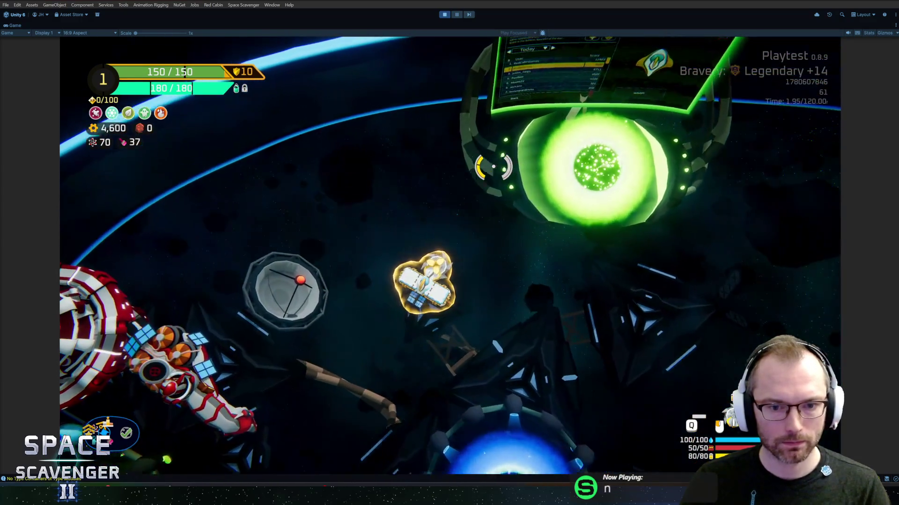
key(Tab)
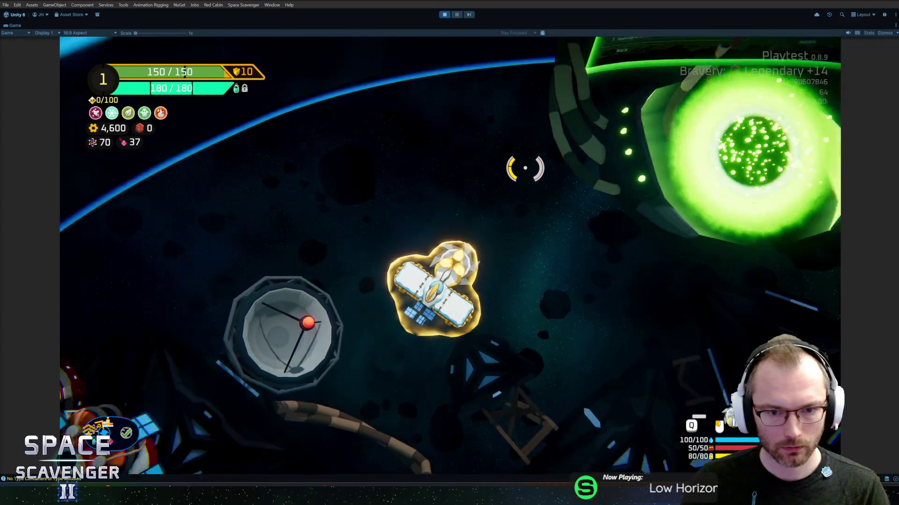
Toggle the build view and fire the saw weapon to test it in game.
key(Tab)
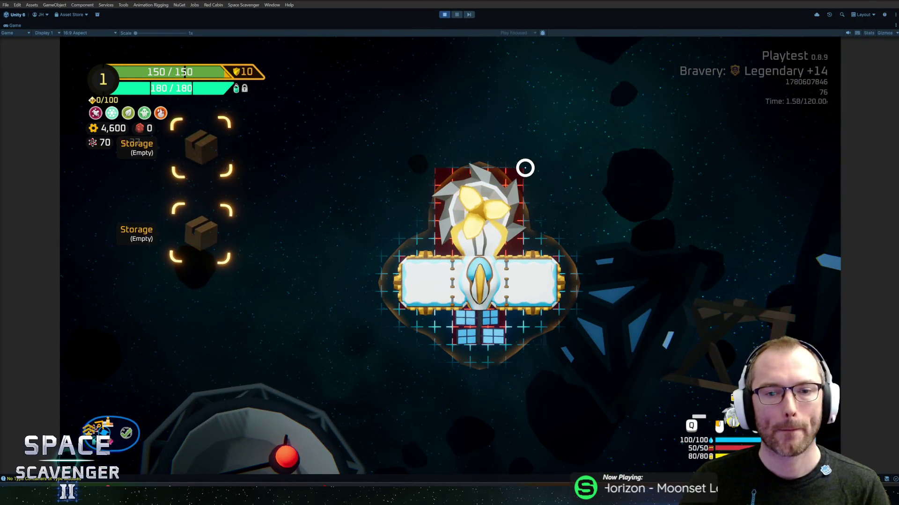
key(Tab)
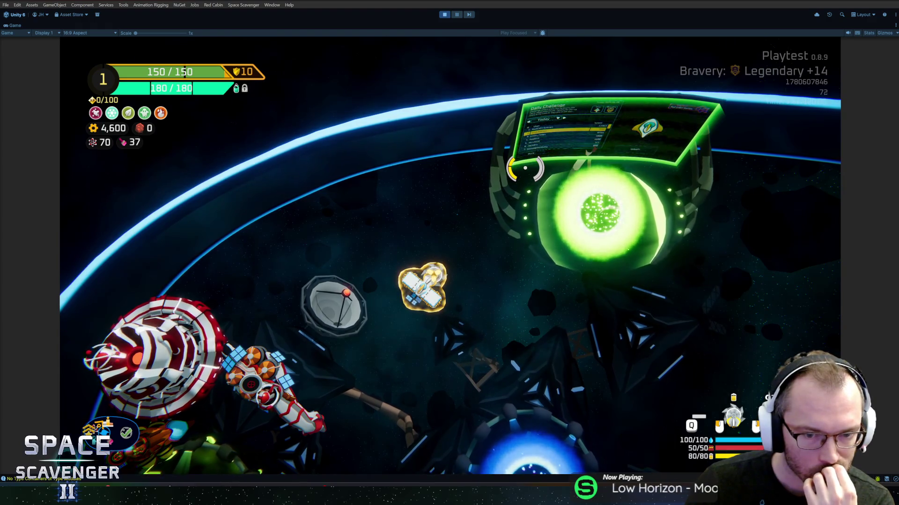
scroll(525, 168, up, 3)
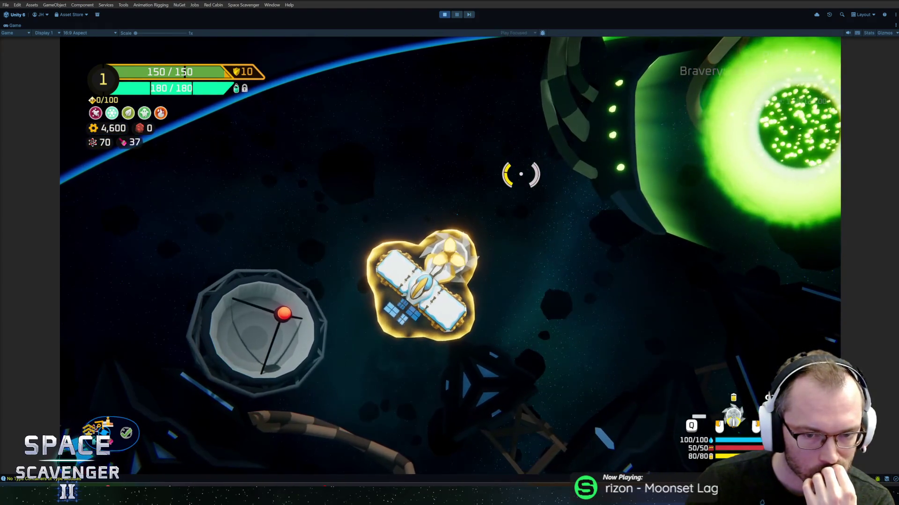
click(520, 175)
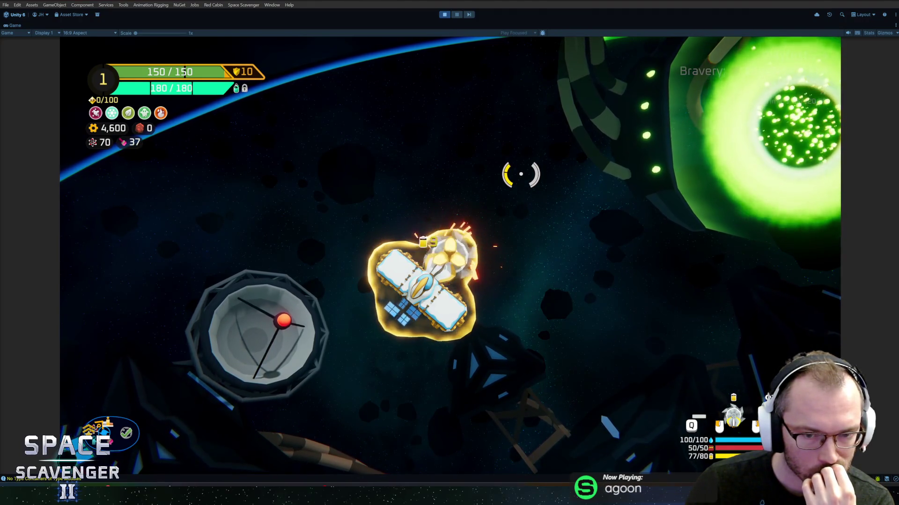
Pause the game, stop Play mode, and go back to the code editor.
key(Escape)
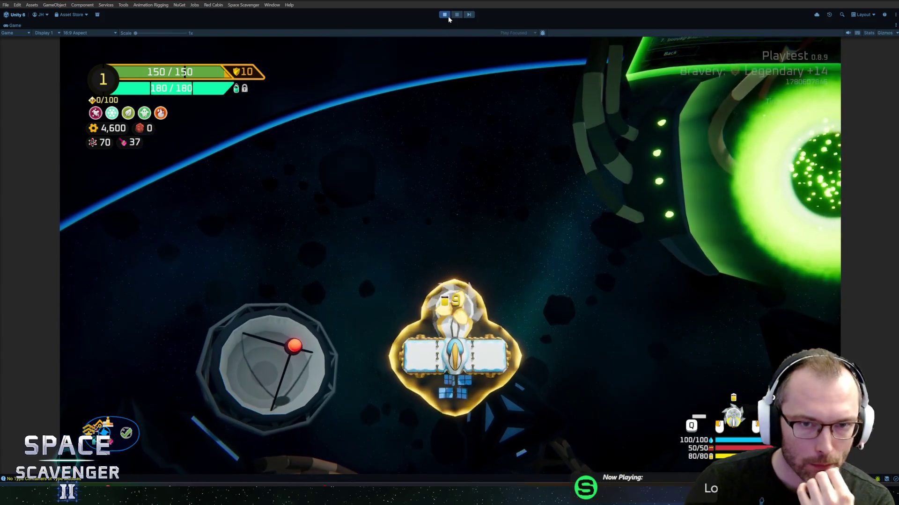
click(447, 17)
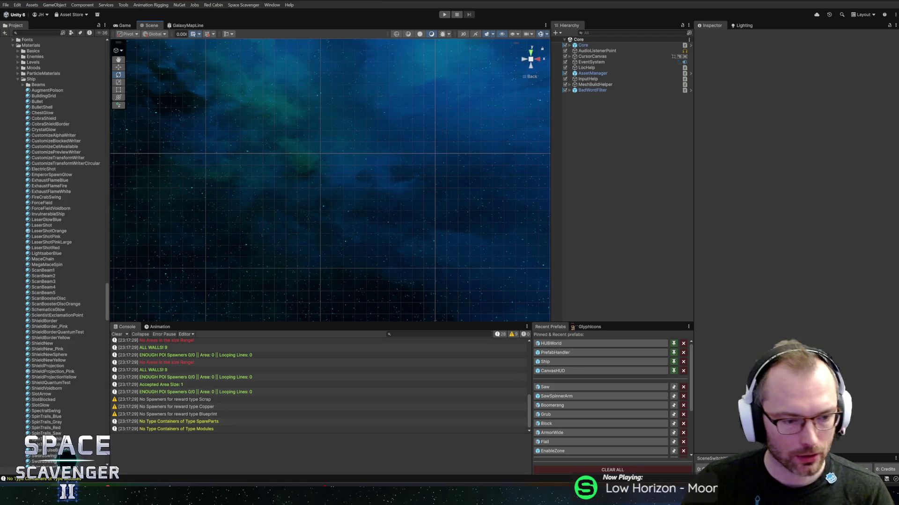
key(alt+Tab)
key(ctrl+alt+Left)
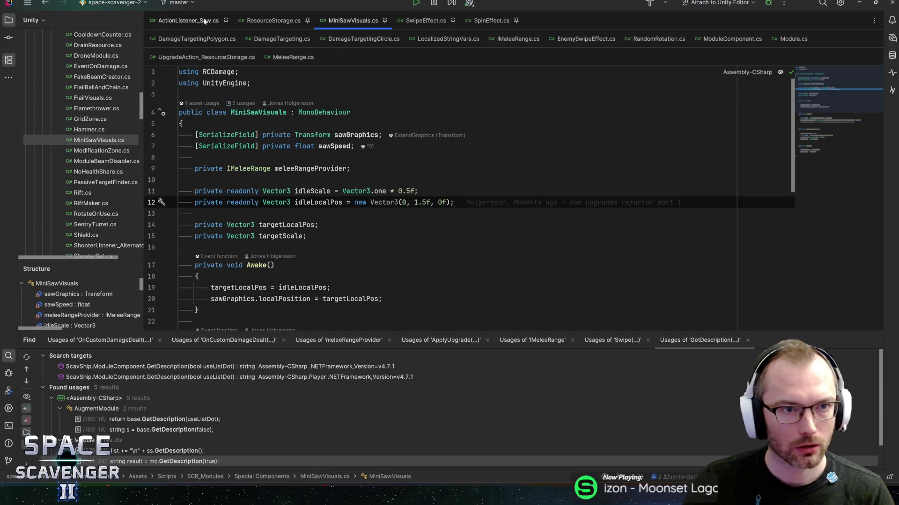
key(ctrl+alt+Left)
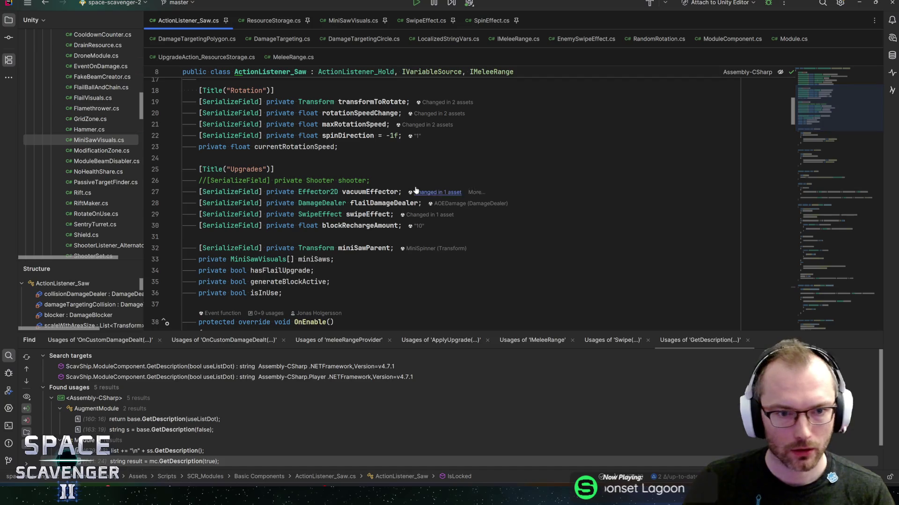
double_click(347, 135)
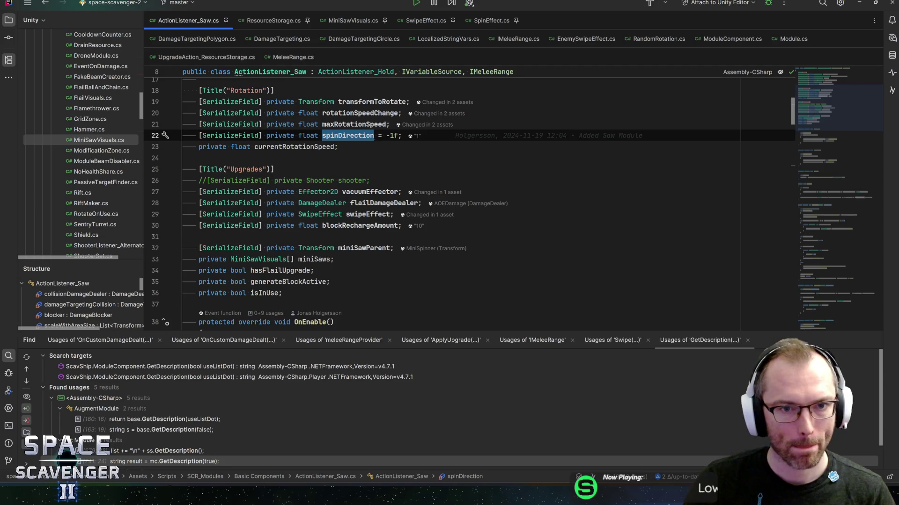
double_click(354, 124)
key(ctrl+f)
key(Return)
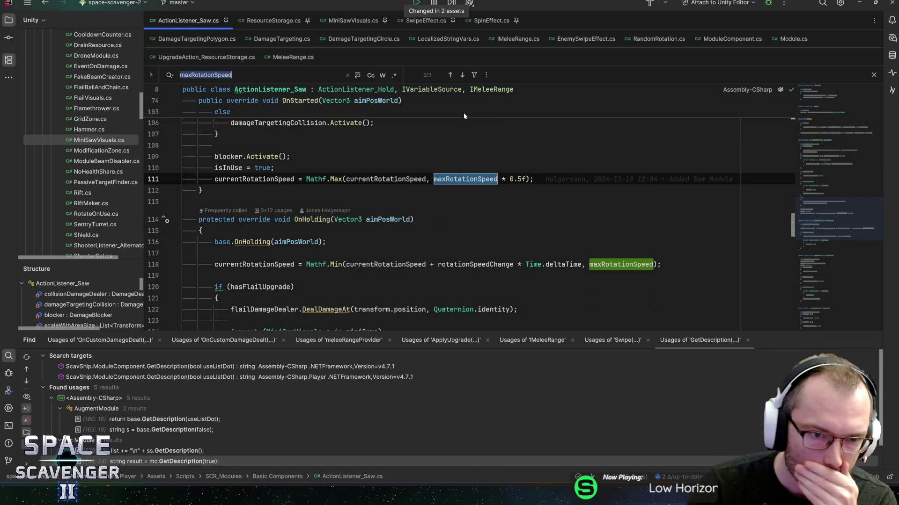
double_click(252, 179)
key(ctrl+f)
key(Return)
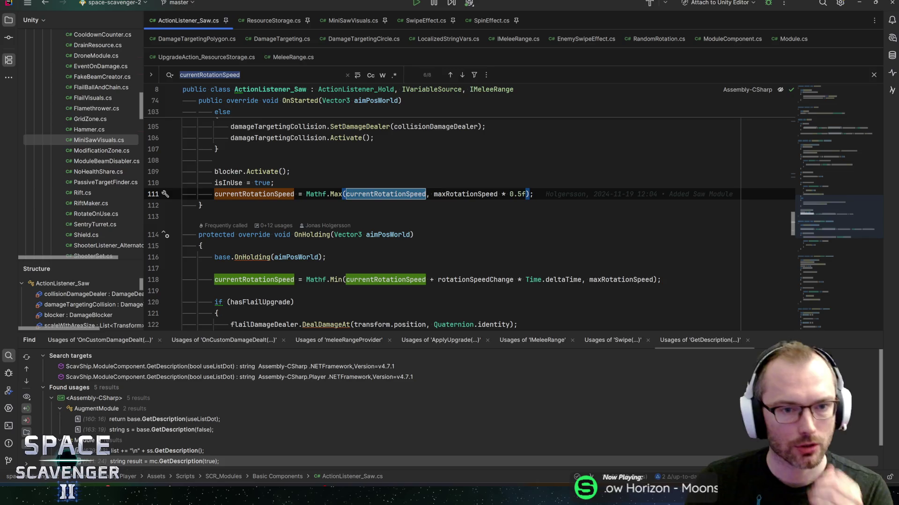
key(Return)
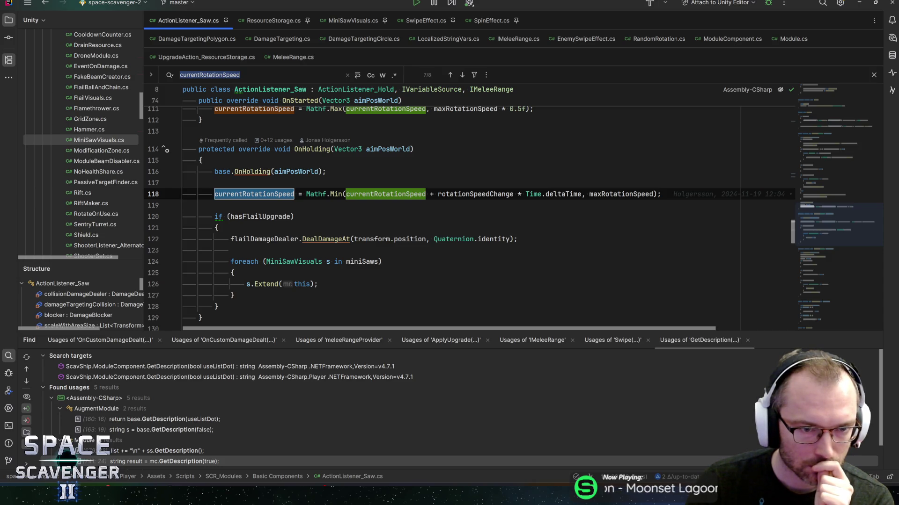
click(238, 196)
key(ctrl+f)
key(Return)
key(Return)
key(Return)
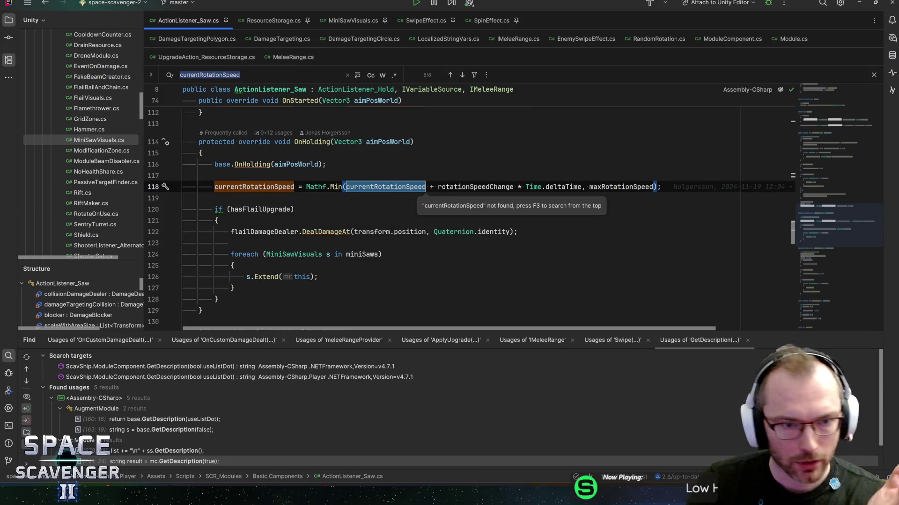
key(Return)
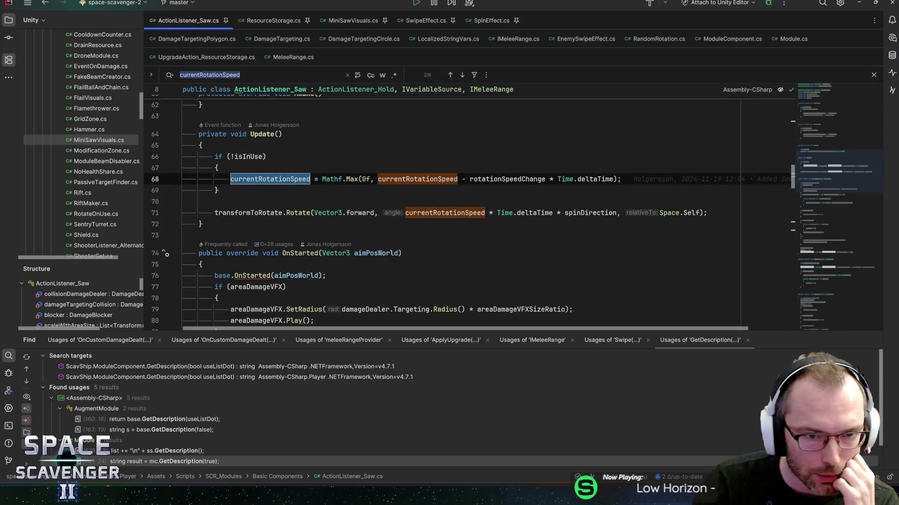
key(Return)
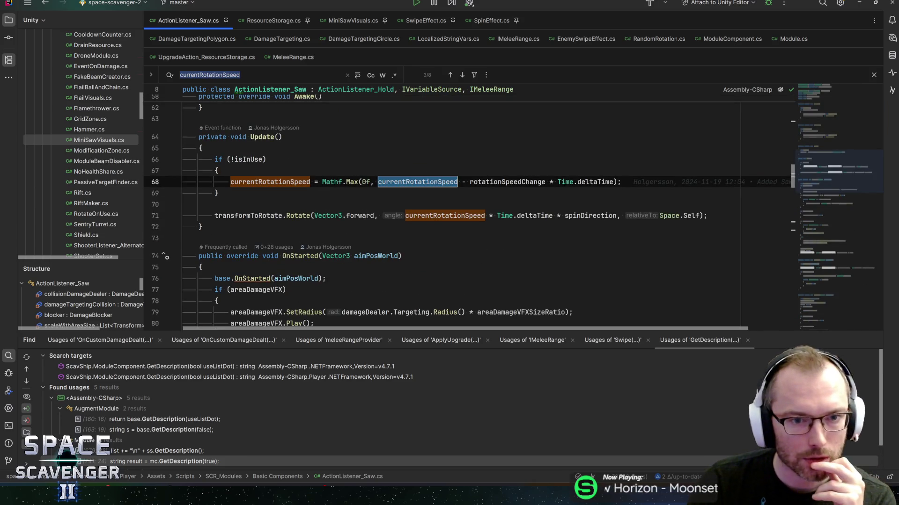
click(243, 215)
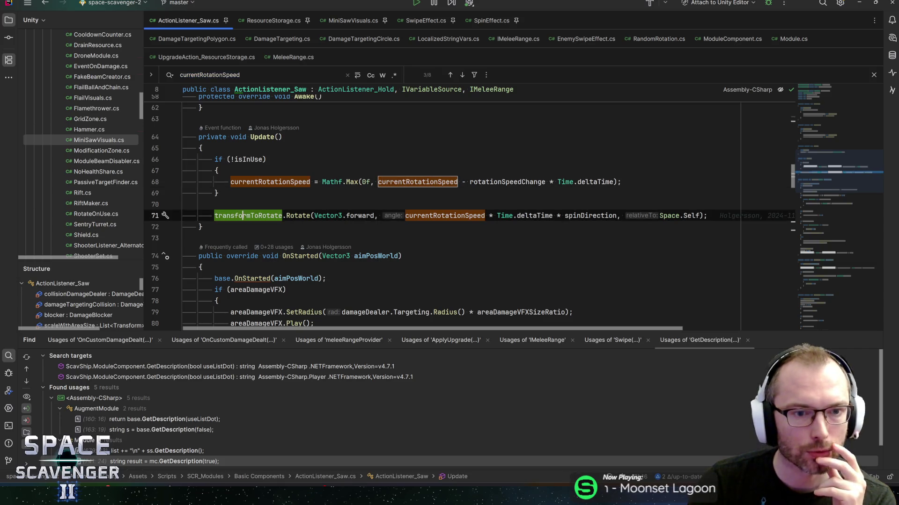
mouse_move(243, 216)
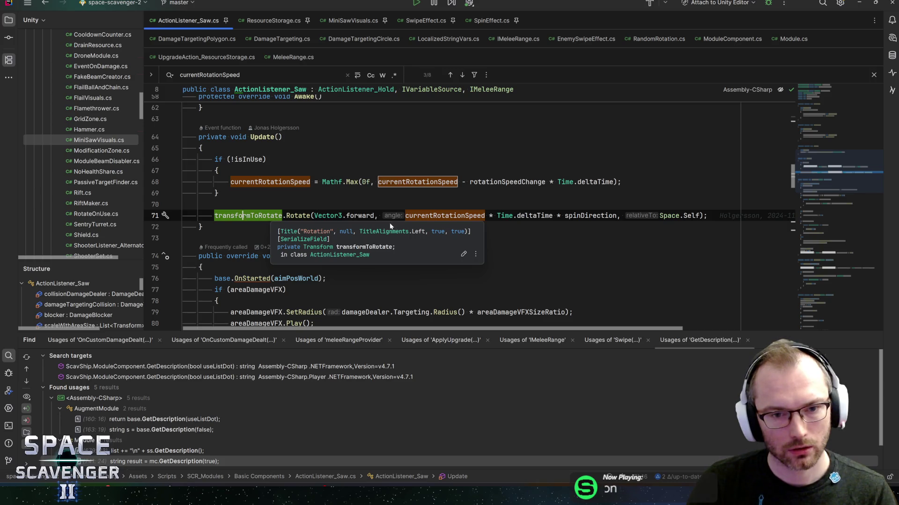
key(F12)
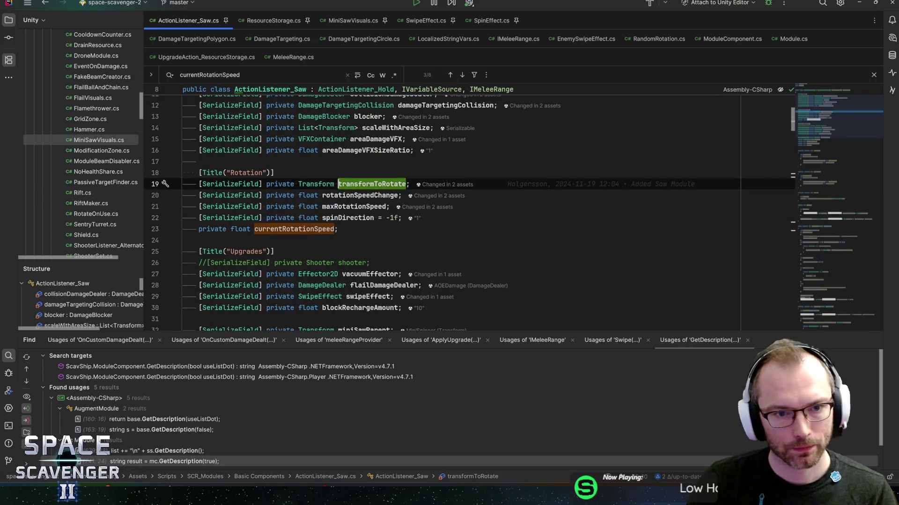
Duplicate the transformToRotate field and rename the copy blockUpgradeTransform.
key(ctrl+d)
key(ctrl+w)
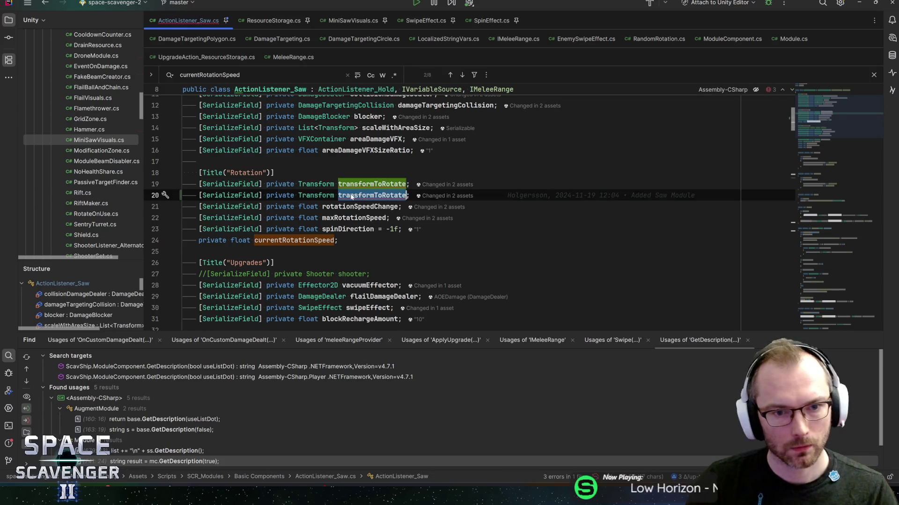
text(blockTr)
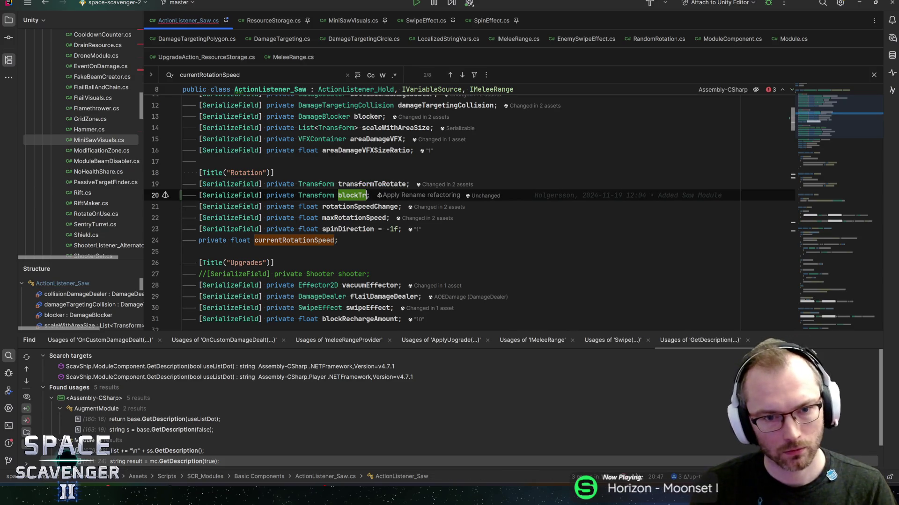
key(BackSpace)
key(BackSpace)
text(UpgradeTransform)
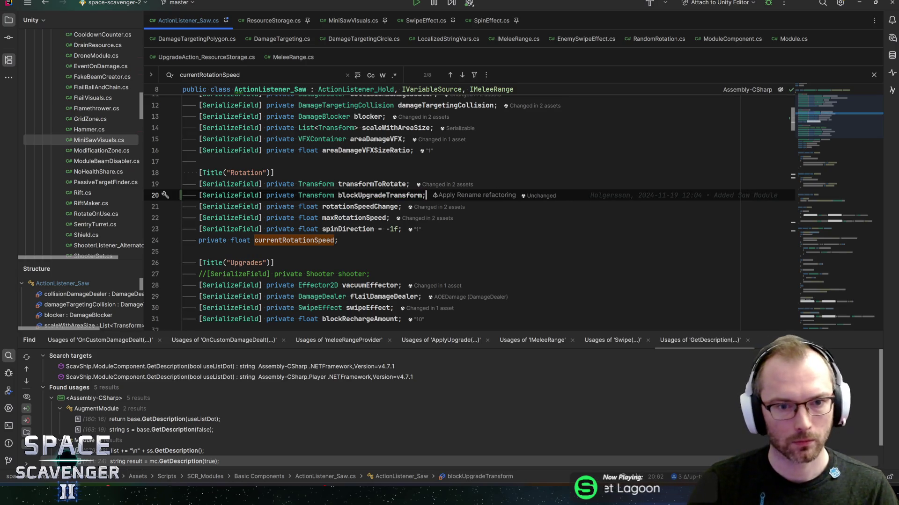
drag(825, 151, 826, 165)
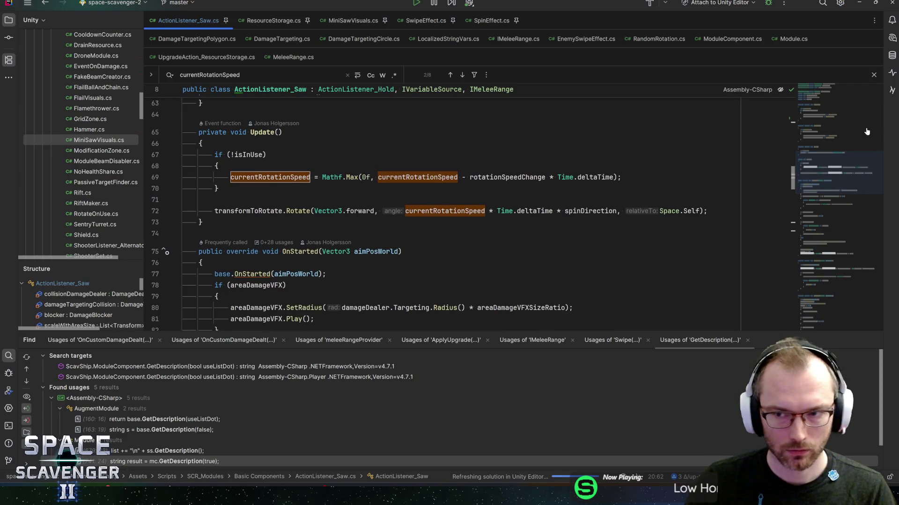
click(822, 113)
Change blockUpgradeTransform's type from Transform to Rotation, then go to the rotation call in Update.
double_click(313, 224)
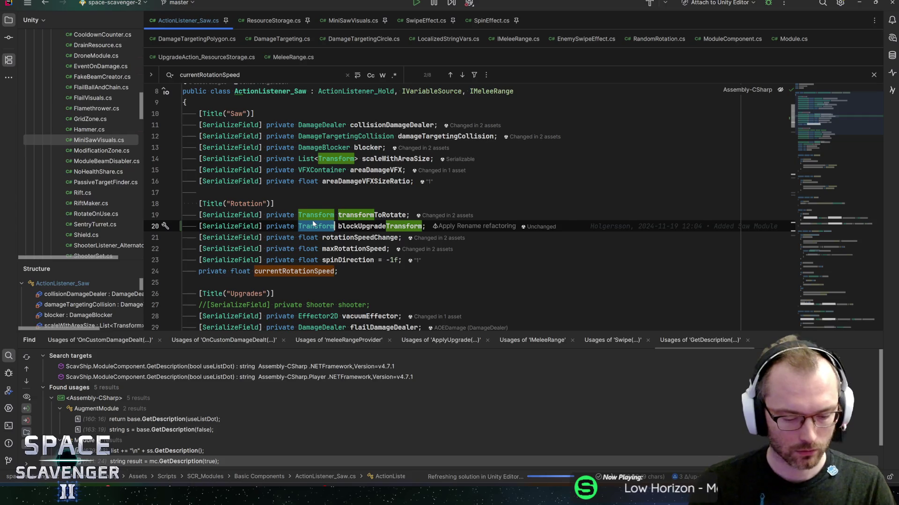
text(Rotation)
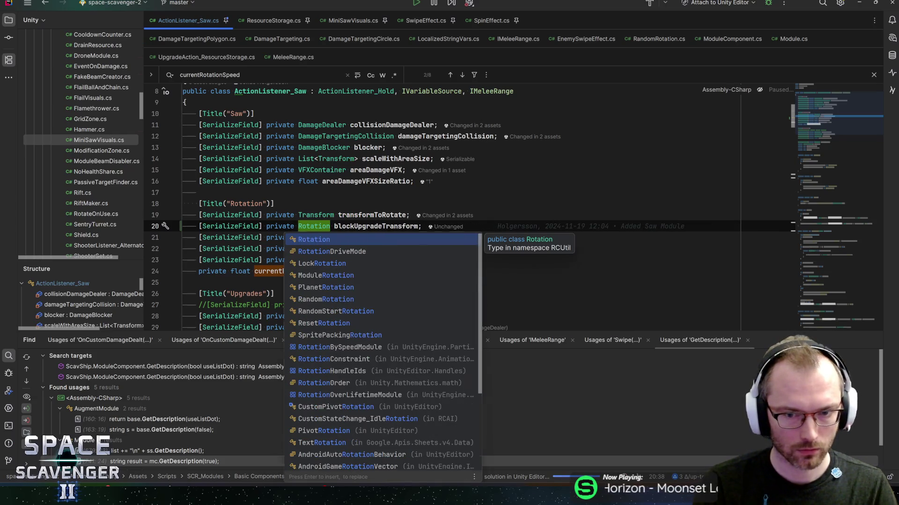
key(Escape)
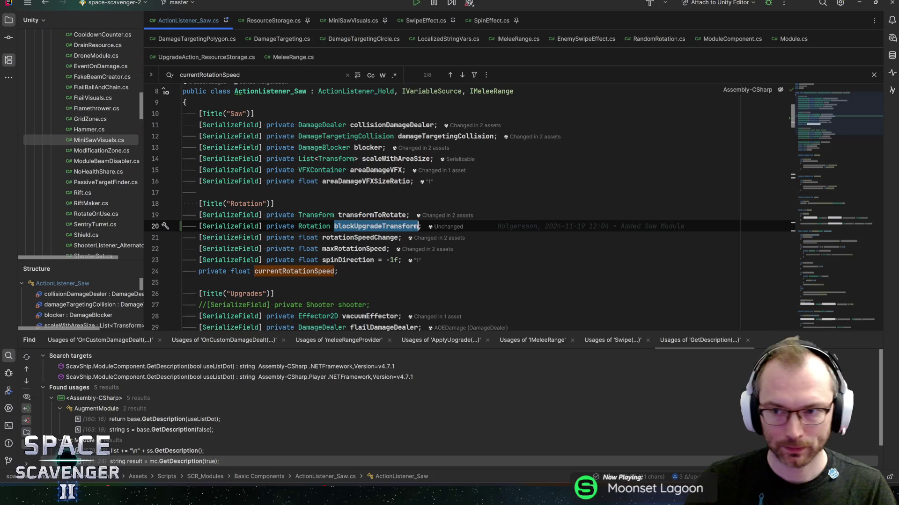
click(826, 133)
click(831, 173)
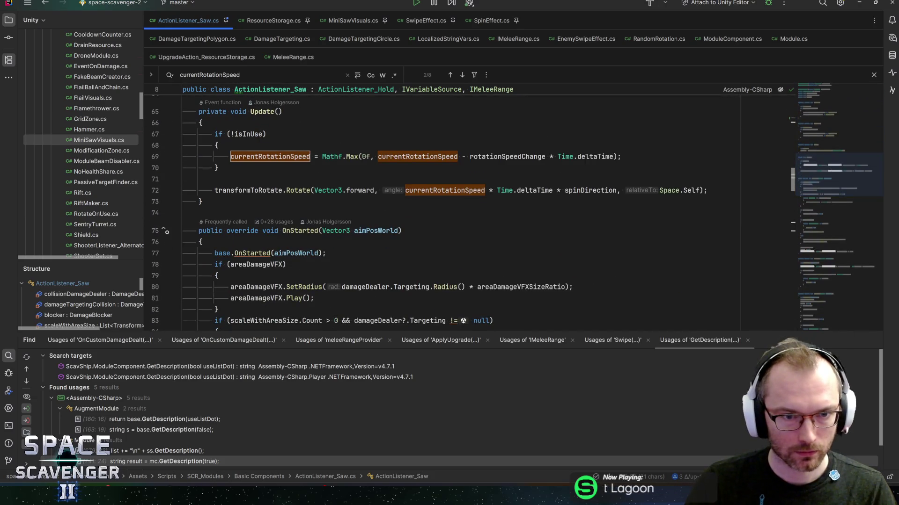
click(716, 190)
Begin a blockUpgradeTransform.tr line after the rotation call, then back out of it.
key(Return)
text(blockUpgradeTransform.tr)
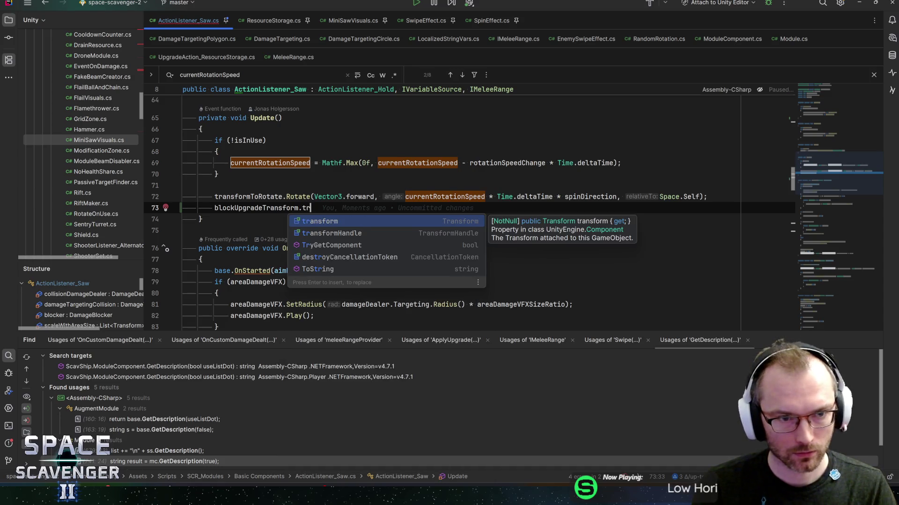
key(Escape)
key(Escape)
key(Up)
key(Up)
key(Up)
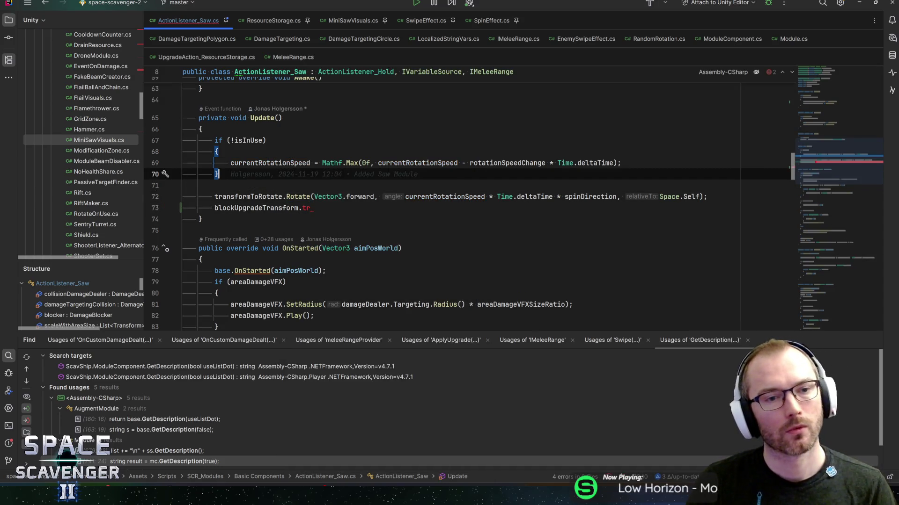
Add 'blockUpgradeTransform.enabled = !isInUse;' after the if block and jump to its declaration.
key(Return)
text(blockUpgradeTransform.ro)
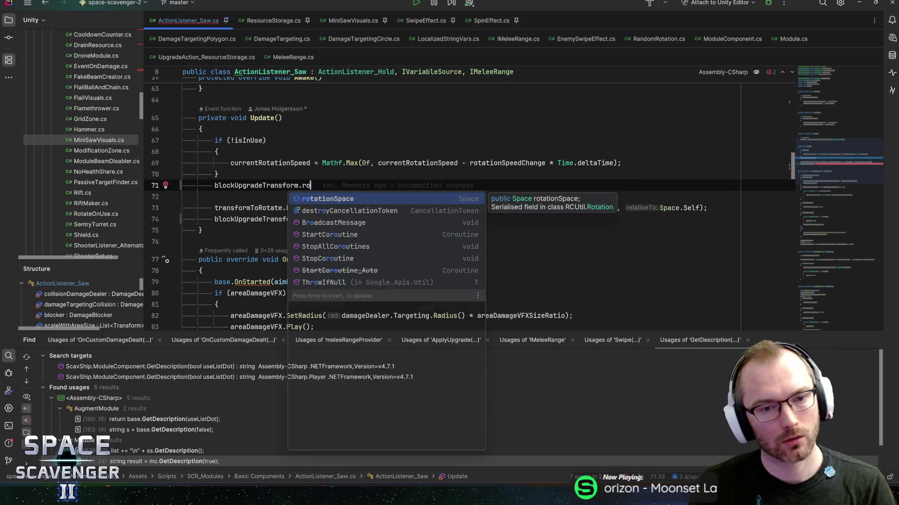
key(BackSpace)
key(BackSpace)
text(enabl)
key(Return)
text(= )
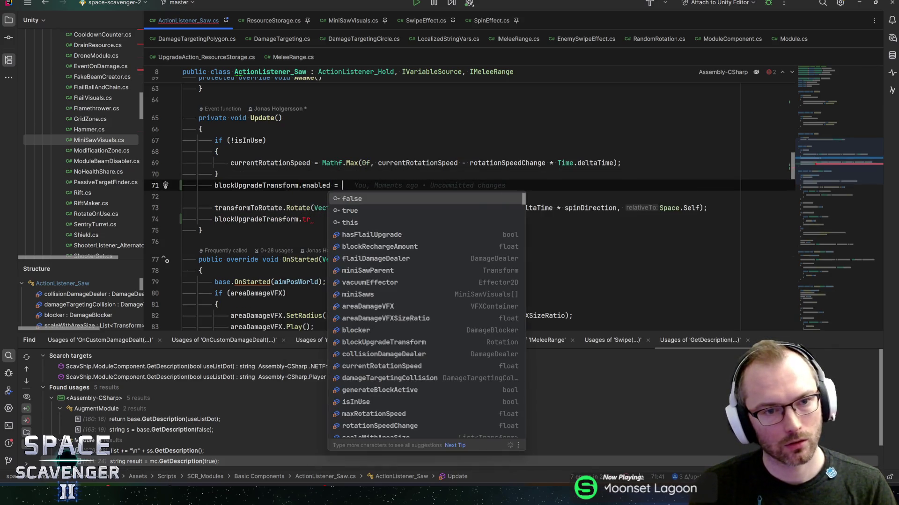
text(isInU)
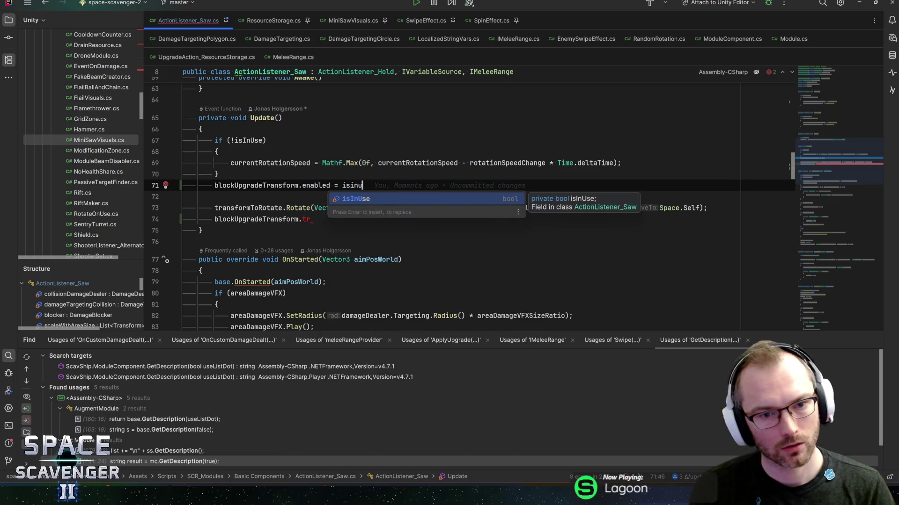
key(Return)
text(;)
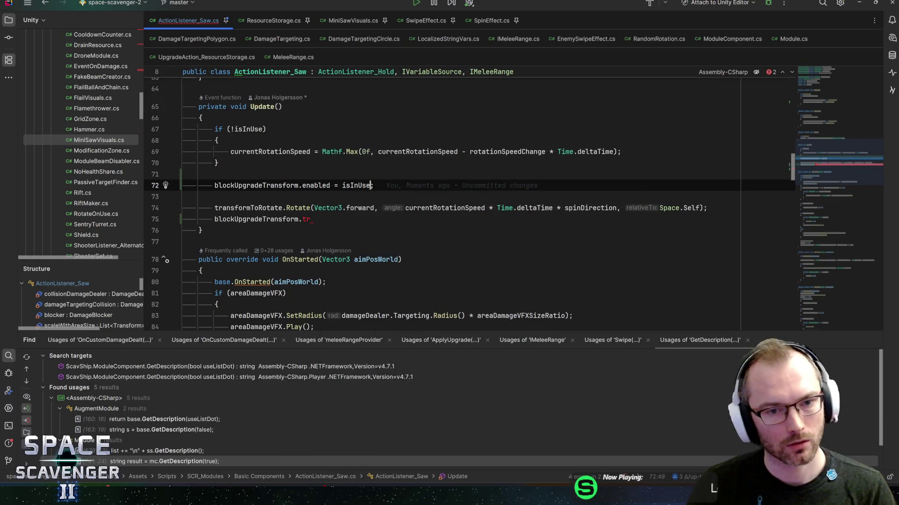
click(342, 185)
text(!)
click(310, 219)
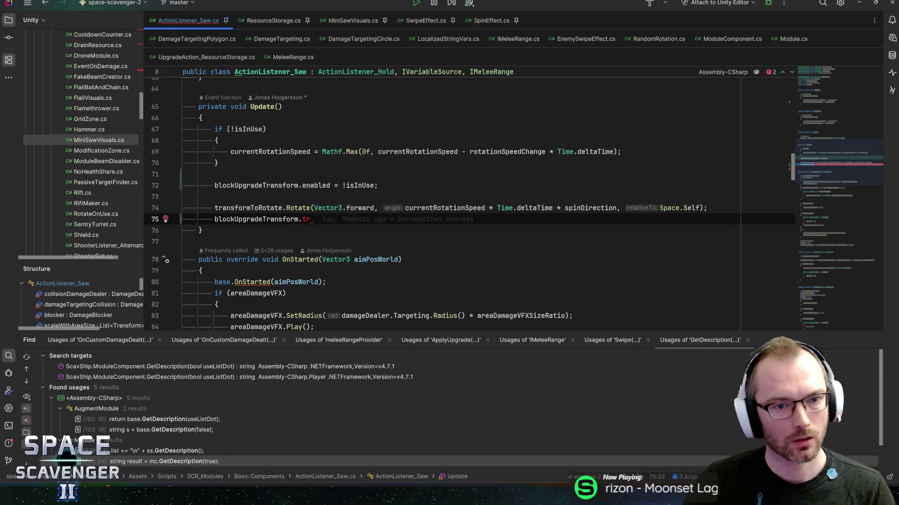
ctrl+click(257, 186)
ctrl+click(307, 171)
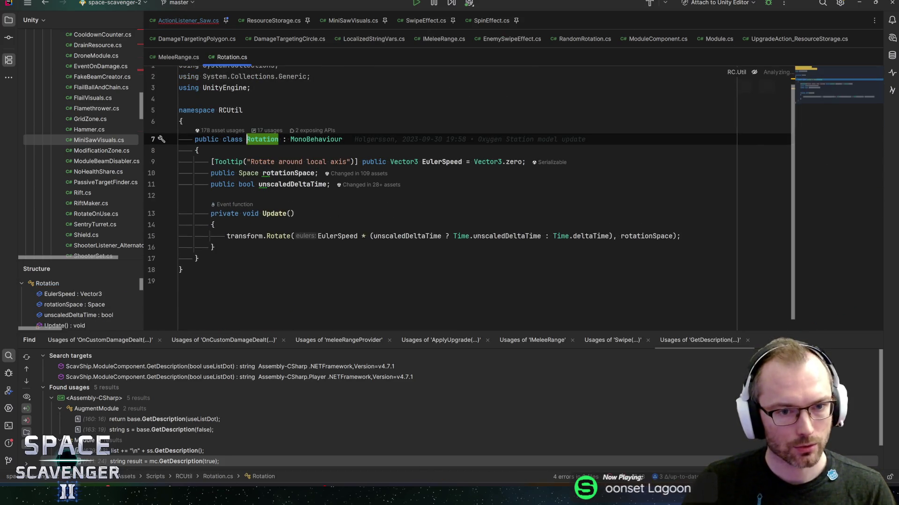
click(337, 236)
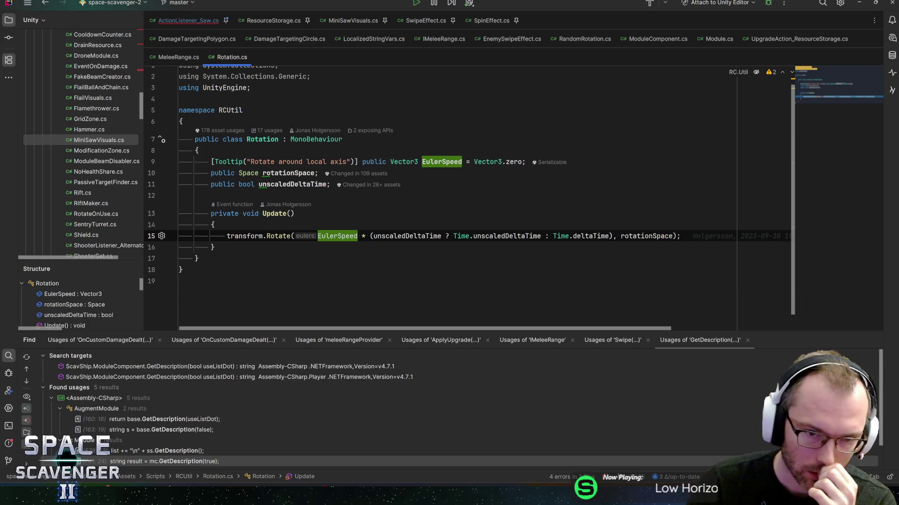
key(ctrl+alt+Left)
key(ctrl+alt+Left)
key(ctrl+alt+Left)
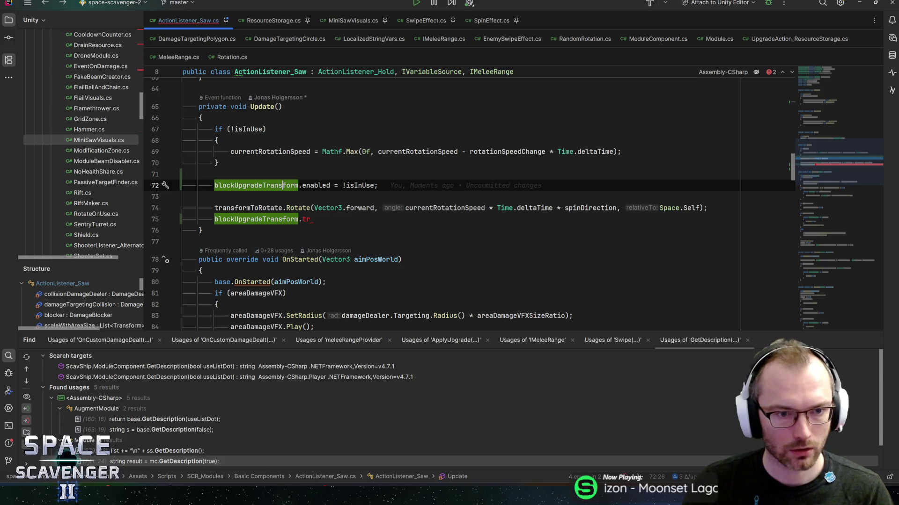
Start a blockUpgradeTransform.Rotate call in Update and paste in the saw's rotation arguments.
key(Down)
key(Down)
key(End)
key(BackSpace)
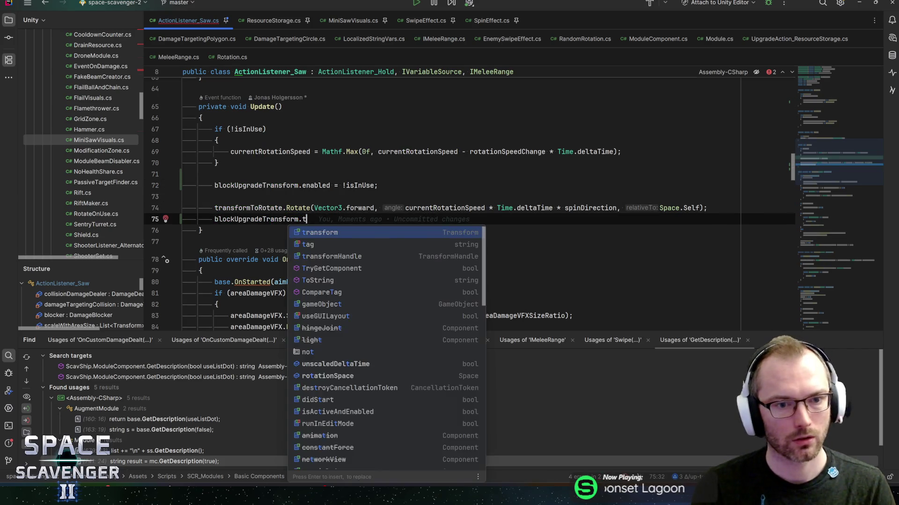
text(ran)
key(Return)
text(.rotat)
key(Return)
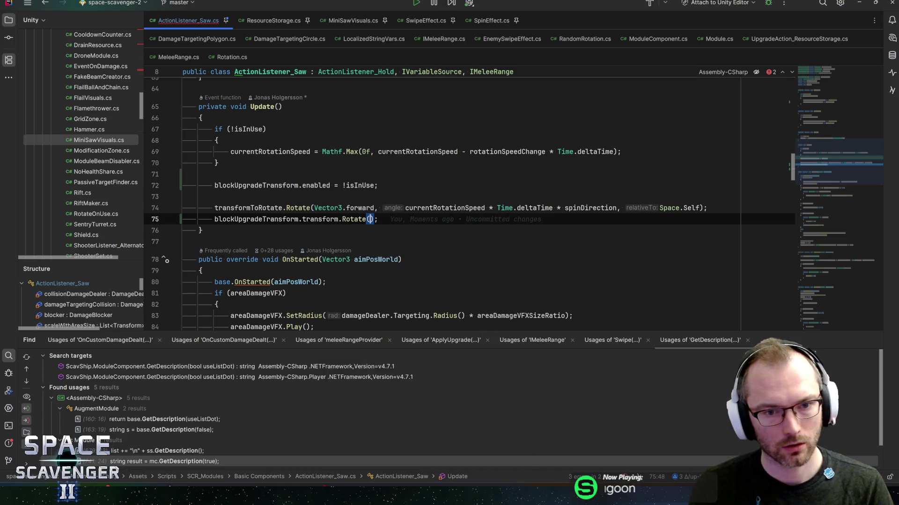
click(313, 208)
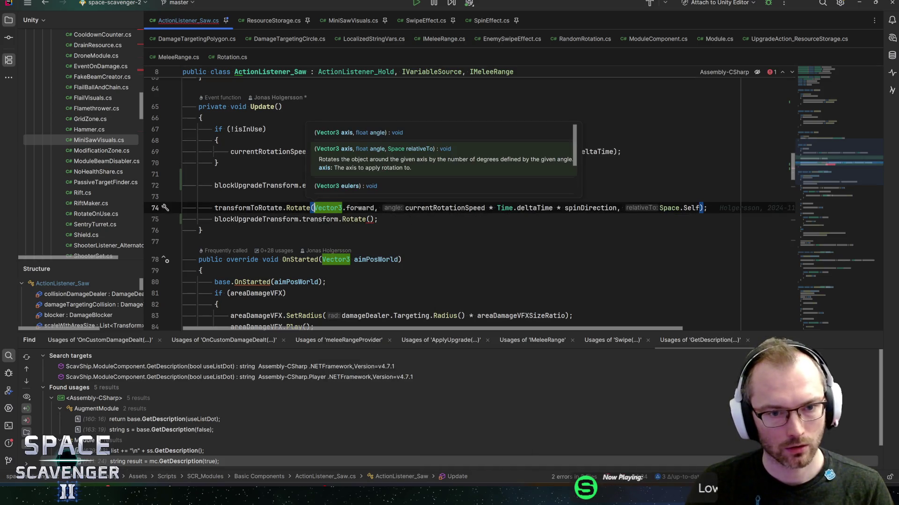
key(ctrl+w)
key(ctrl+w)
key(ctrl+w)
click(370, 220)
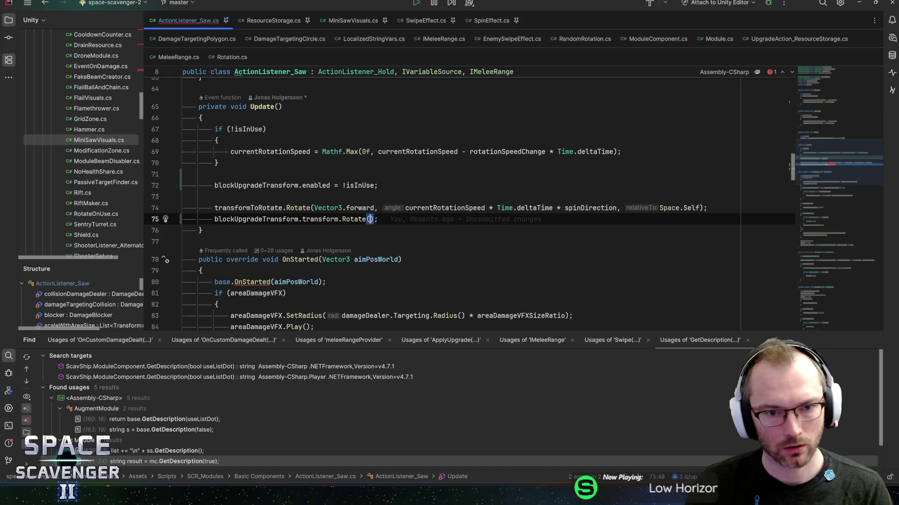
text(Vector3.forward, currentRotationSpeed * Time.deltaTime * spinDirection, Space.Self)
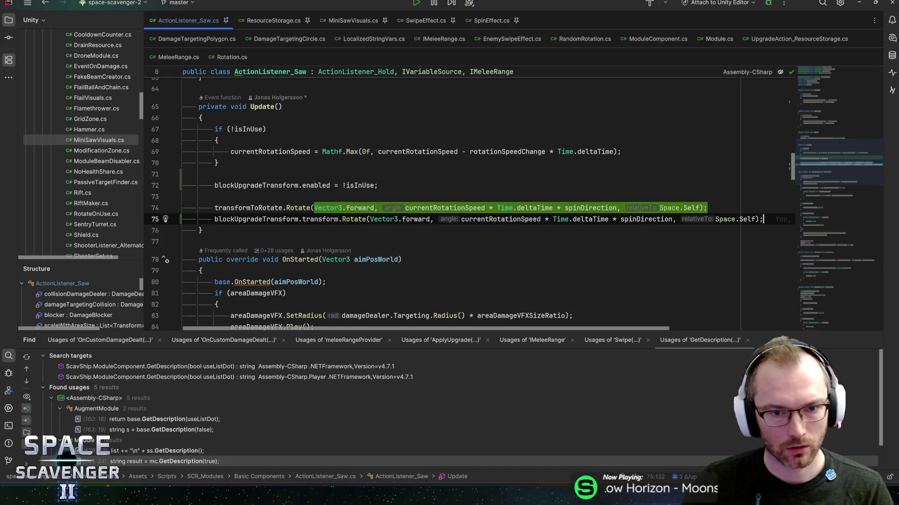
Wrap the copied rotation speed in Mathf.Max(30f, …) so the part spins at least 30.
double_click(415, 219)
text(back)
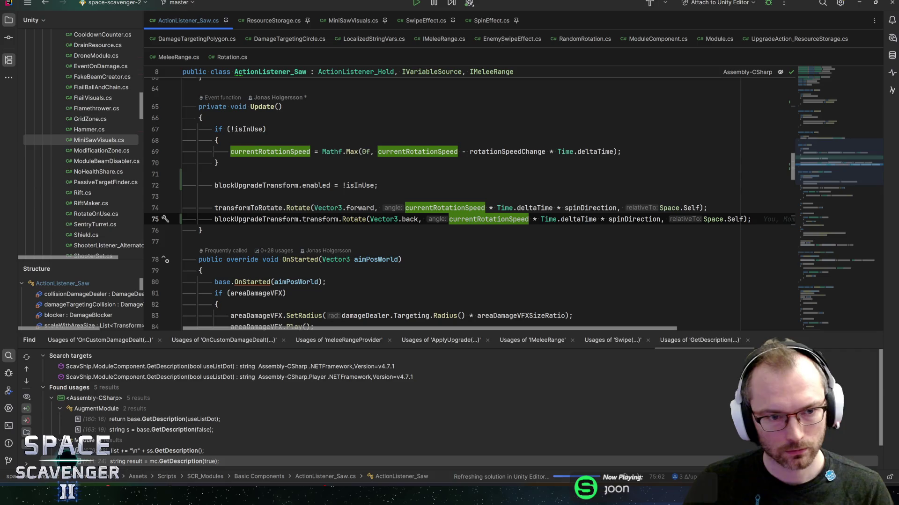
mouse_move(262, 219)
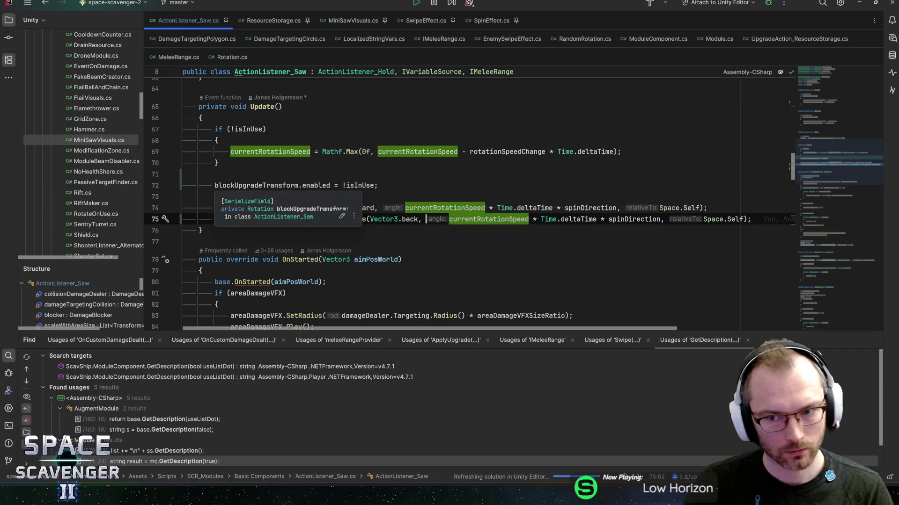
click(448, 219)
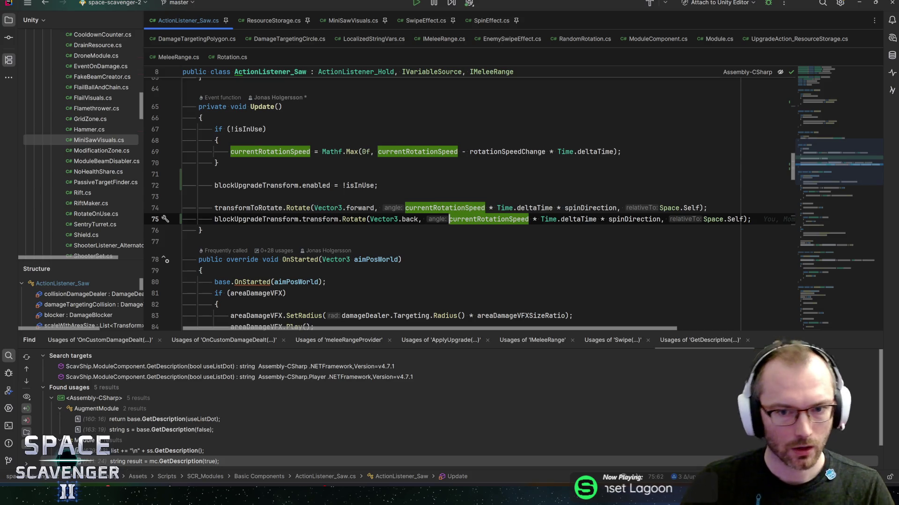
text(Mathf.Max()
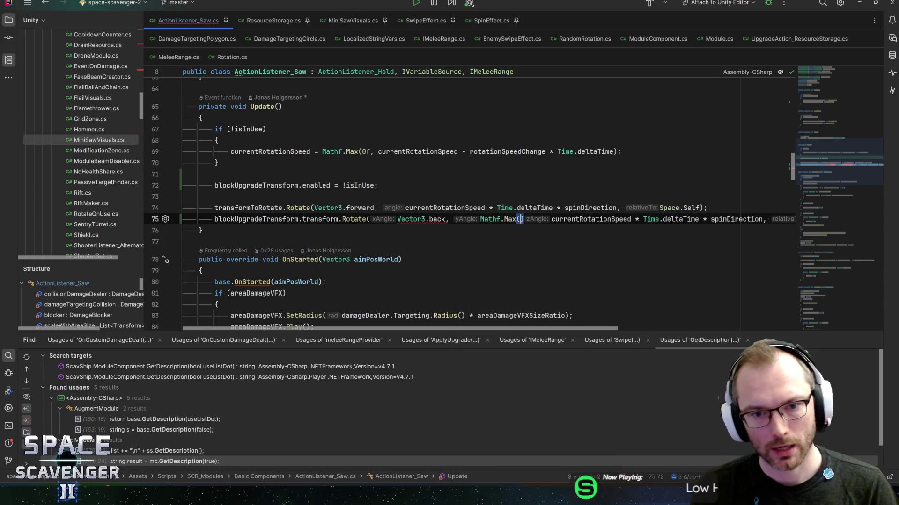
text(30,)
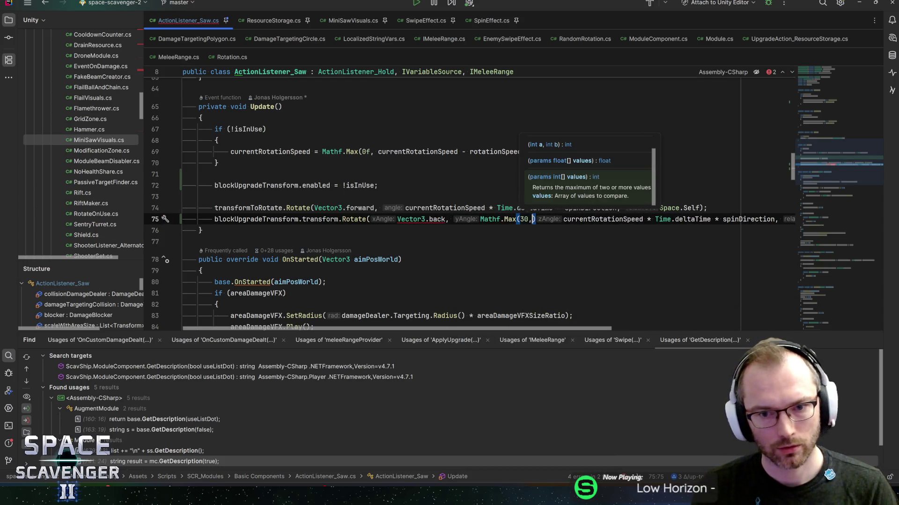
key(Left)
text(f)
key(Right)
key(Delete)
key(ctrl+Right)
key(ctrl+Right)
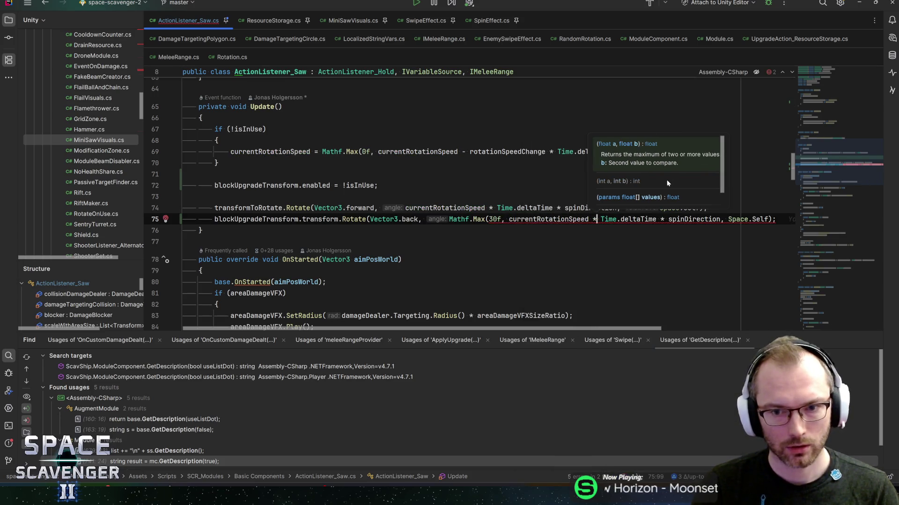
key(Left)
key(Left)
text())
Use Vector3.forward as the axis, negate spinDirection, and save the script.
key(Up)
key(Up)
key(Up)
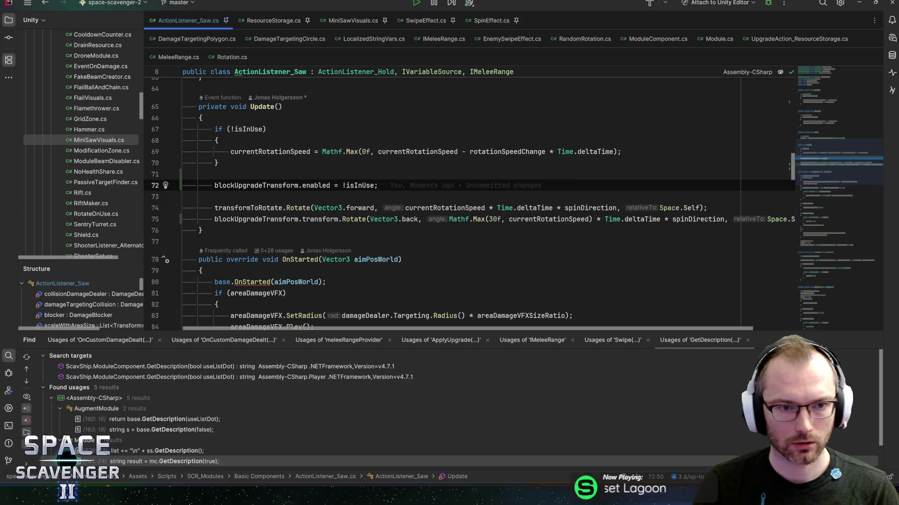
click(833, 89)
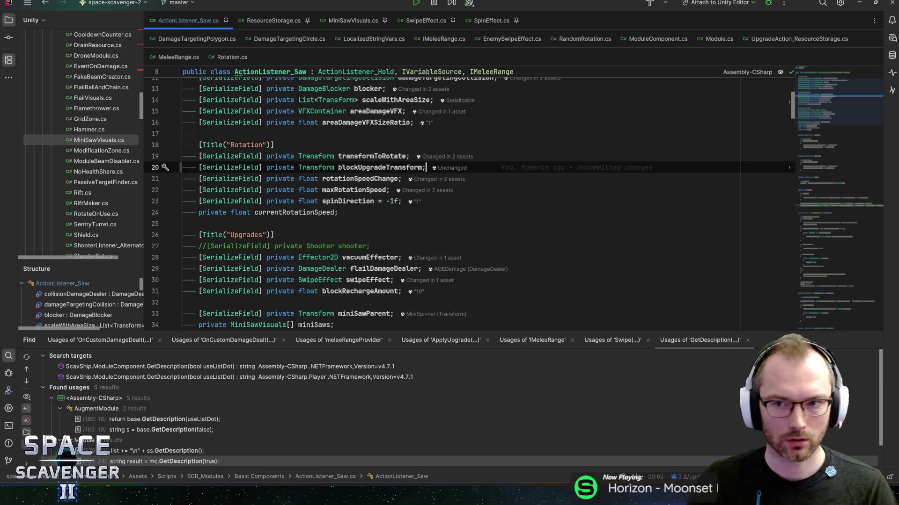
click(836, 136)
drag(837, 139, 838, 149)
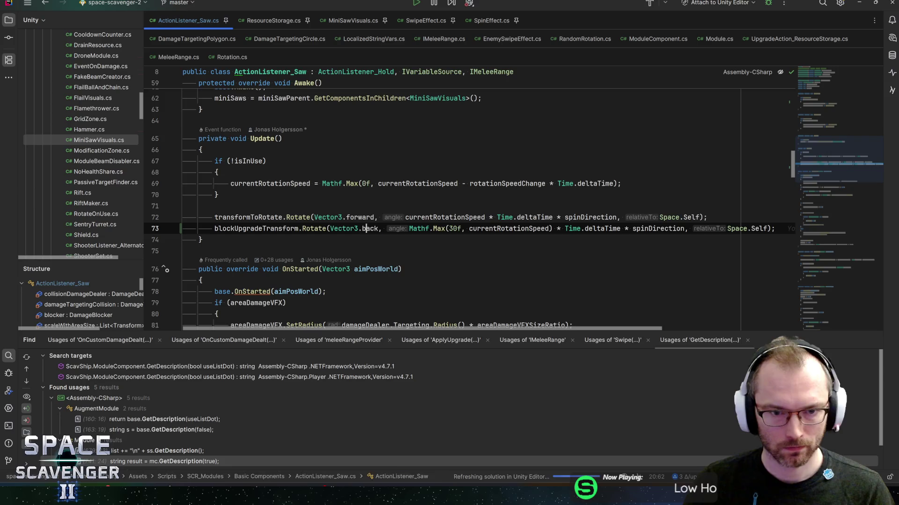
double_click(370, 228)
text(forward)
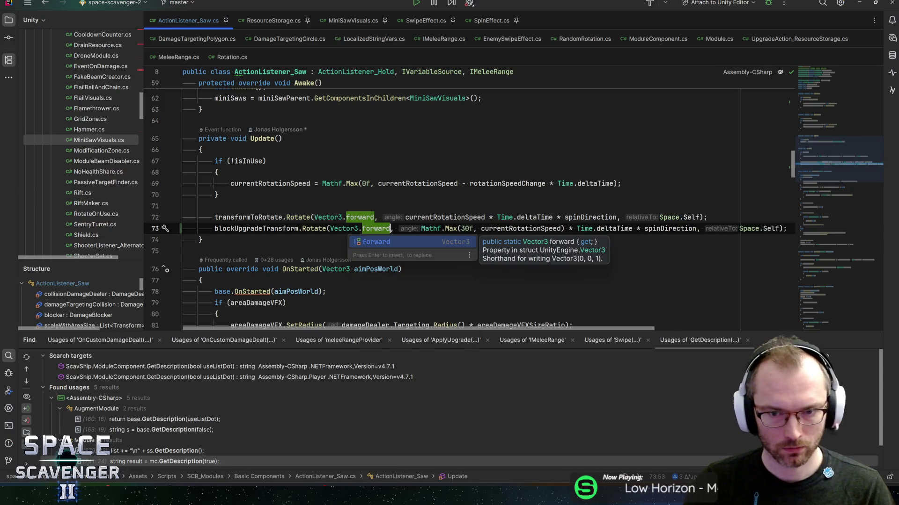
click(645, 228)
text(-)
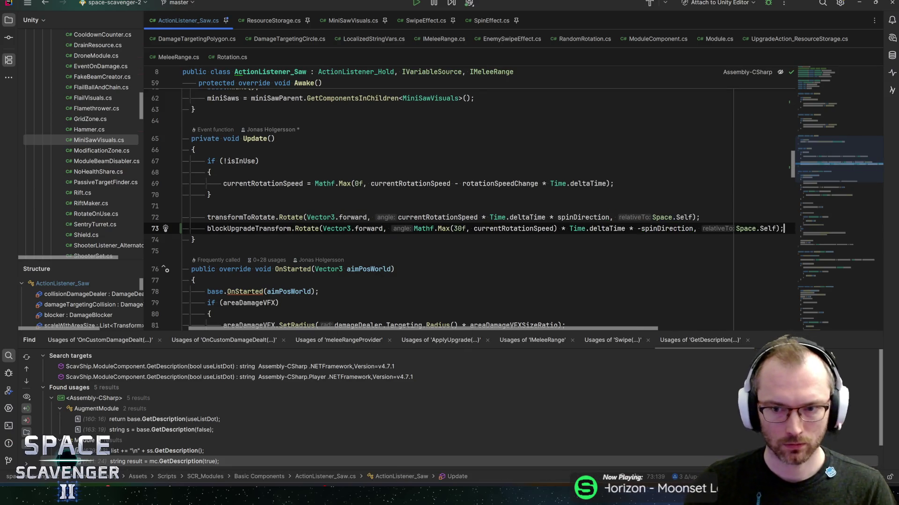
key(ctrl+q)
click(784, 229)
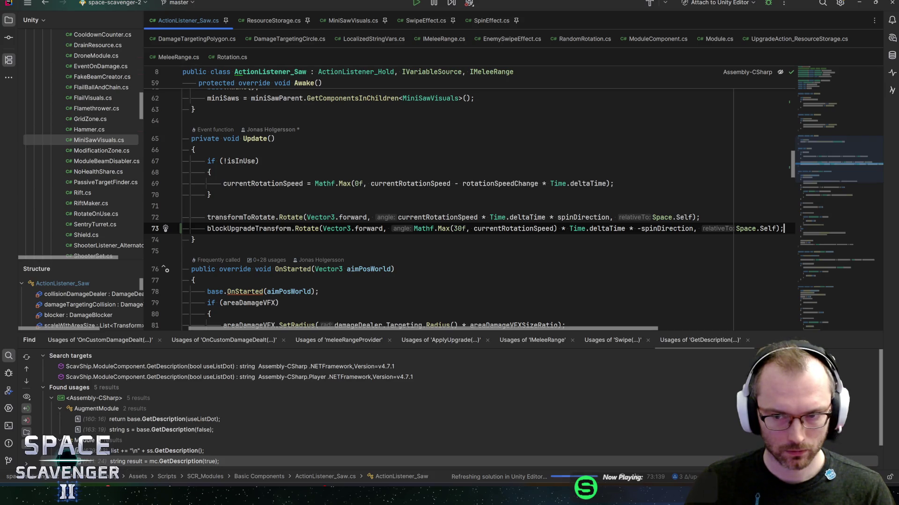
key(alt+Tab)
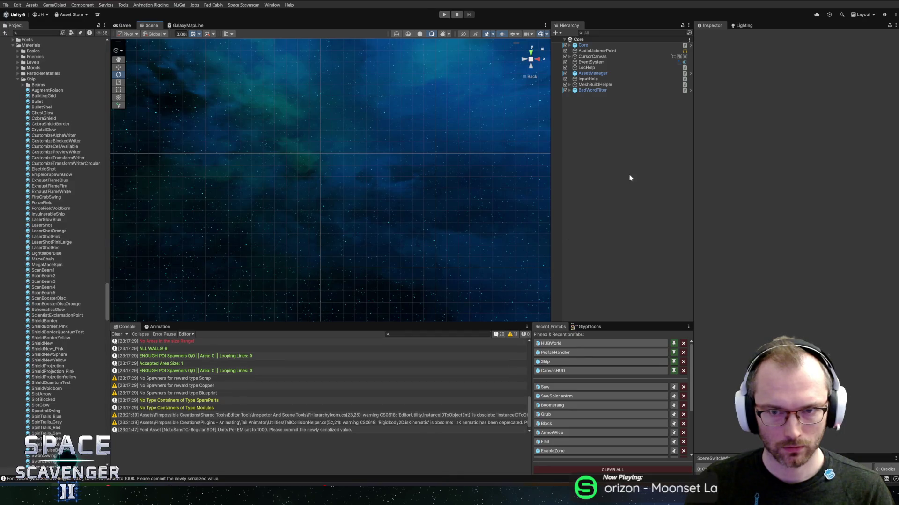
Assign BlockUpgrade to the Saw prefab's Block Upgrade Transform, save, and playtest the main scene.
click(558, 386)
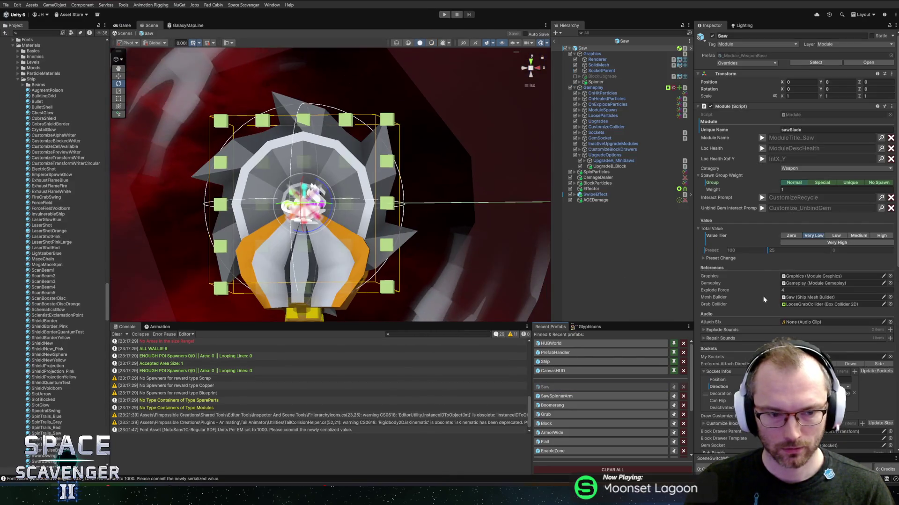
scroll(748, 276, down, 15)
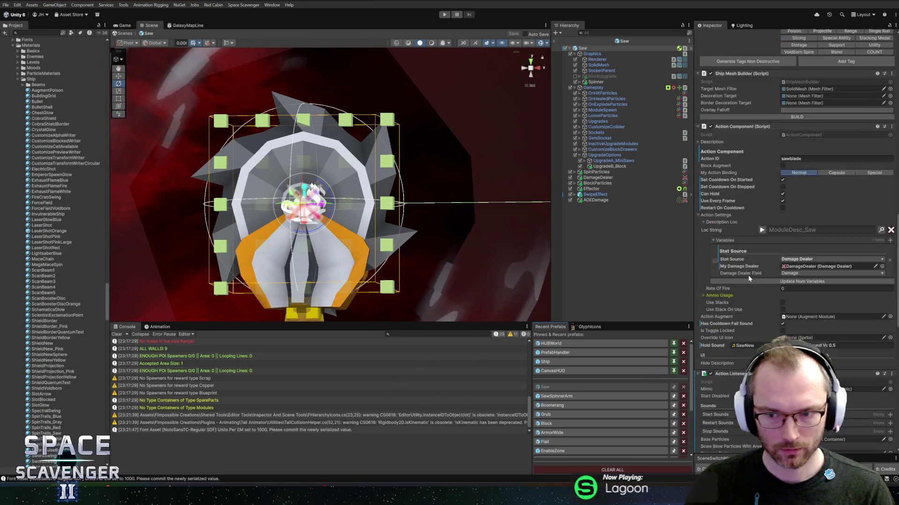
scroll(739, 274, down, 10)
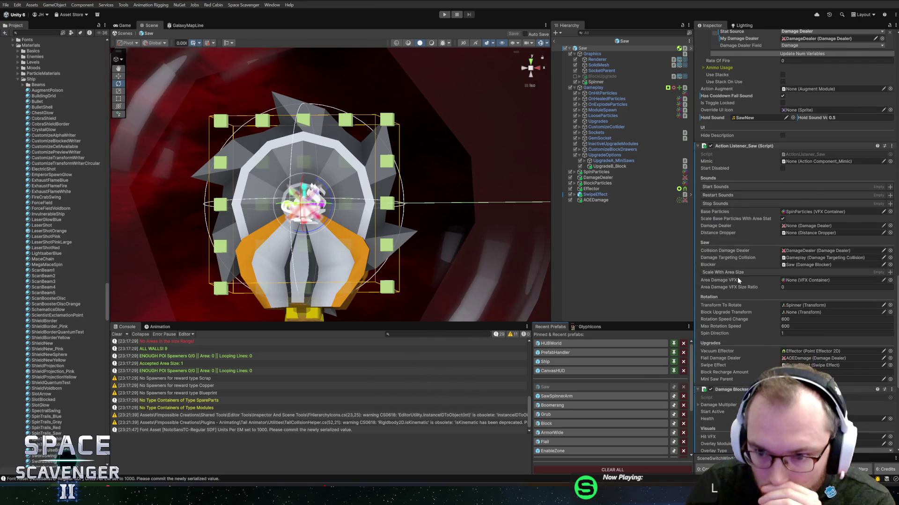
scroll(737, 280, up, 3)
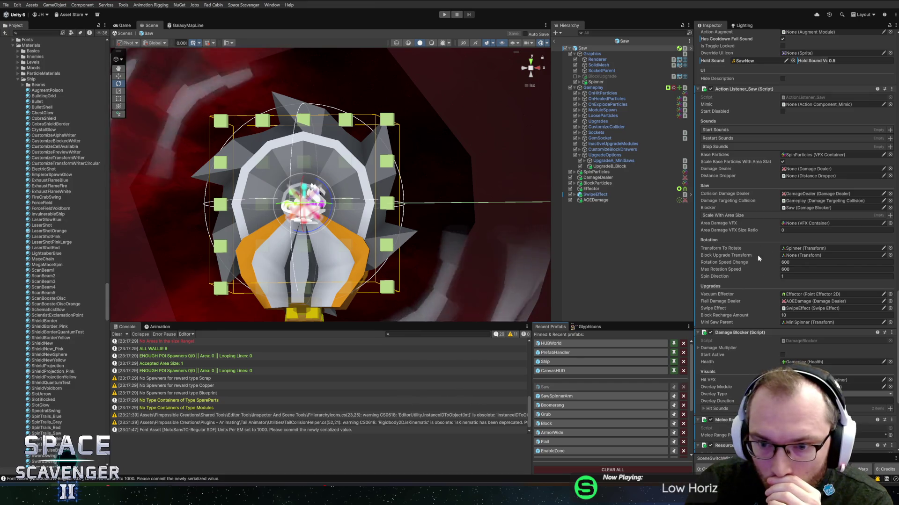
mouse_move(602, 76)
mouse_down()
mouse_move(725, 197)
mouse_move(815, 255)
mouse_up()
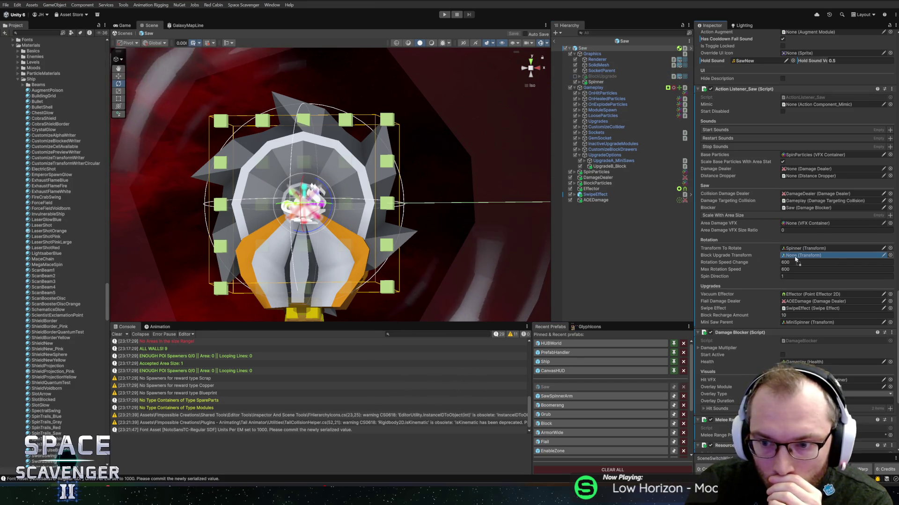
key(ctrl+s)
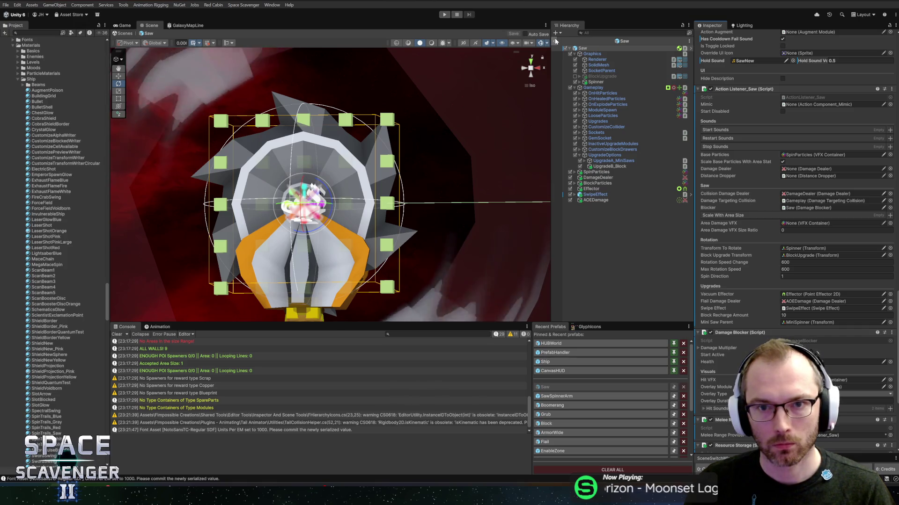
click(555, 40)
click(441, 14)
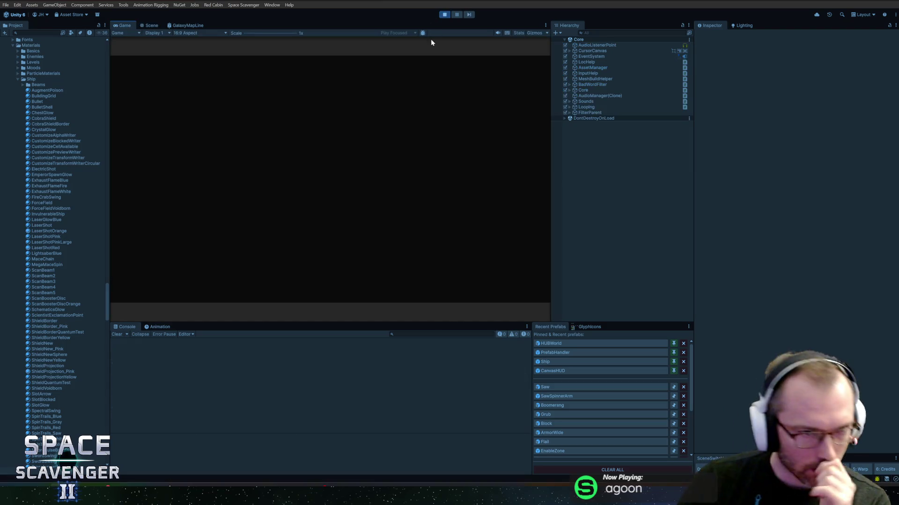
Maximize the game view and switch the ship to ClassicSkin2 with the ship setSkin console command.
double_click(118, 27)
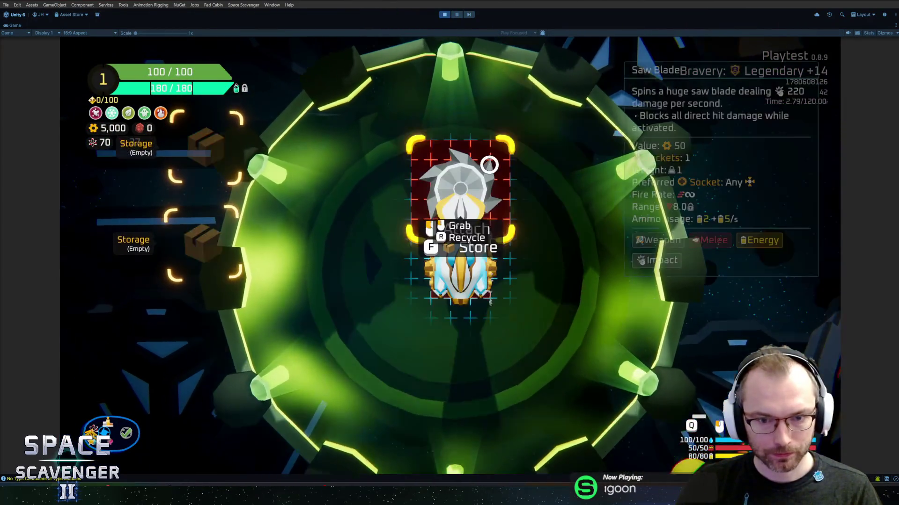
key(f)
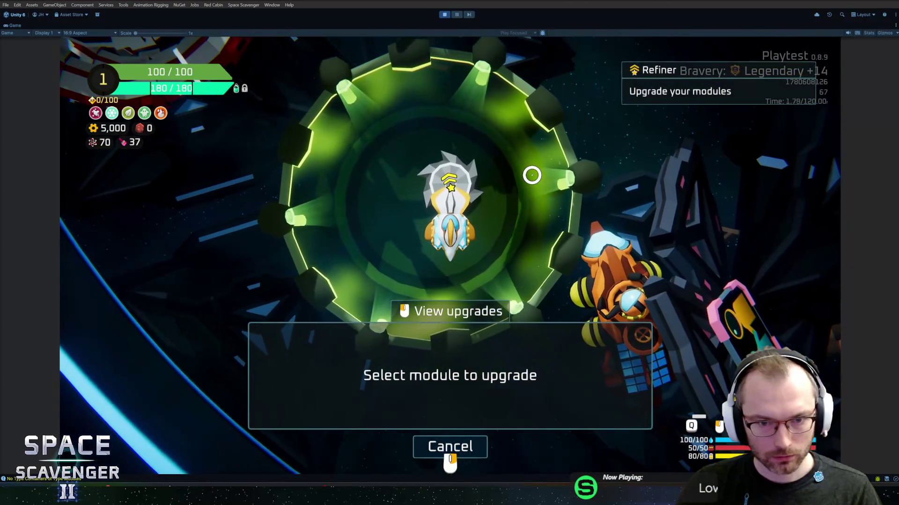
key(Escape)
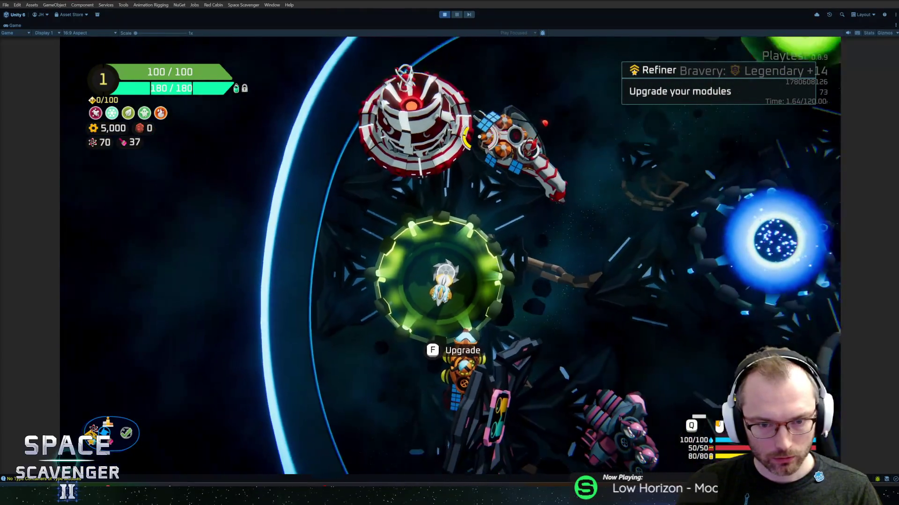
key(grave)
text(ship s)
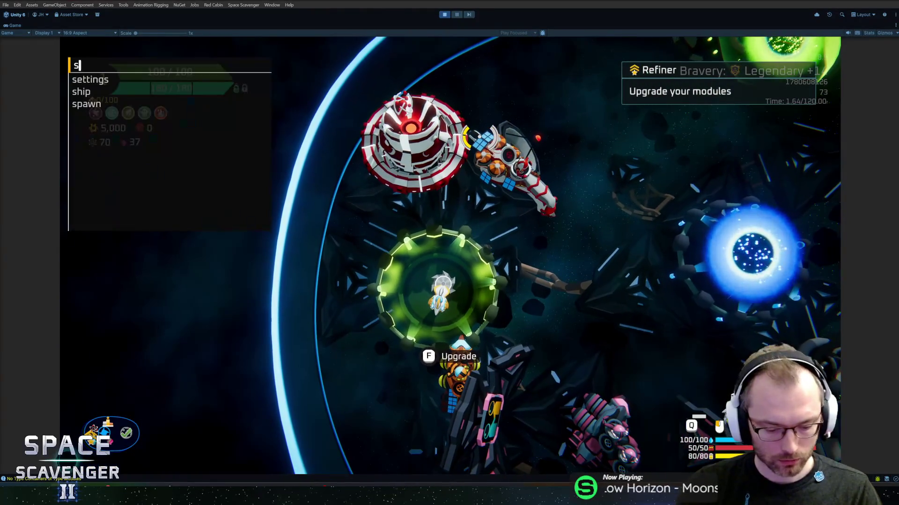
text(etsk)
key(Tab)
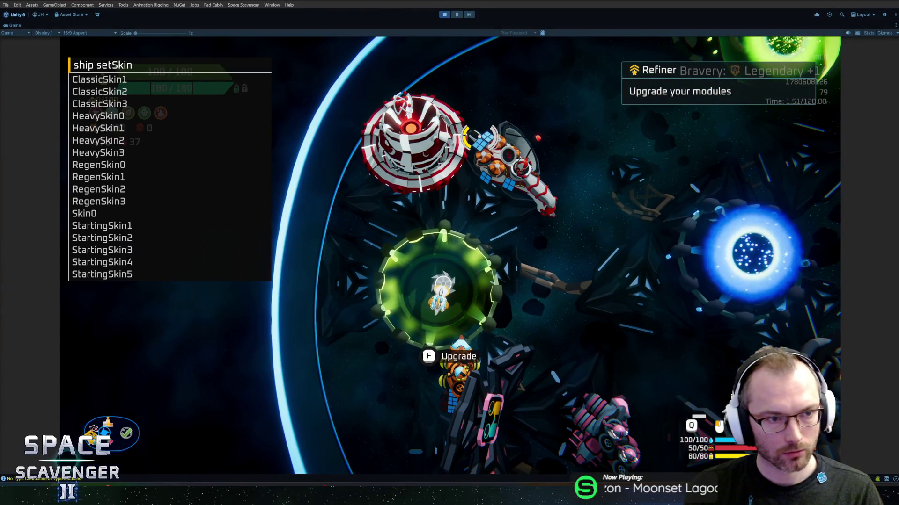
text(clas)
key(Down)
key(Tab)
key(Return)
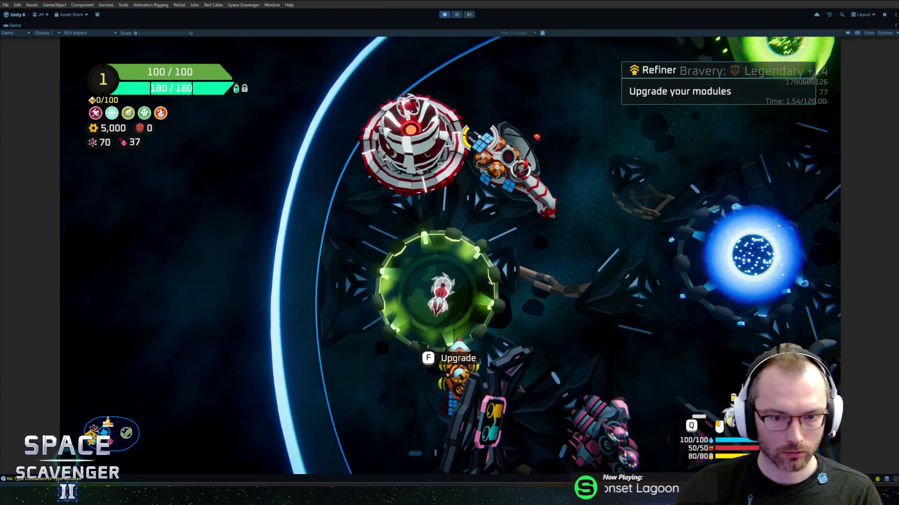
Buy the saw module's TNT upgrade for 400 gold at the upgrade station.
key(f)
click(453, 199)
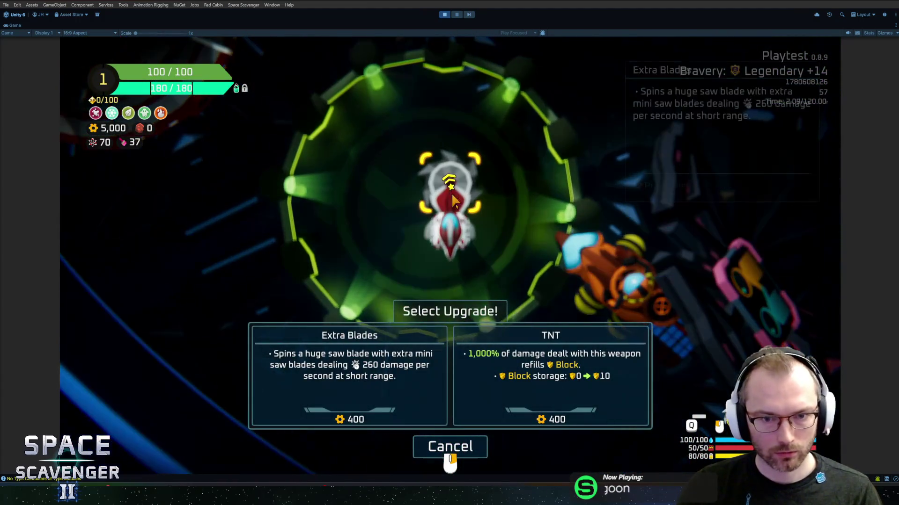
click(547, 387)
key(Escape)
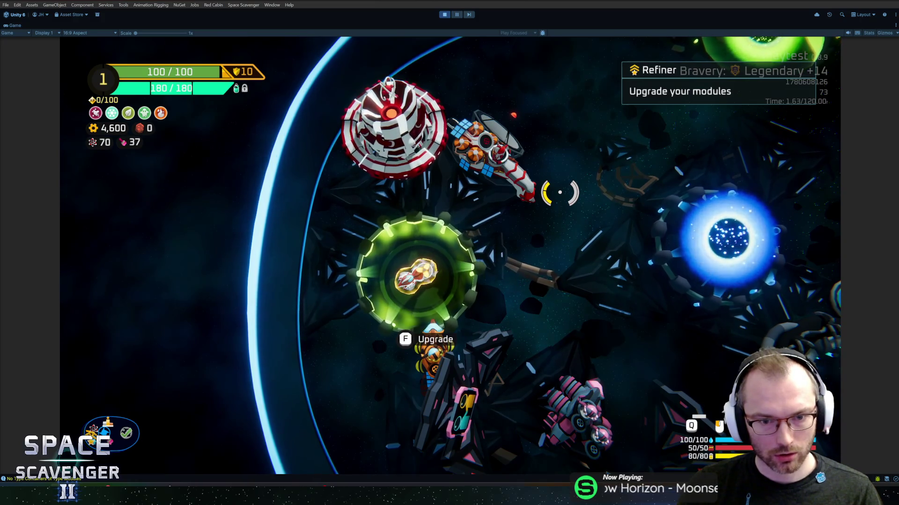
Fly to the upgrade station and buy the saw's Extra Blades upgrade.
scroll(560, 191, up, 3)
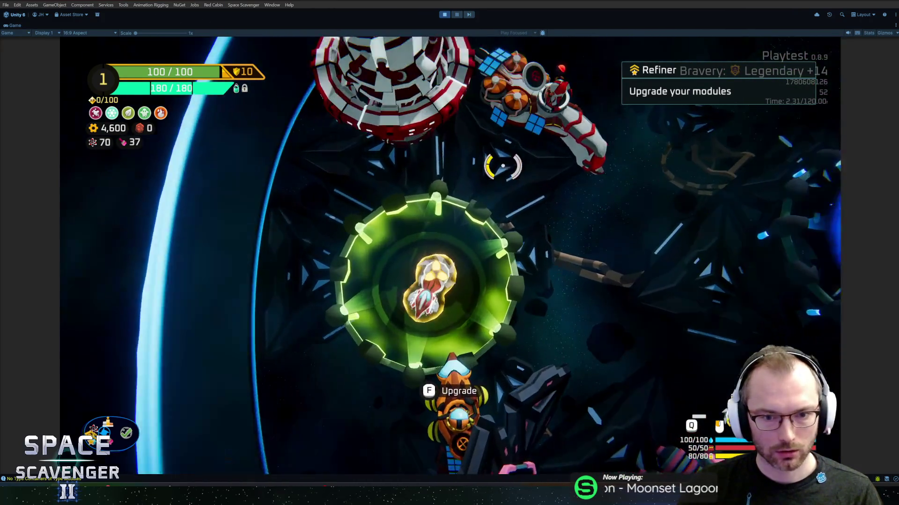
scroll(502, 166, up, 2)
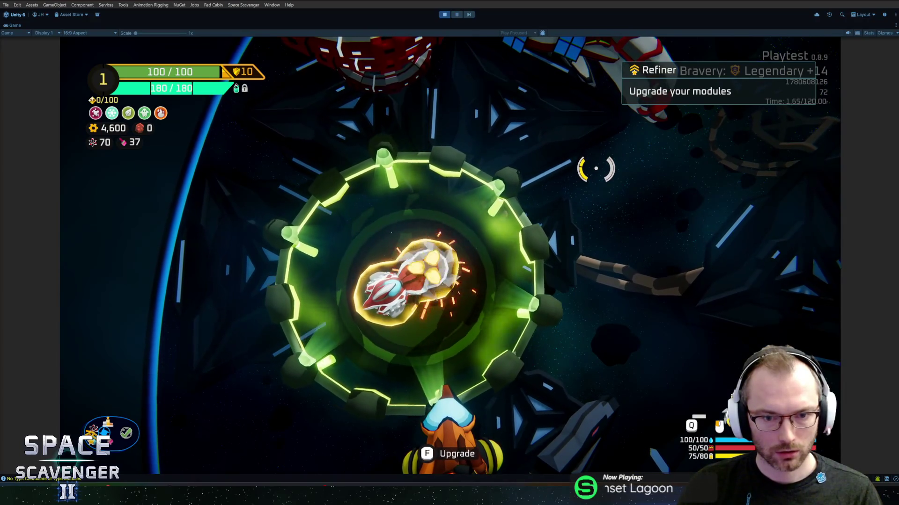
scroll(596, 169, down, 4)
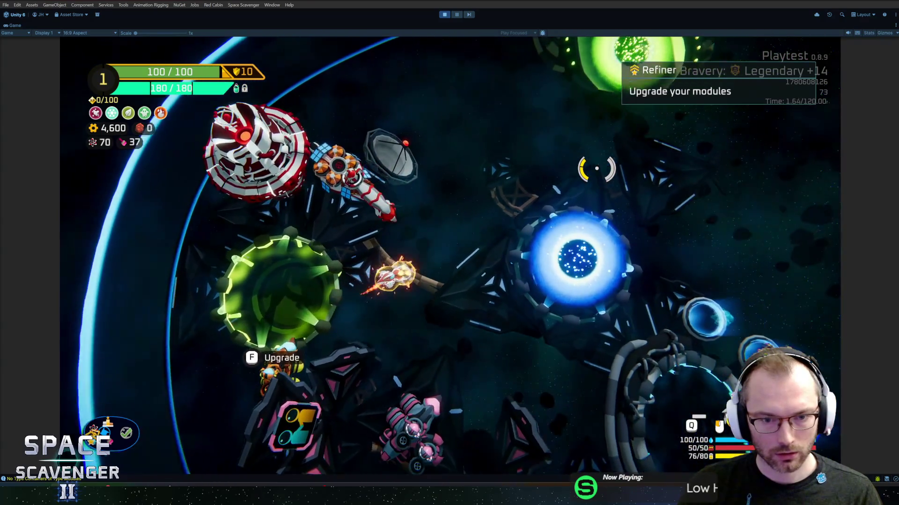
key(w)
key(s)
key(a)
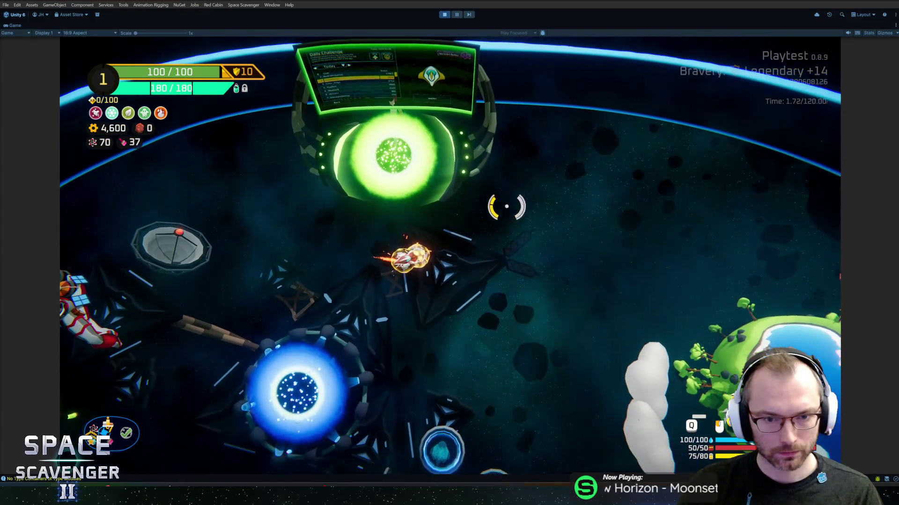
key(s)
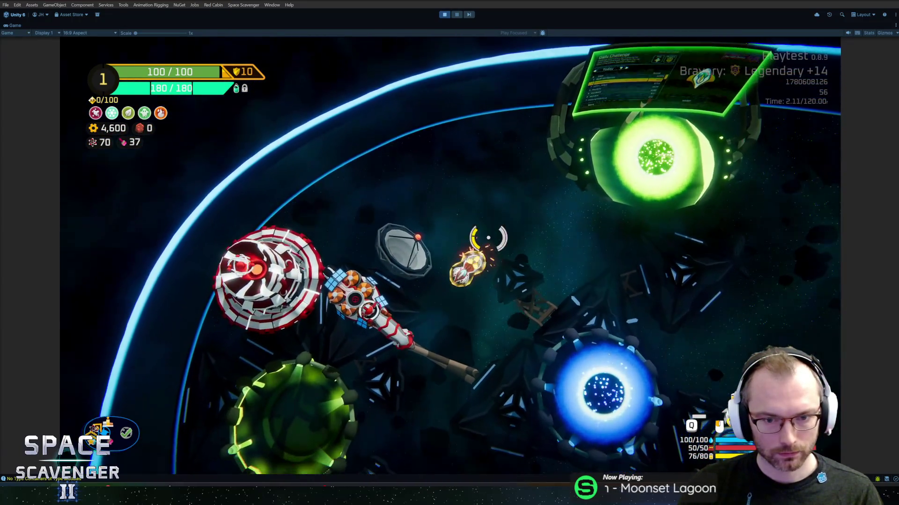
key(f)
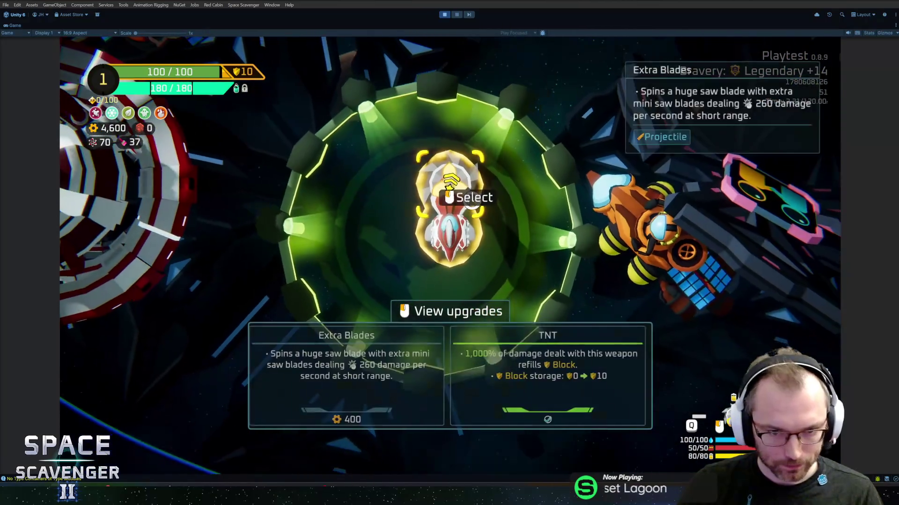
click(452, 201)
click(323, 332)
key(Escape)
Fly the ship past the ringed station and through the Customize Ship ring to the Start Trial portal.
key(d)
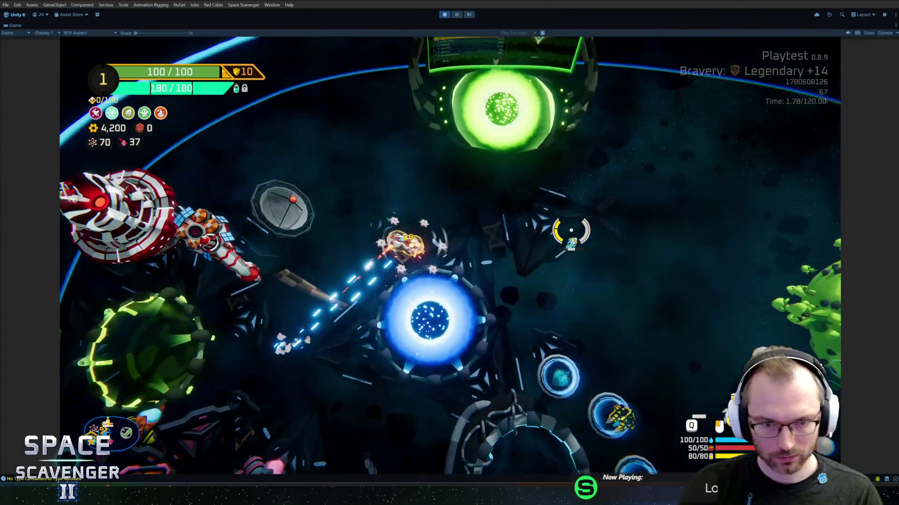
key(w)
key(d)
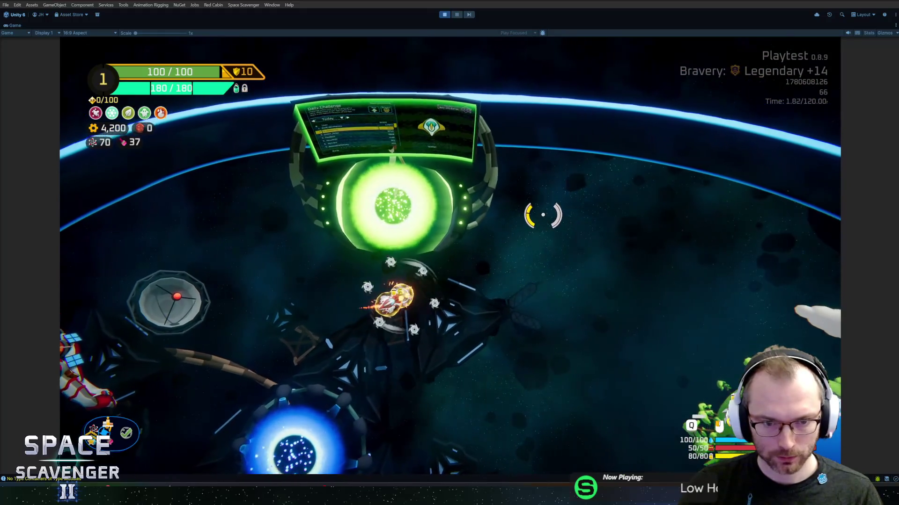
key(s)
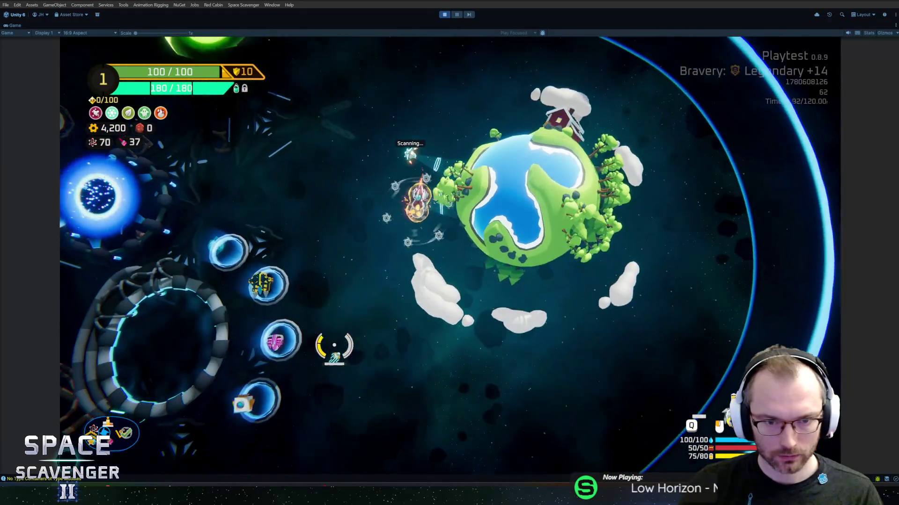
key(a)
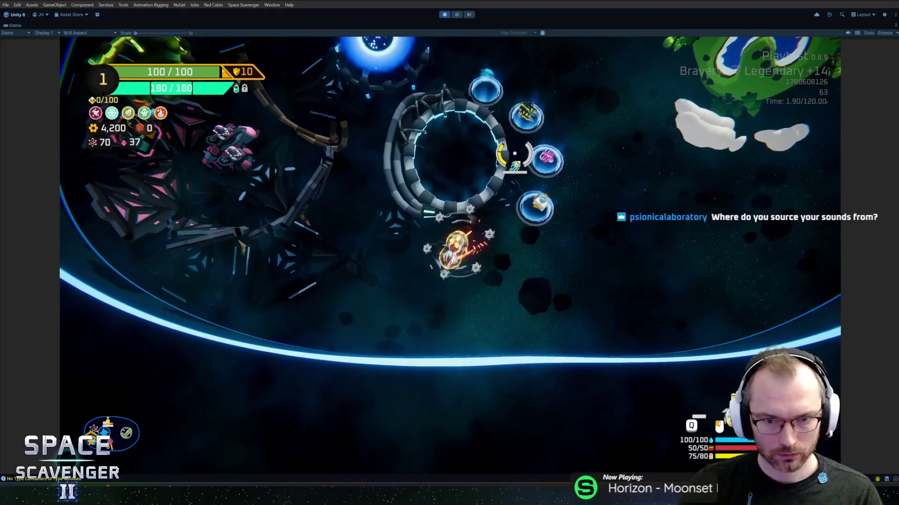
key(w)
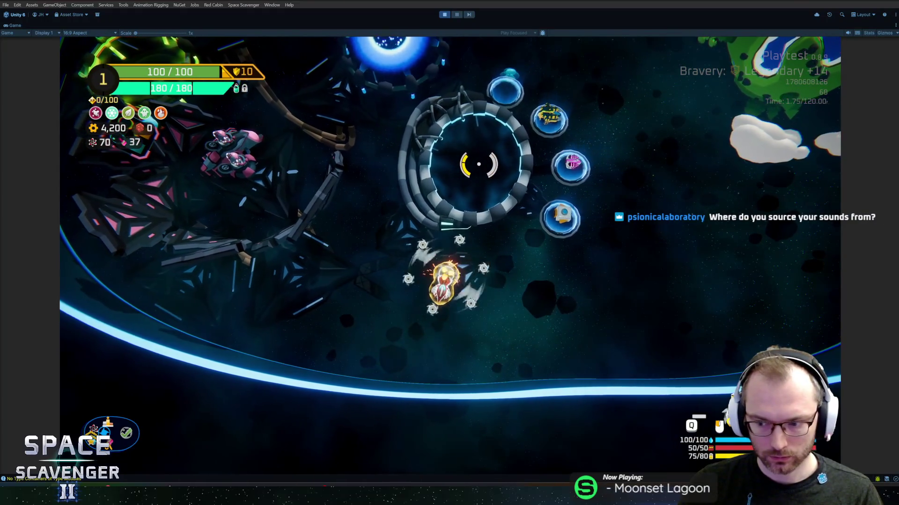
key(d)
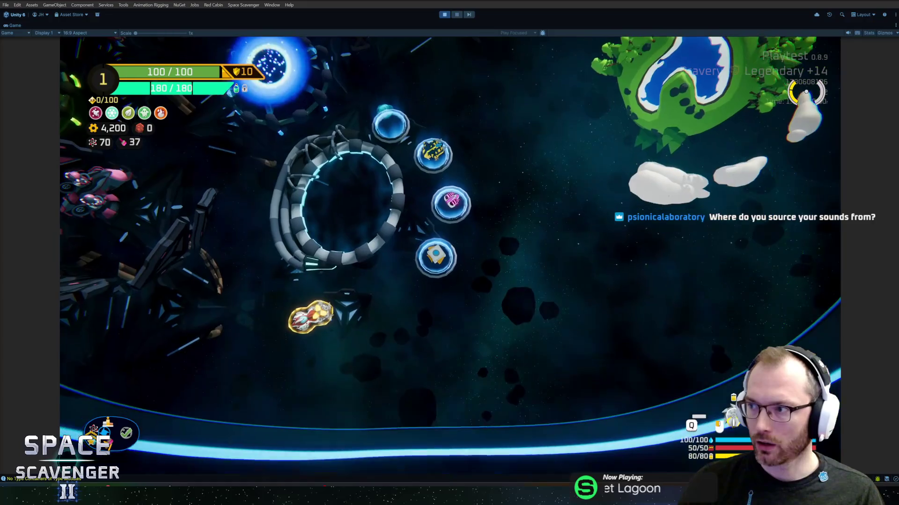
key(d)
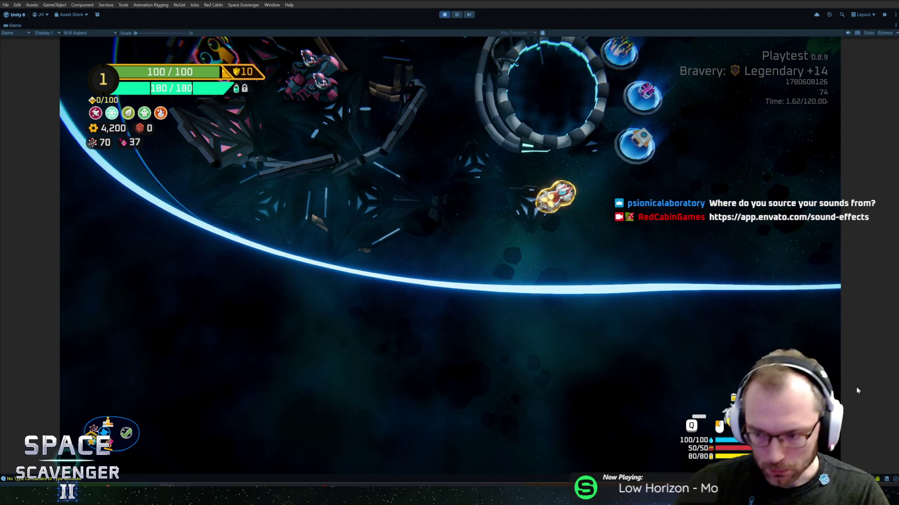
drag(343, 295, 48, 437)
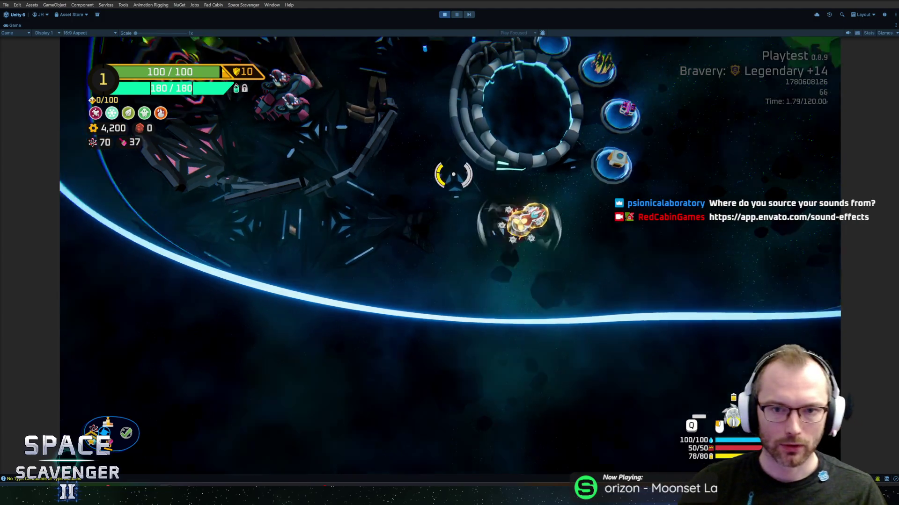
key(w)
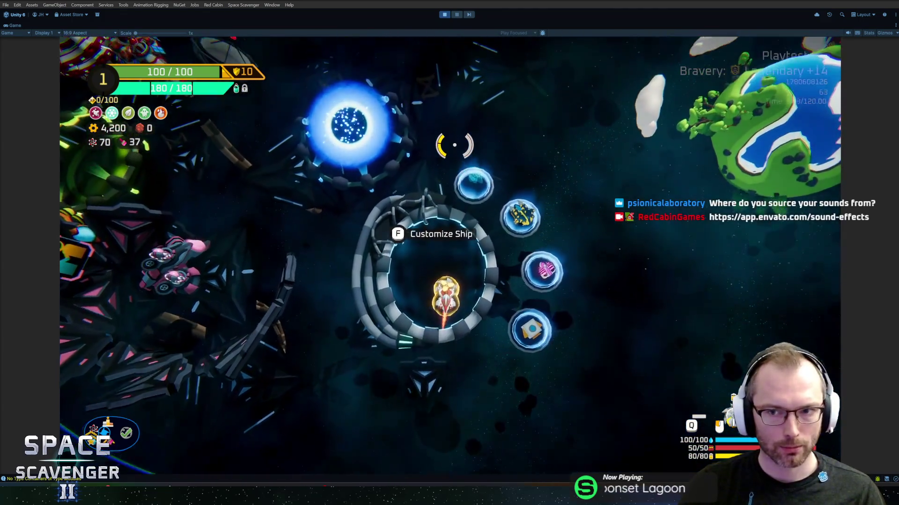
key(w)
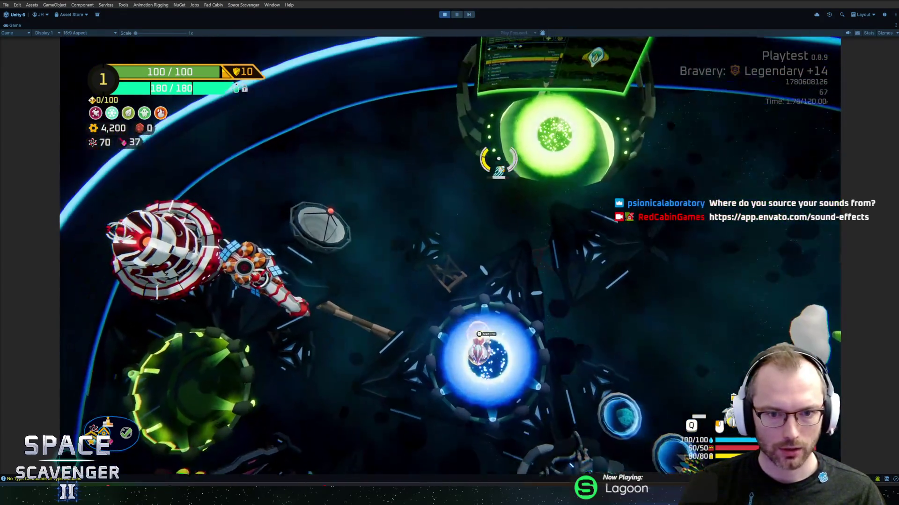
Open the trial's bravery and anomaly settings, then leave them without starting a trial.
key(f)
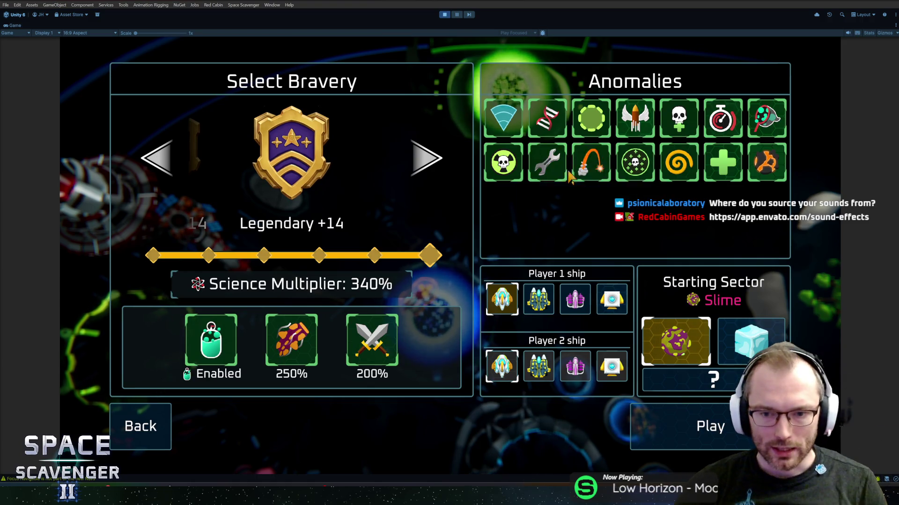
click(685, 416)
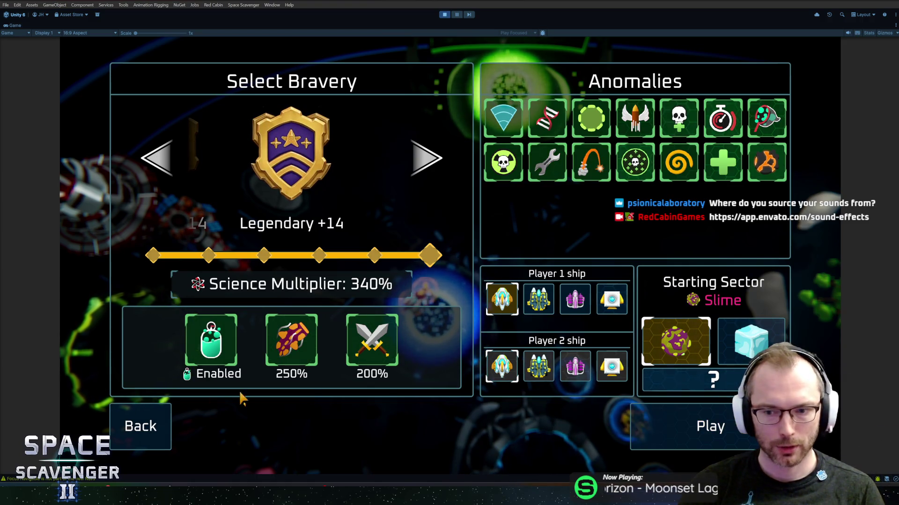
key(s)
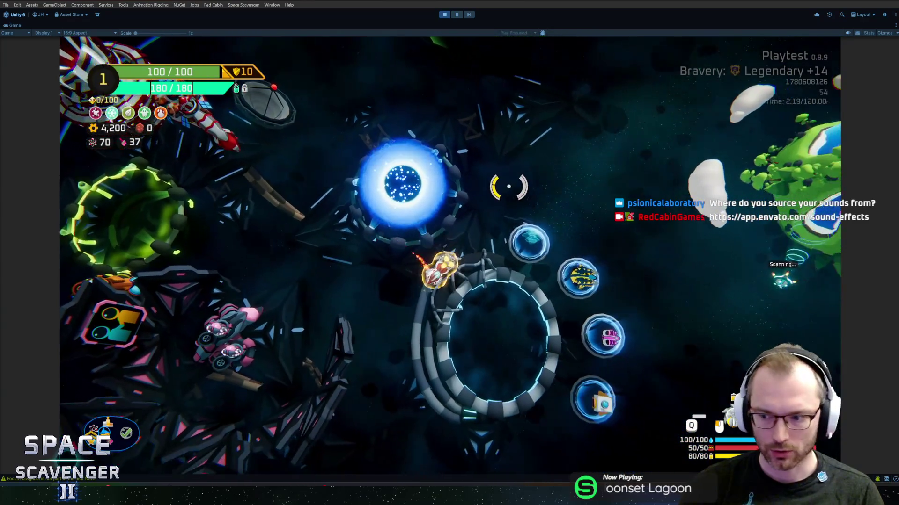
key(w)
key(a)
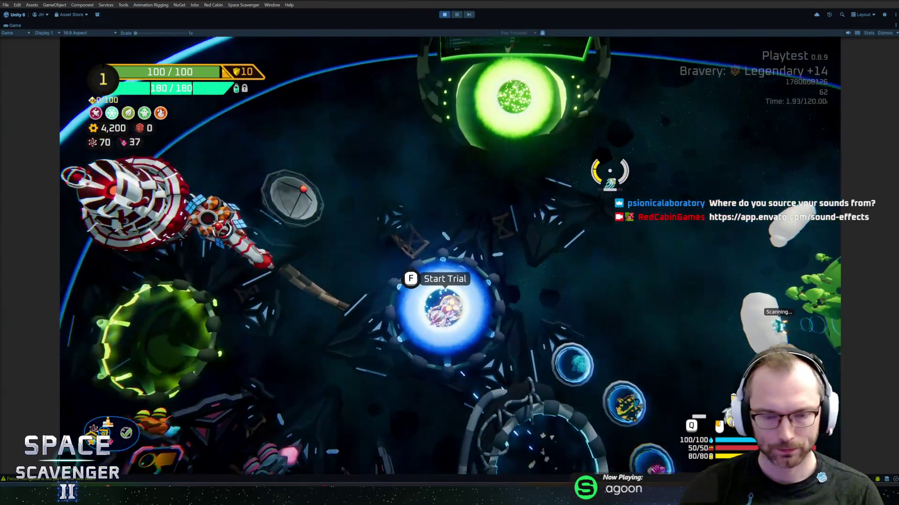
key(f)
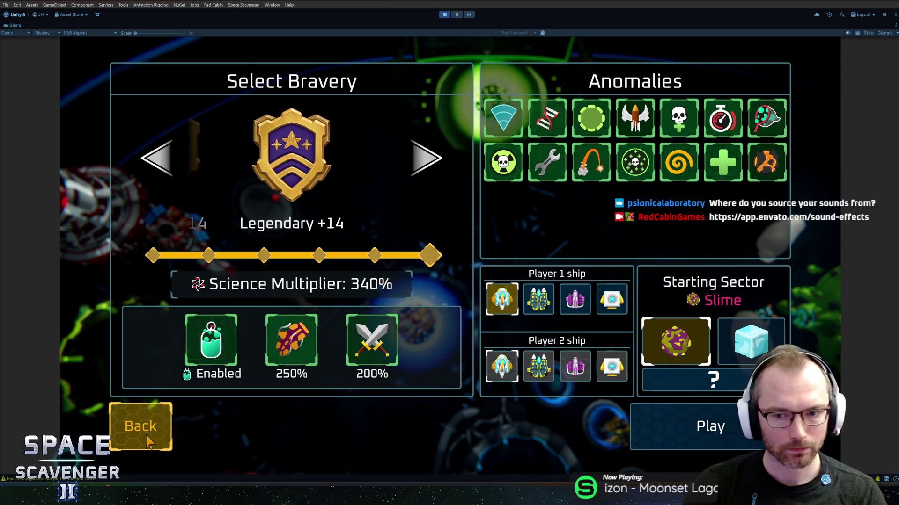
click(145, 434)
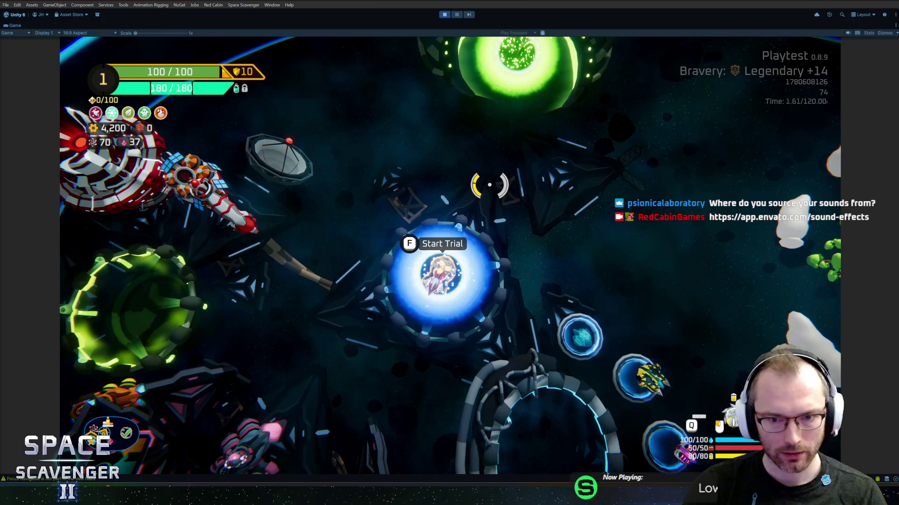
Stop the playtest and open the Saw prefab for editing.
key(s)
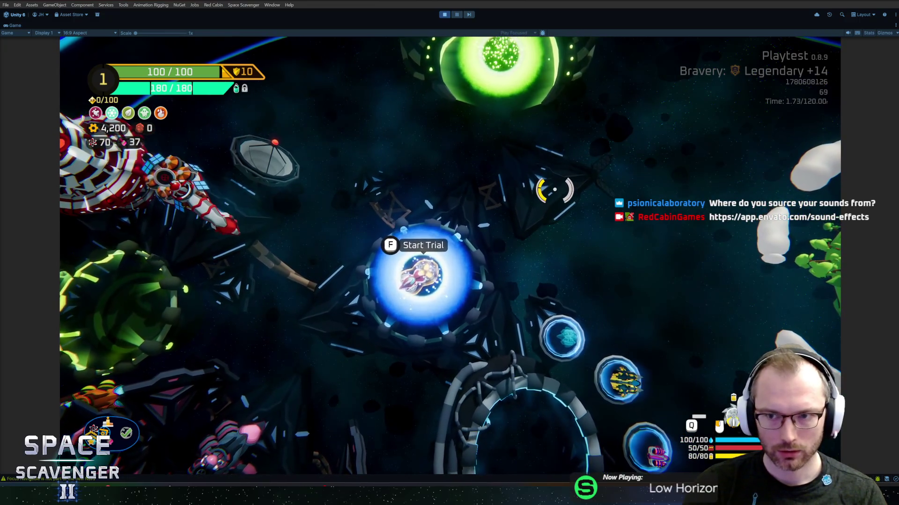
key(s)
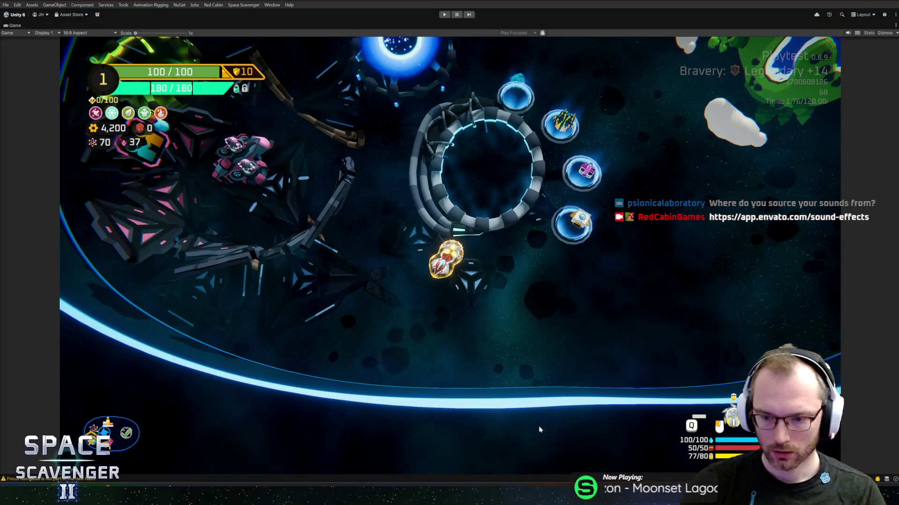
key(ctrl+p)
click(579, 387)
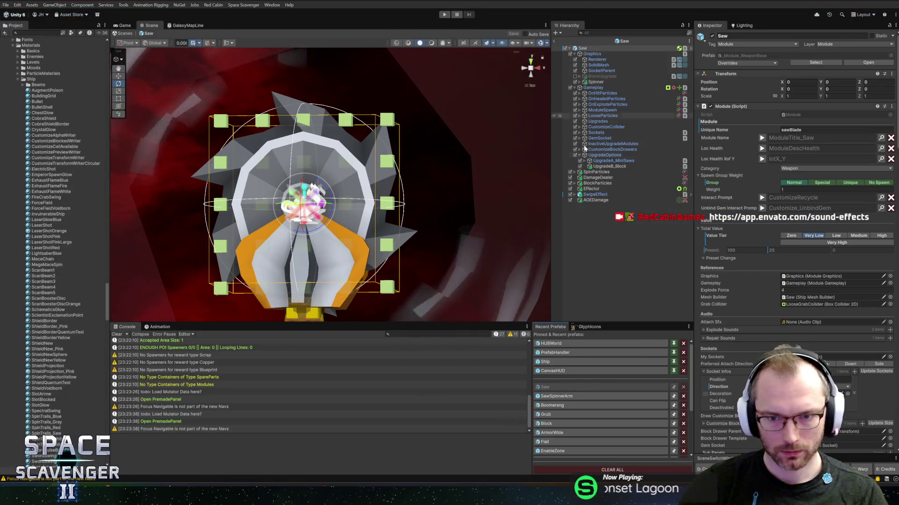
Select UpgradeB_Block under UpgradeOptions and scroll through its enable/disable, action and block-storage components.
click(623, 167)
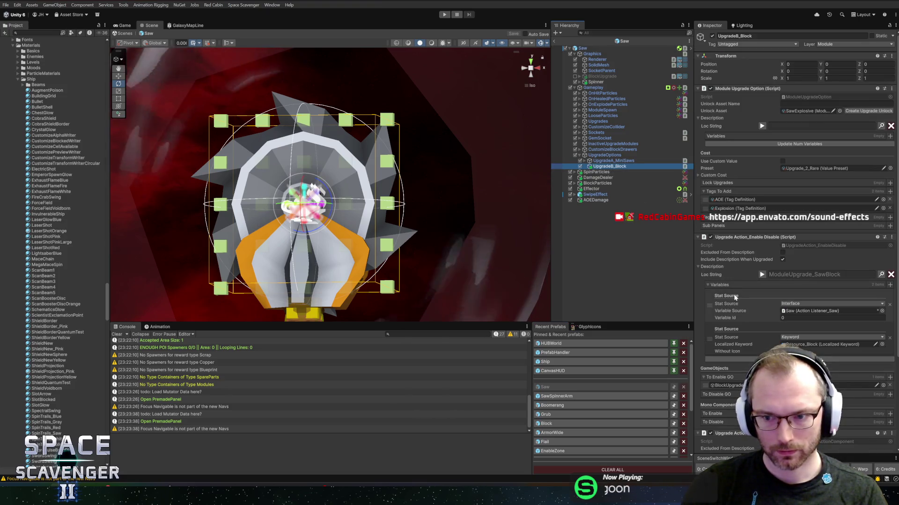
scroll(754, 282, down, 5)
scroll(752, 302, down, 1)
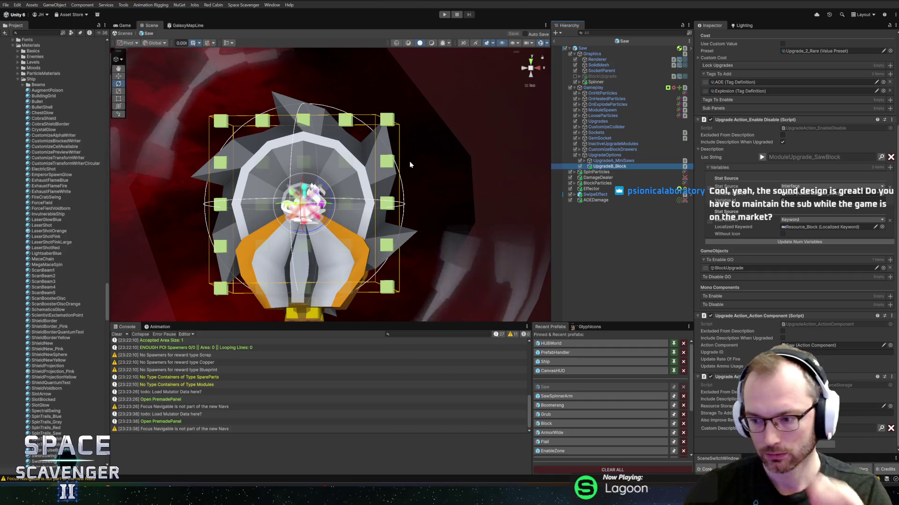
Expand the SawBlock description's variables on UpgradeB_Block and launch the Localization Editor.
click(607, 162)
key(F2)
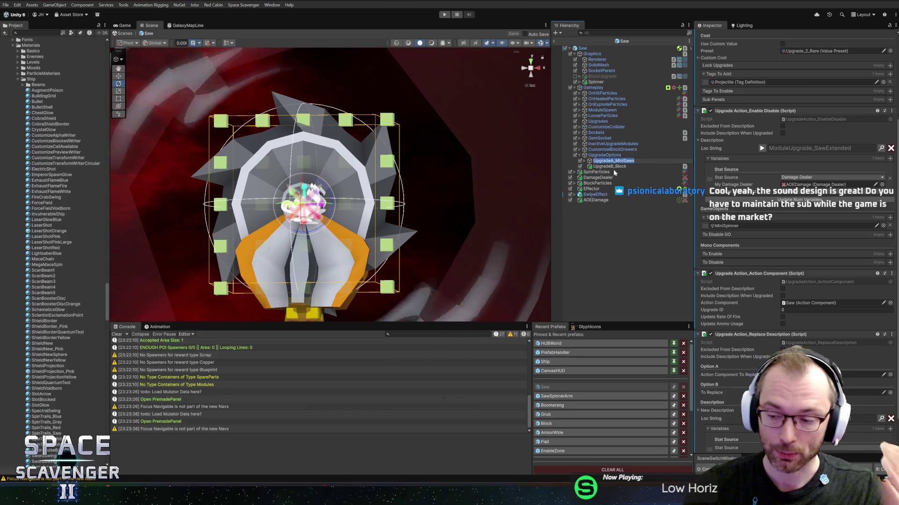
click(608, 167)
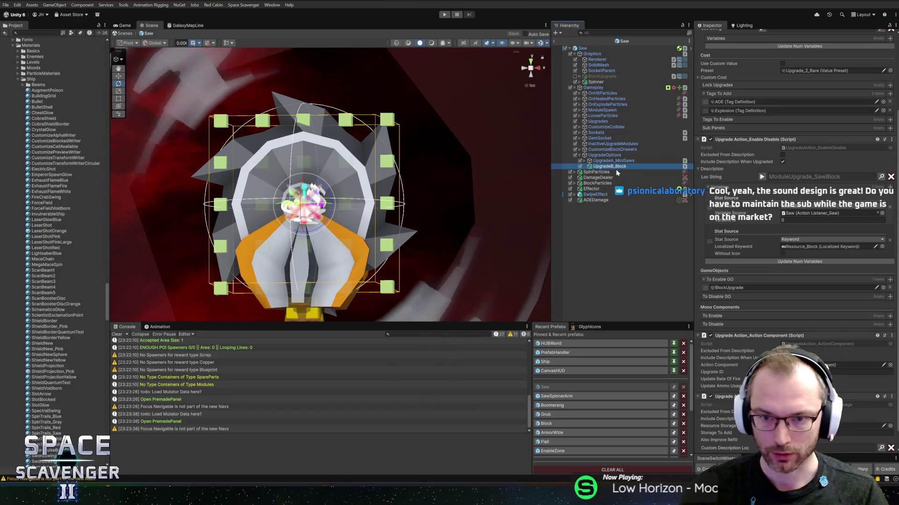
key(Up)
key(Down)
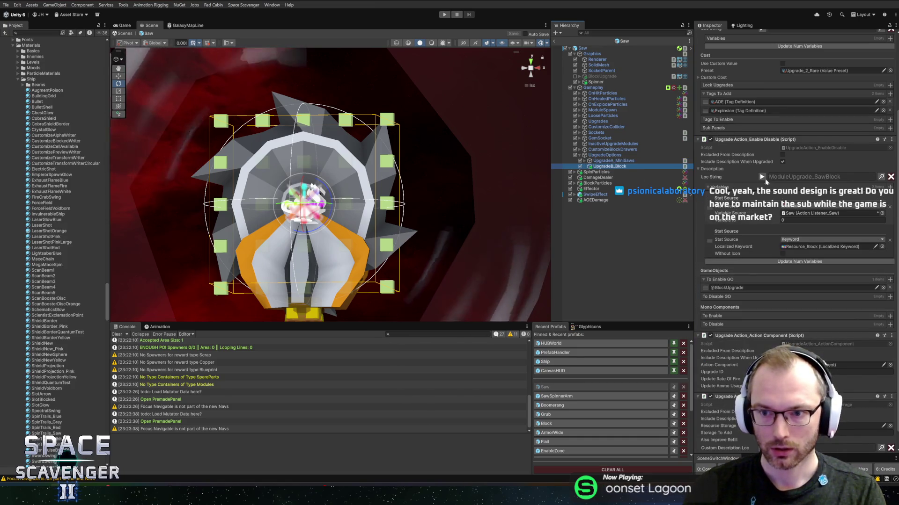
click(762, 178)
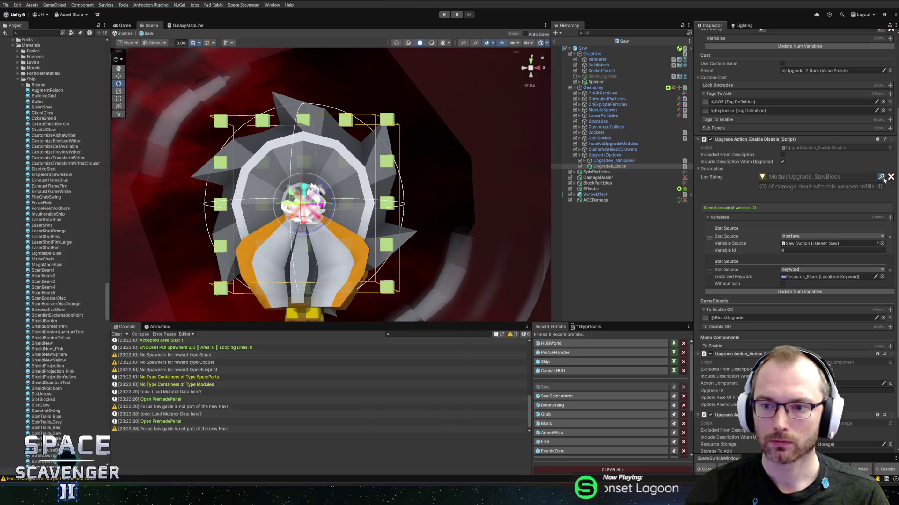
click(881, 177)
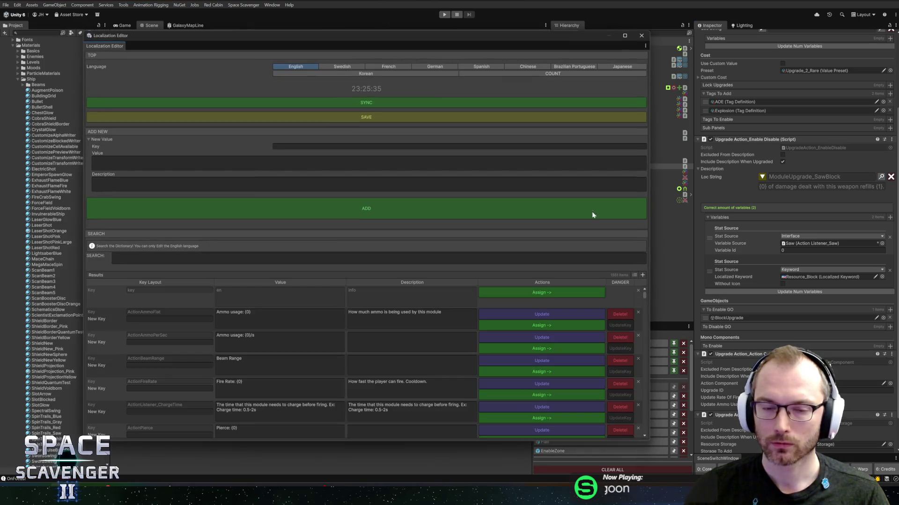
Find the sawblock entry and rewrite its value to 'Killing {0} with this weapon refills {1} {2}.'.
text(sawblock)
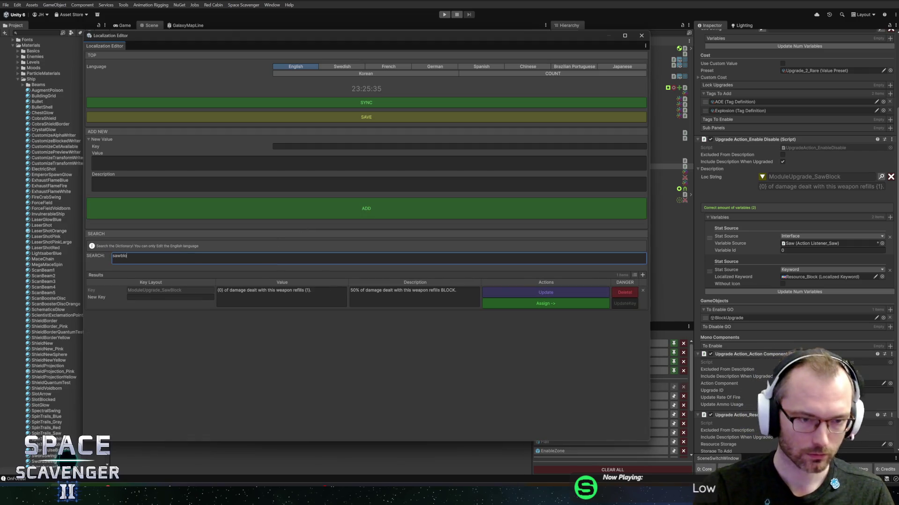
click(281, 291)
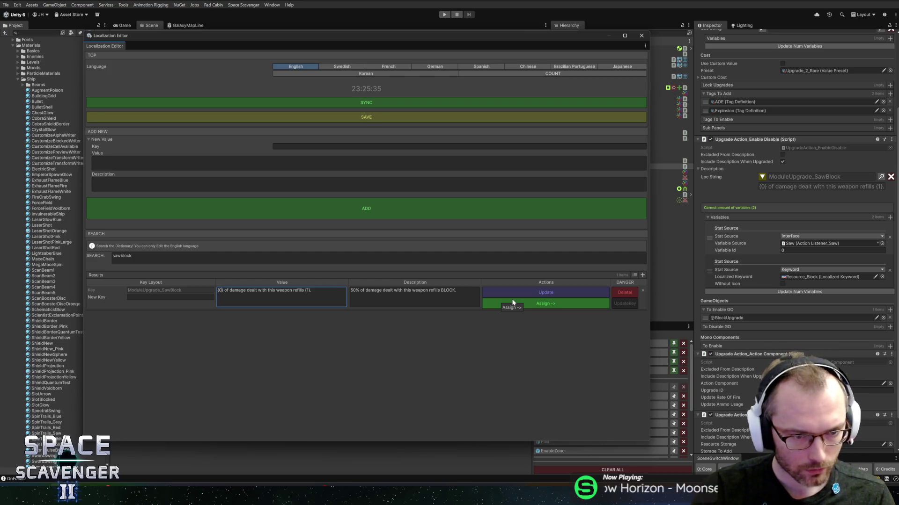
key(shift+Home)
text(K)
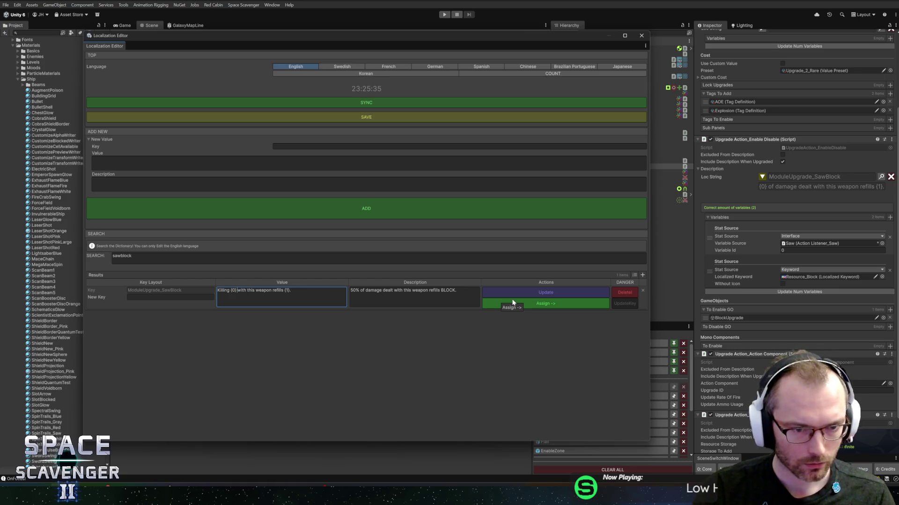
Rewrite the description to begin 'Killing ENEMIES', replacing 'dealt' with 10 and ending with a period.
key(Tab)
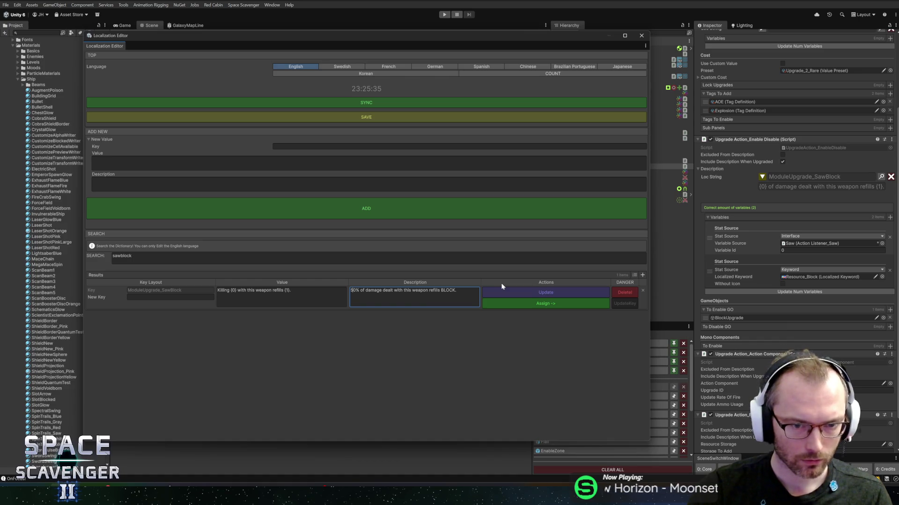
key(ctrl+shift+Right)
key(ctrl+shift+Right)
key(ctrl+shift+Right)
text(Kil)
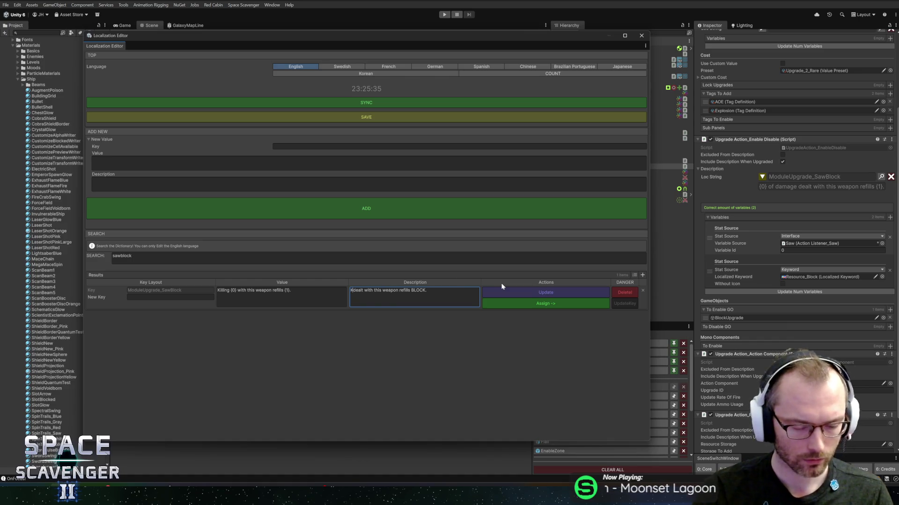
text(ling ENEM)
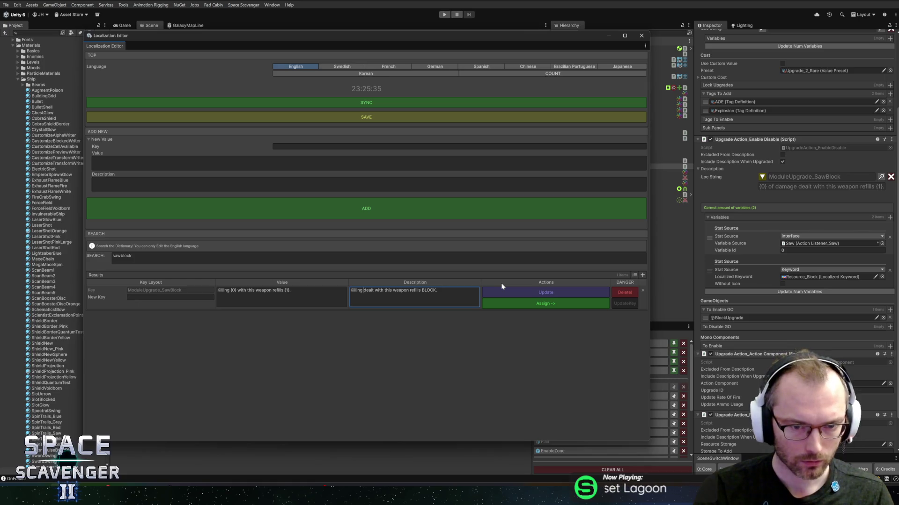
text(IES)
key(ctrl+shift+Right)
key(BackSpace)
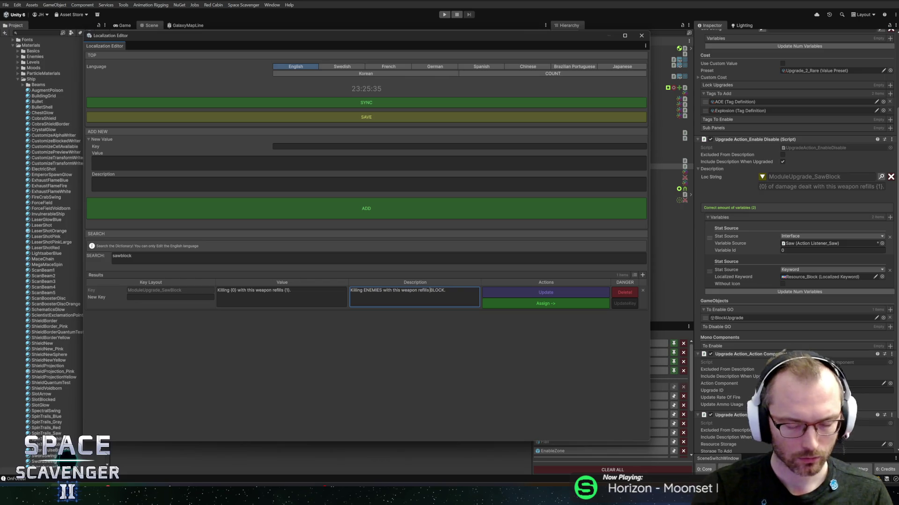
text(10)
key(End)
key(BackSpace)
text(.)
Commit the edited SawBlock text with Update and close the Localization Editor.
click(334, 288)
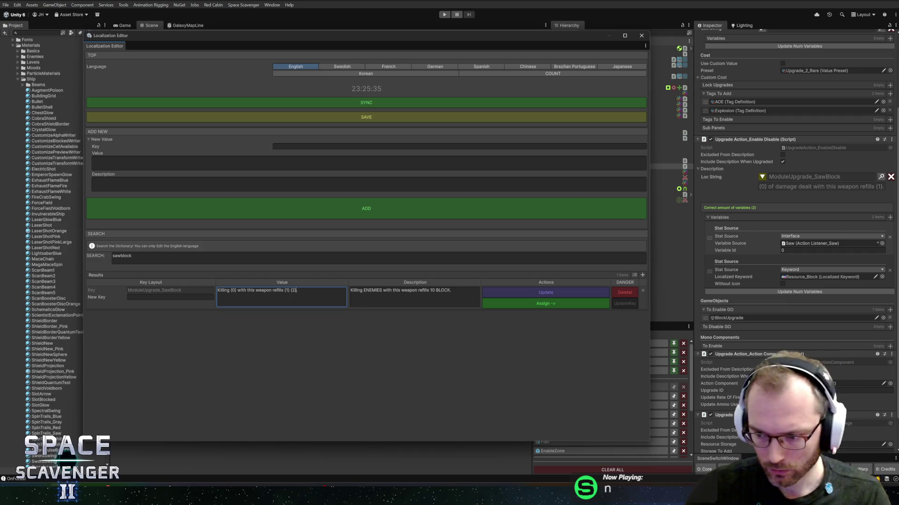
click(529, 291)
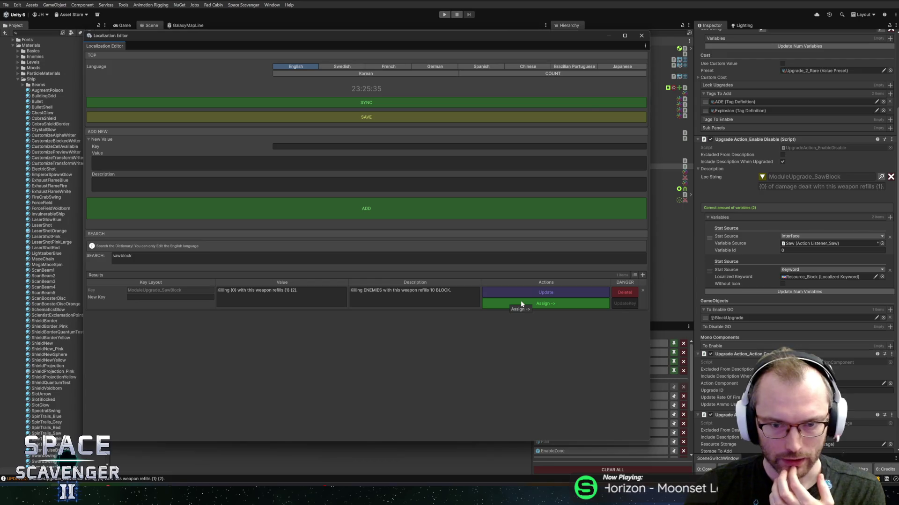
click(641, 36)
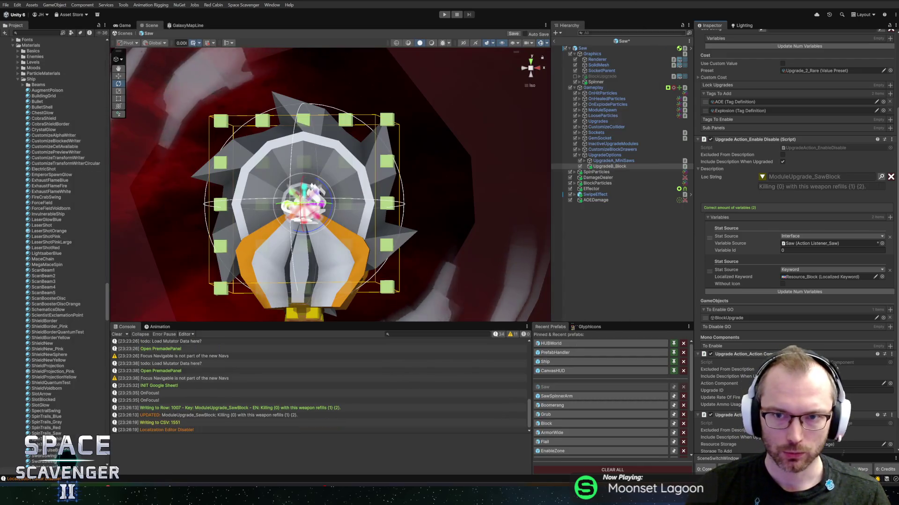
Save the Saw prefab and add a Keyword-source variable at the top of the description.
key(ctrl+s)
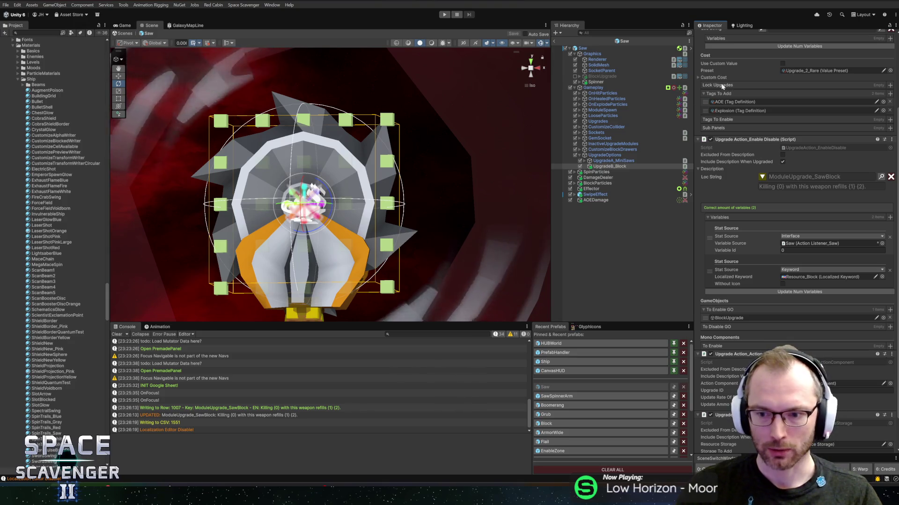
click(890, 217)
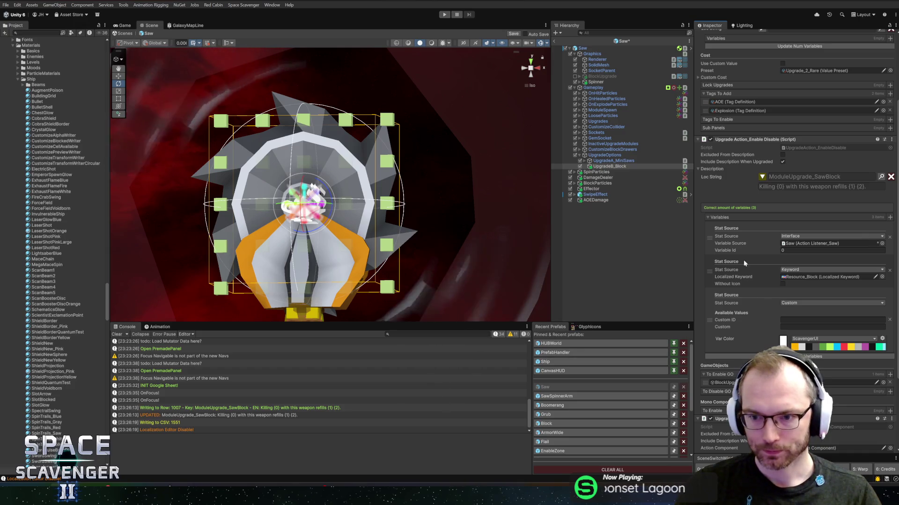
drag(709, 321, 716, 254)
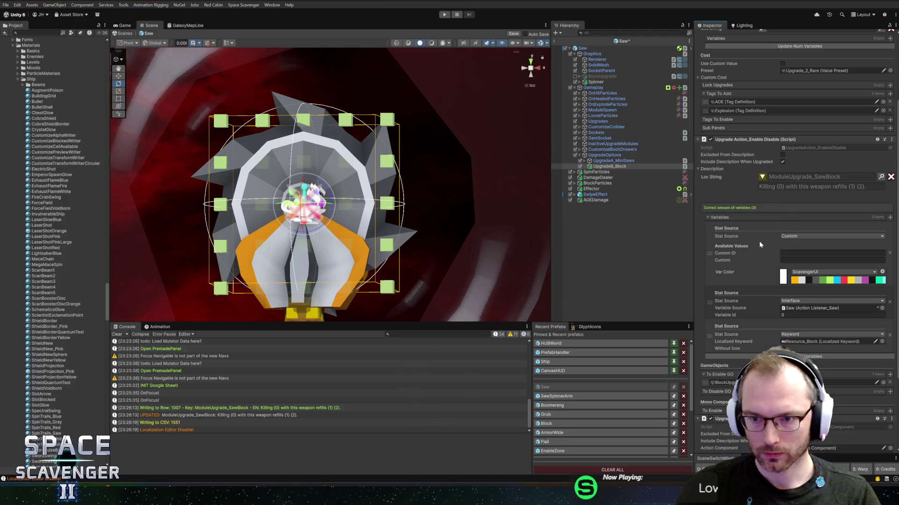
click(807, 237)
text(keyw)
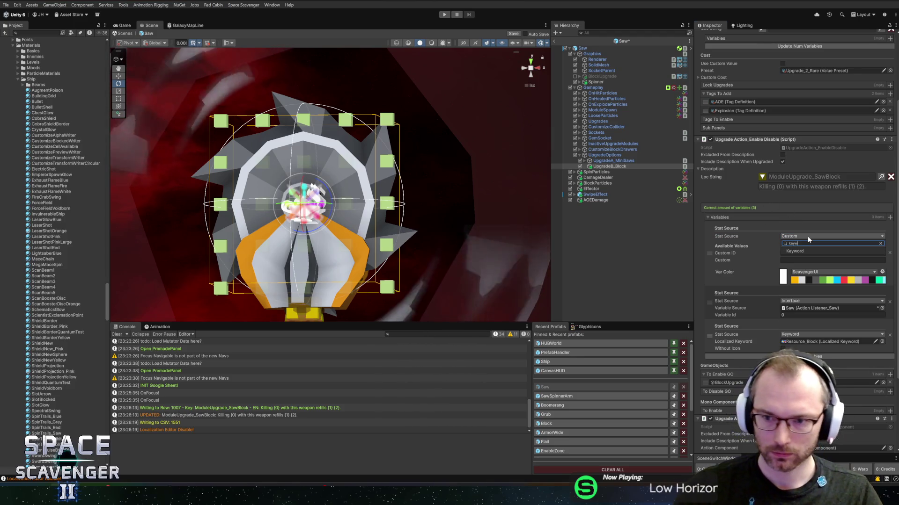
click(804, 252)
Set the new variable's localized keyword to Enemies and collapse the description preview.
click(882, 243)
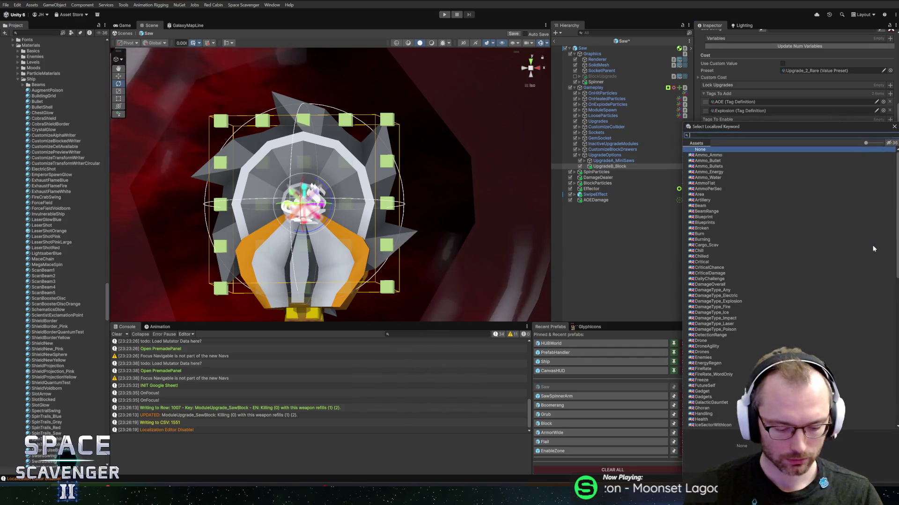
text(enem)
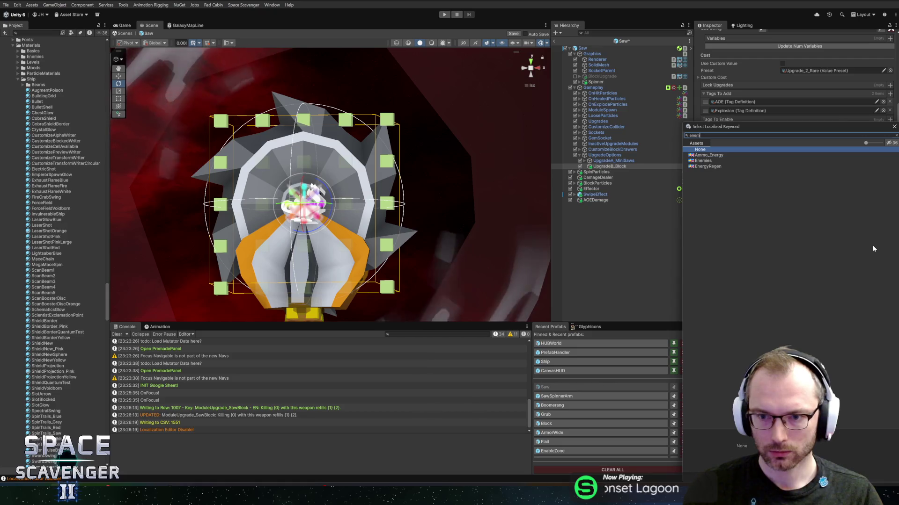
double_click(703, 155)
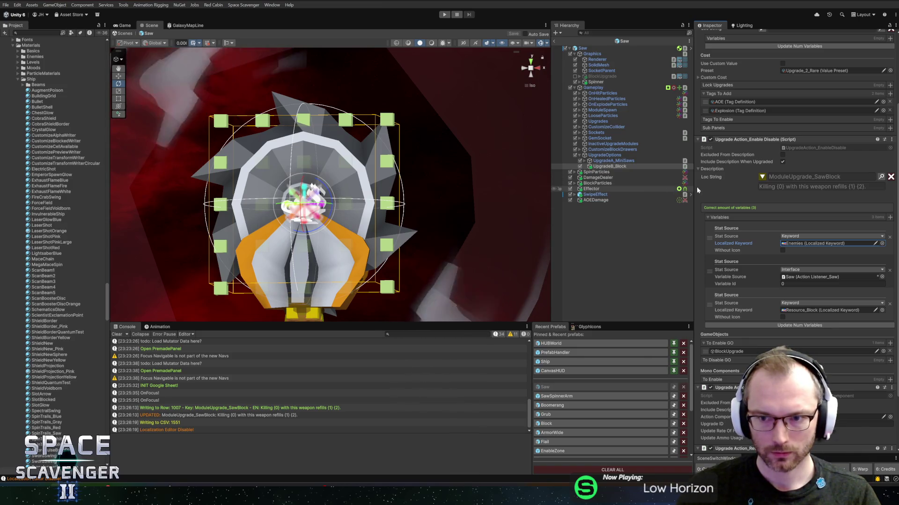
click(762, 177)
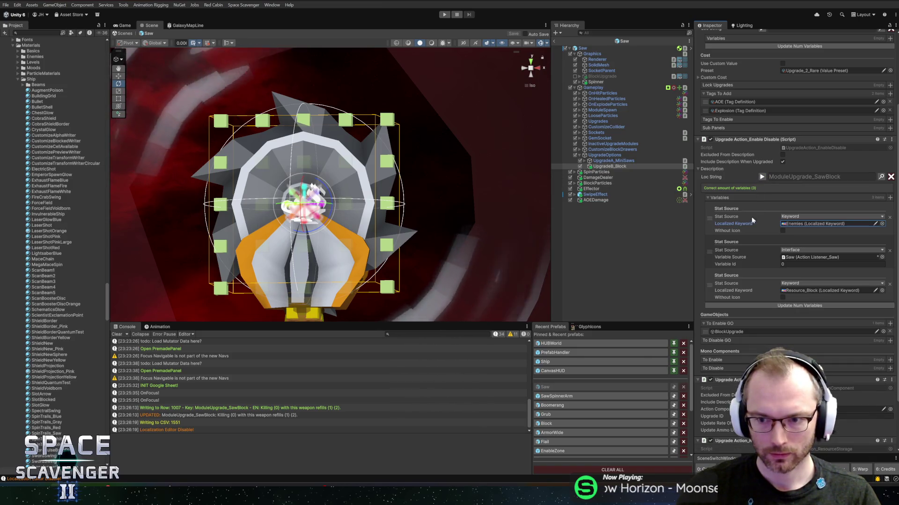
scroll(743, 228, down, 3)
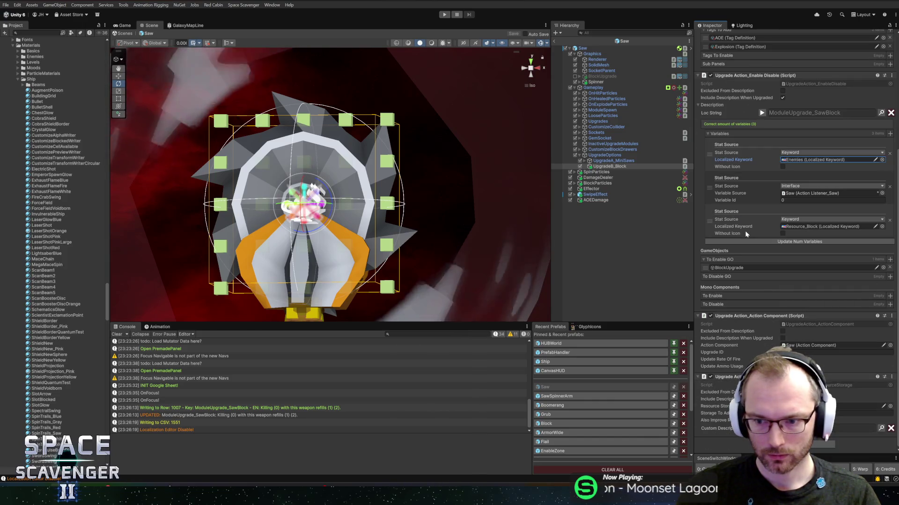
scroll(749, 229, up, 5)
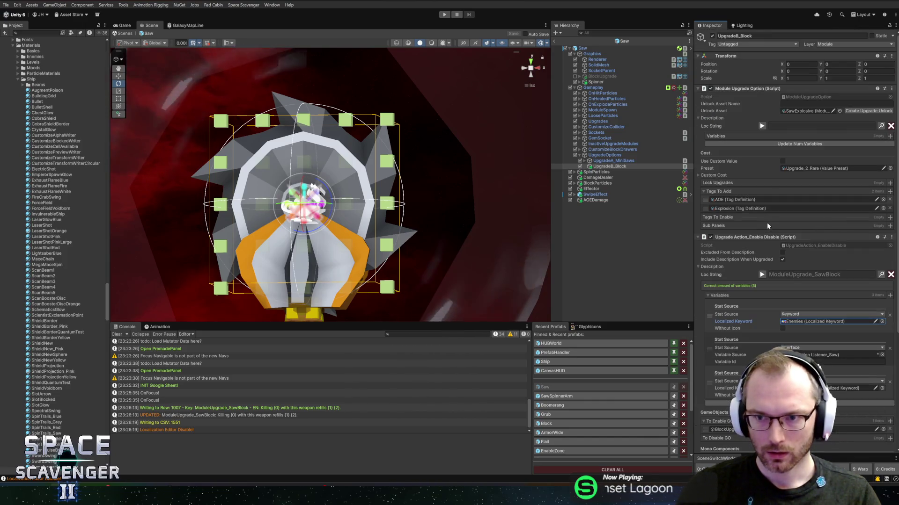
click(804, 111)
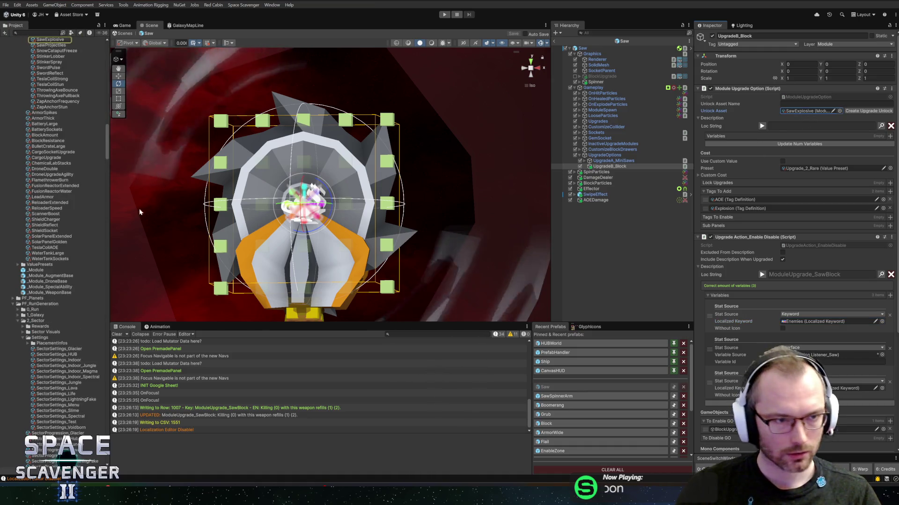
Inspect the SawExplosive unlock asset without renaming it, then switch to Rider.
click(80, 188)
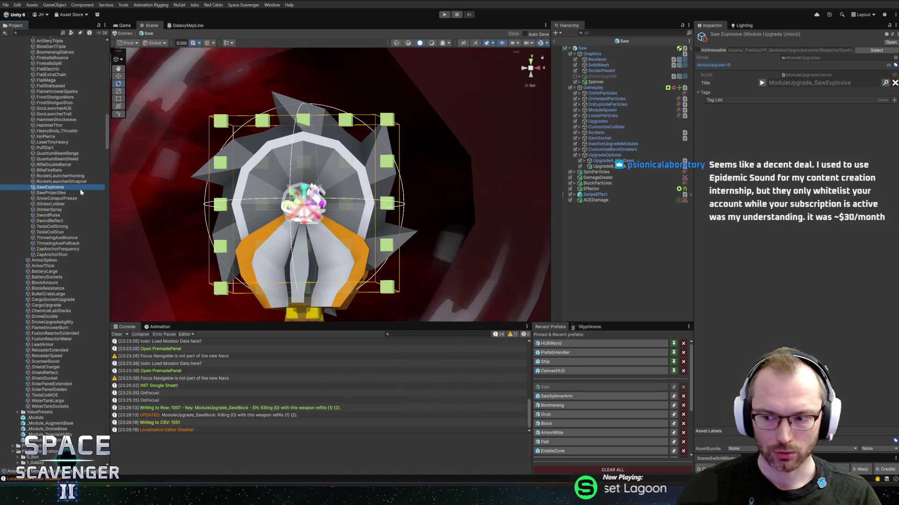
key(F2)
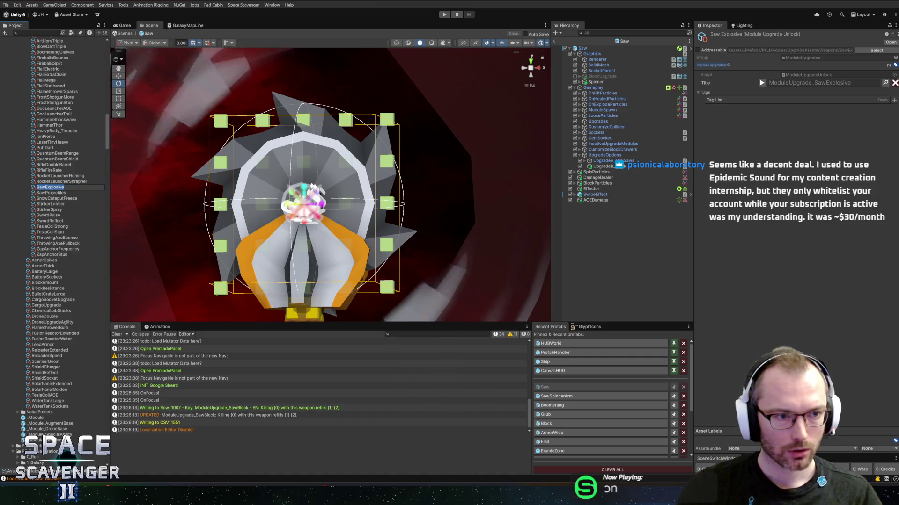
key(Escape)
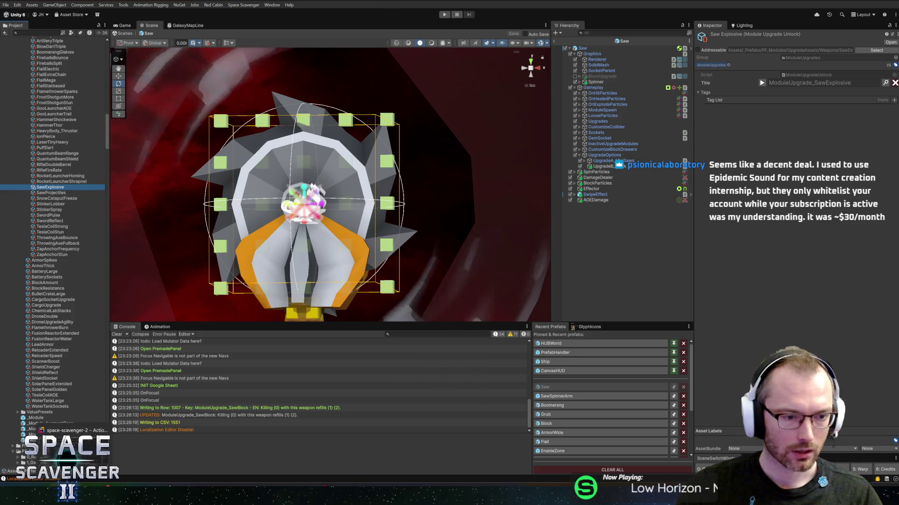
key(alt+Tab)
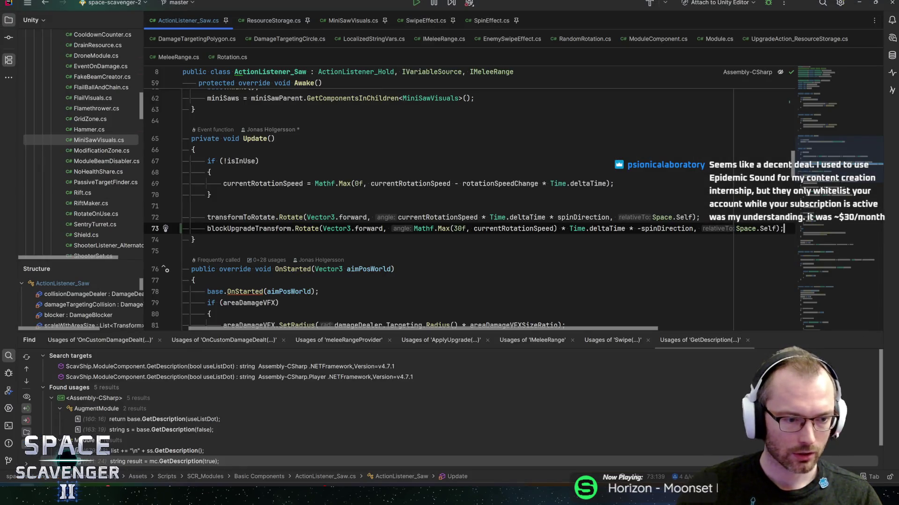
mouse_move(208, 495)
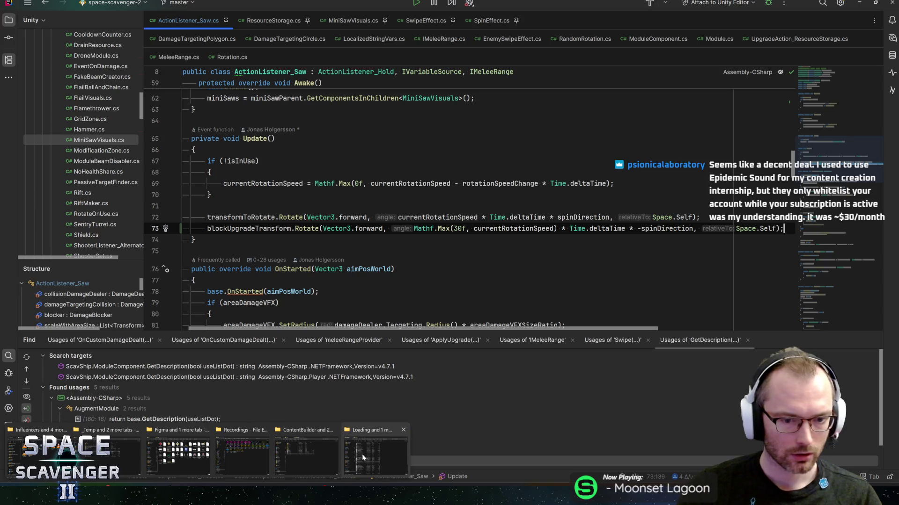
click(306, 451)
drag(493, 77, 898, 108)
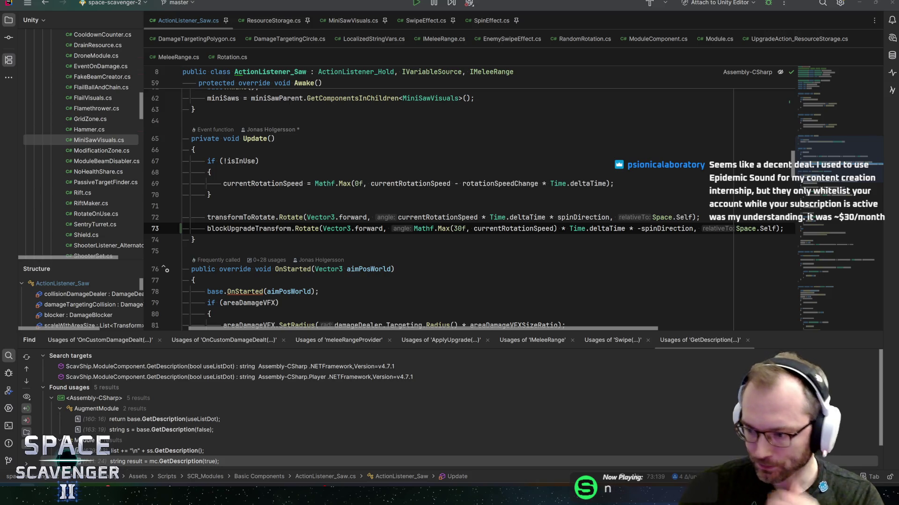
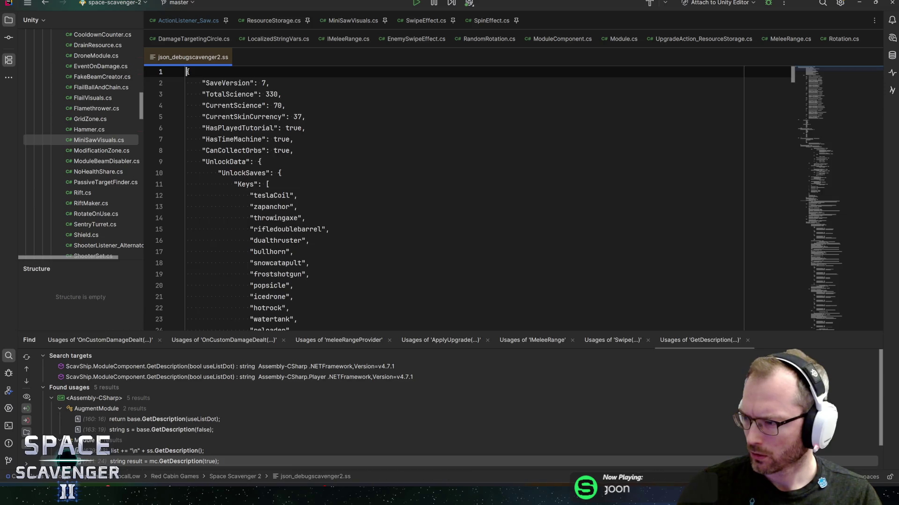
Open json_debugscavenger2.ss and browse its unlock entries such as teslaCoil and watertank.
click(282, 190)
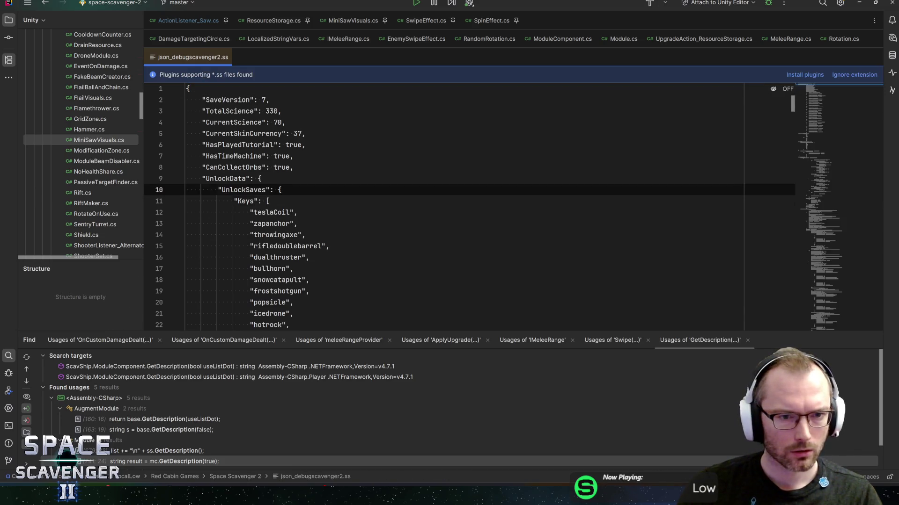
key(Down)
scroll(281, 187, down, 2)
click(274, 145)
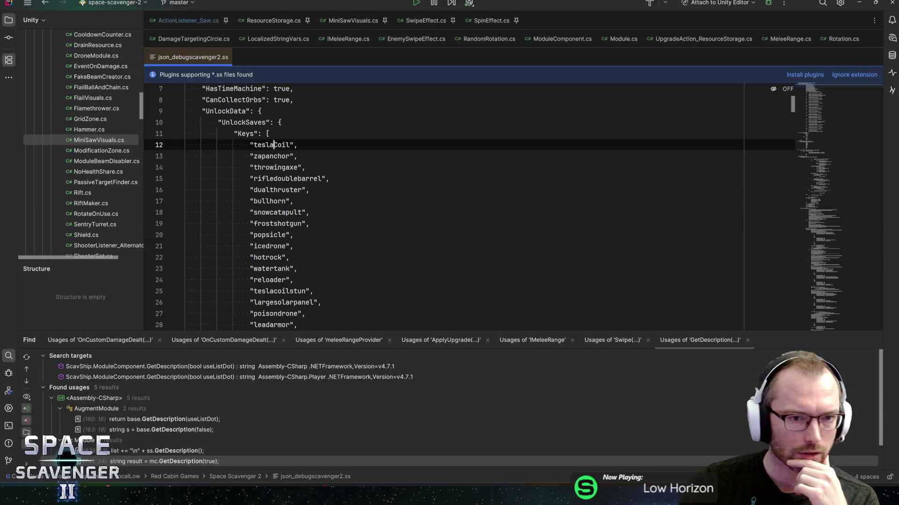
click(297, 235)
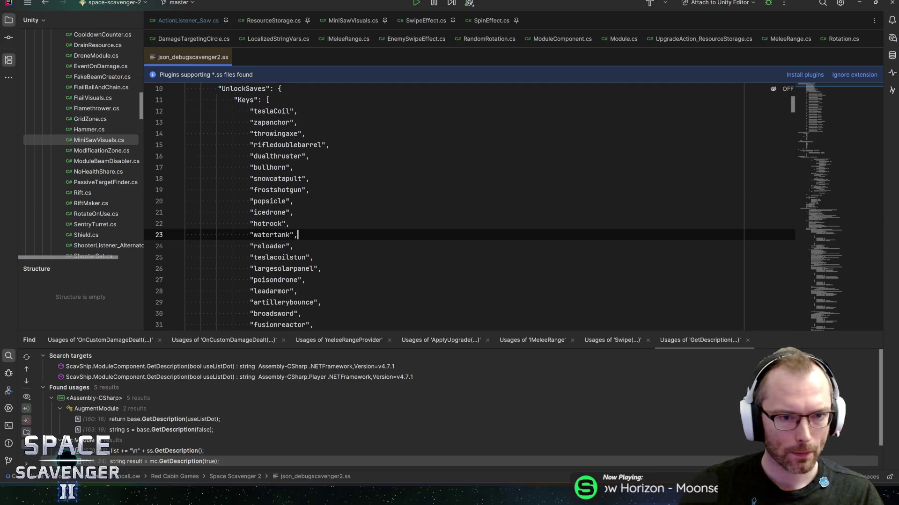
scroll(468, 206, down, 3)
Search the save file for 'saw' and step through its three matches, including sawBlade.
key(ctrl+f)
text(saw)
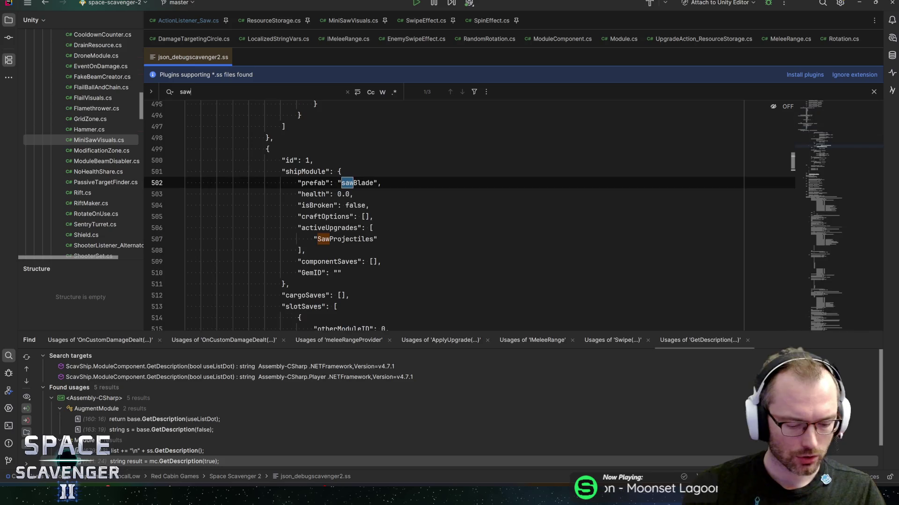
text(blad)
key(BackSpace)
key(BackSpace)
key(BackSpace)
text(ex)
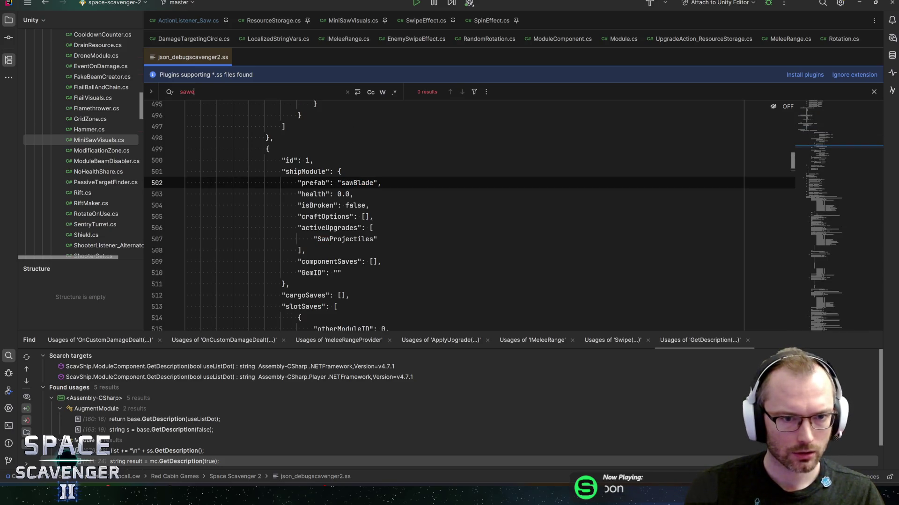
key(BackSpace)
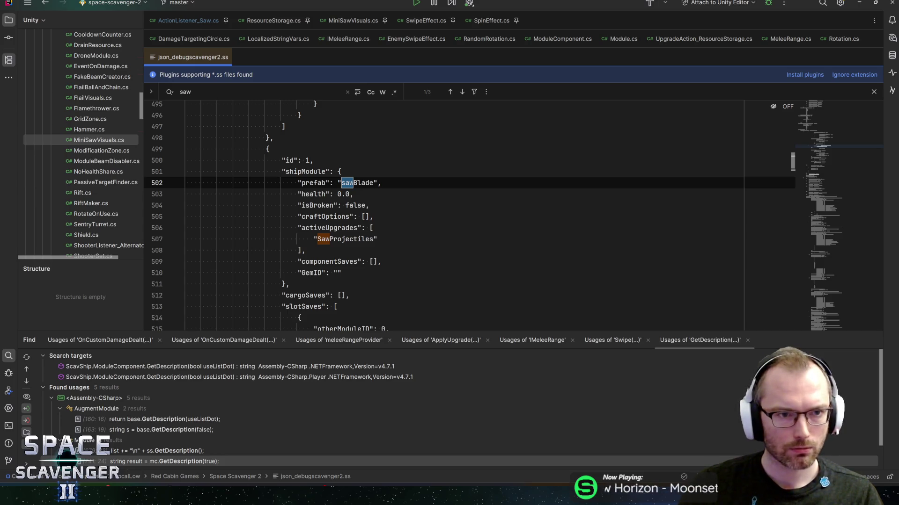
key(Return)
key(Return)
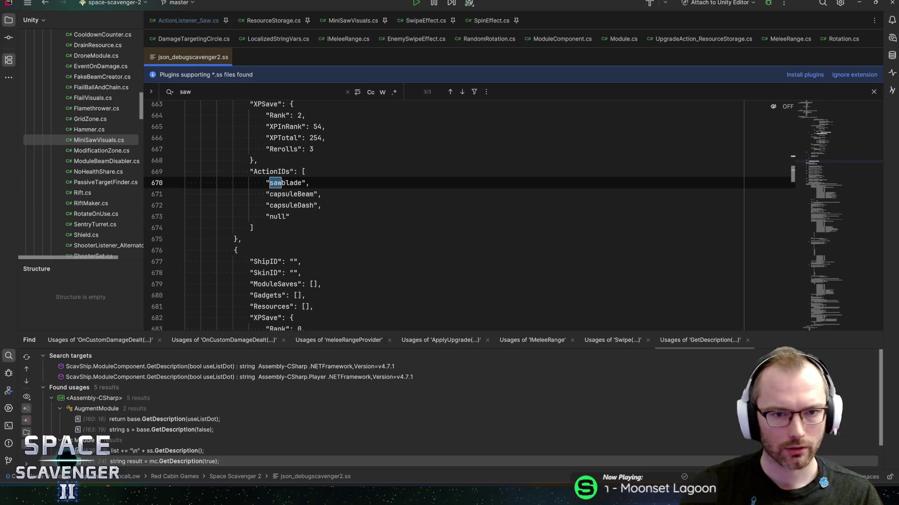
key(Return)
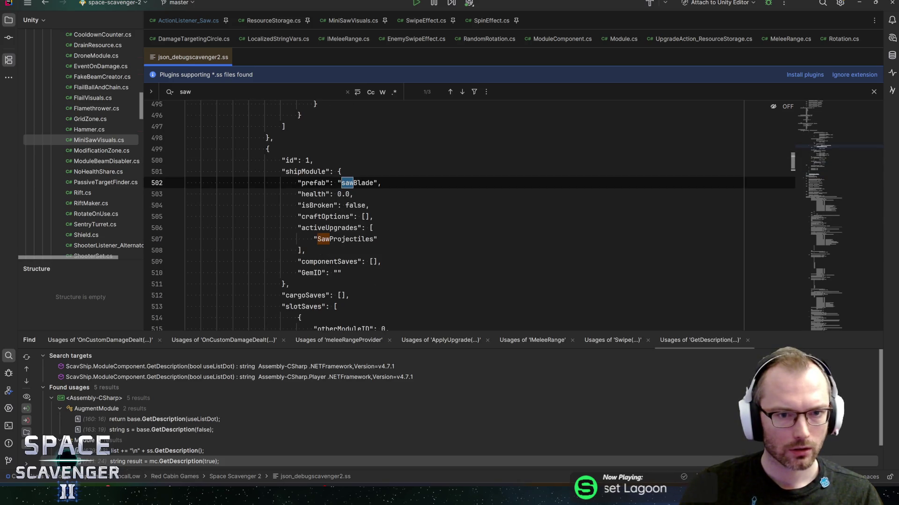
key(Return)
key(Return)
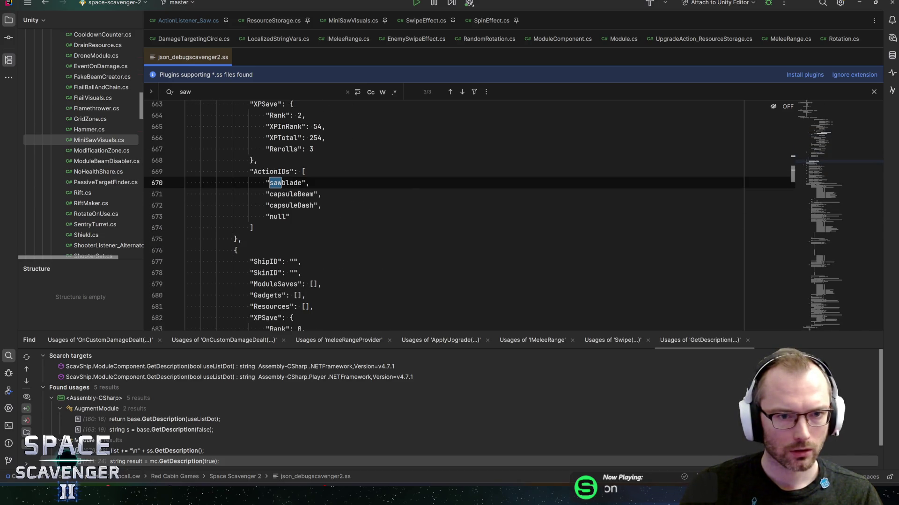
key(Return)
key(Escape)
drag(819, 132, 822, 90)
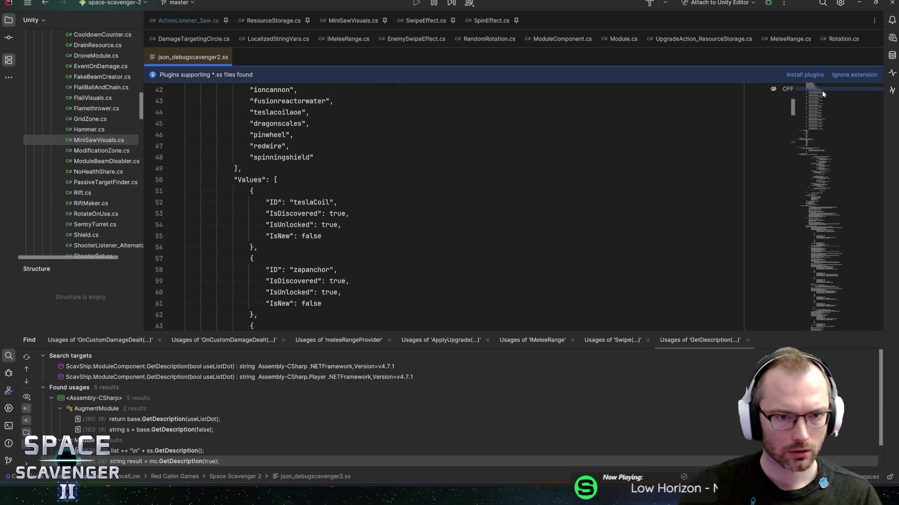
click(277, 180)
click(307, 202)
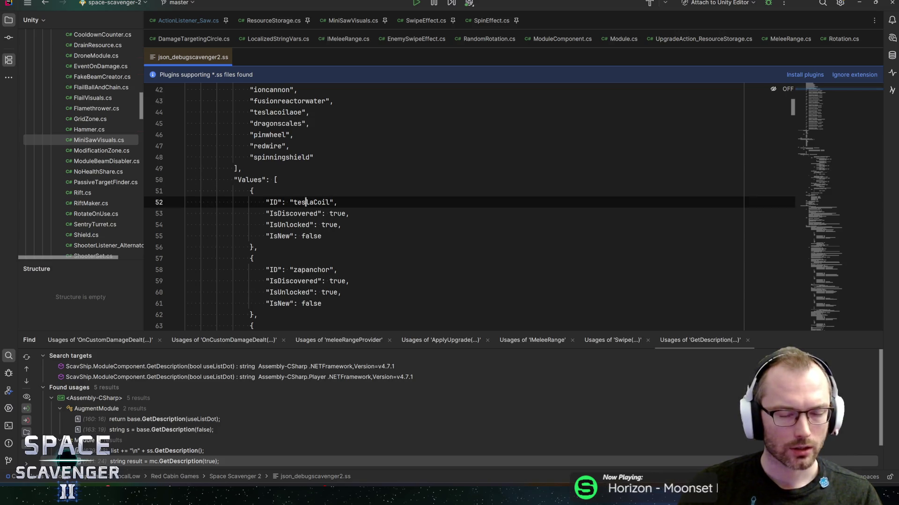
scroll(306, 202, down, 1)
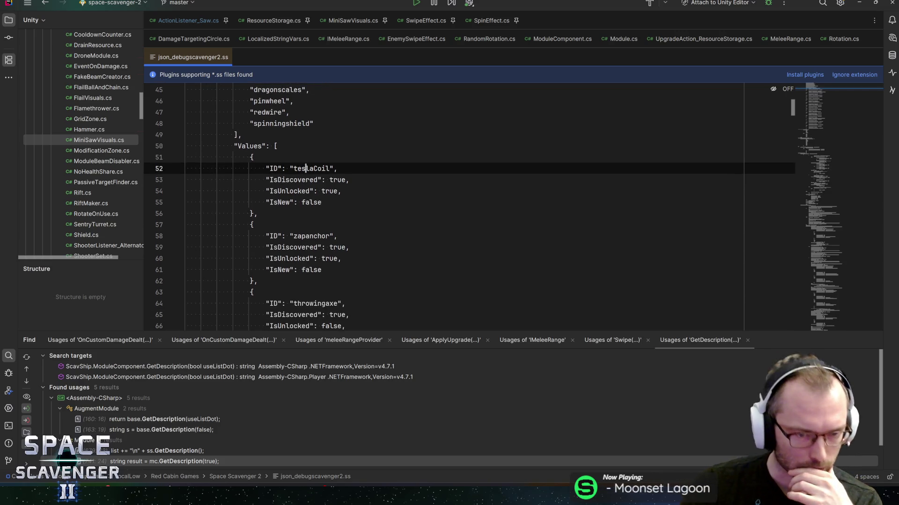
scroll(307, 203, down, 2)
scroll(307, 202, down, 4)
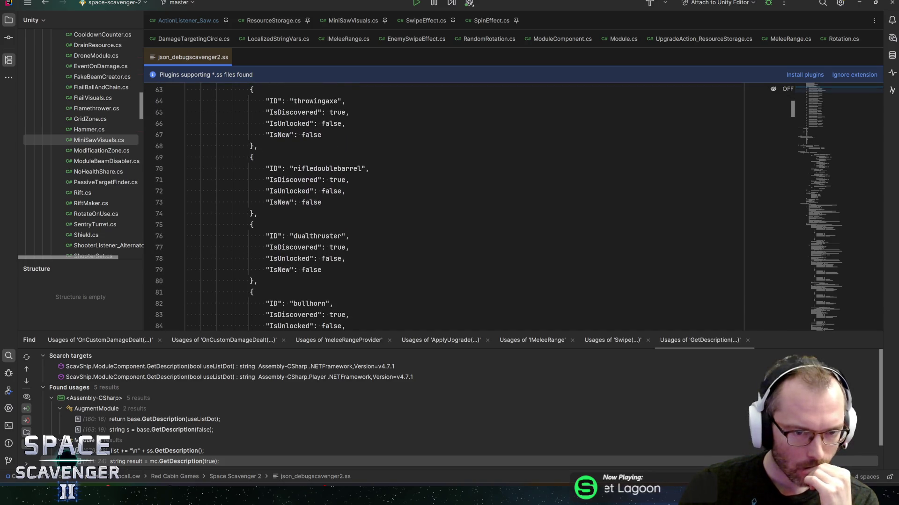
scroll(307, 202, down, 8)
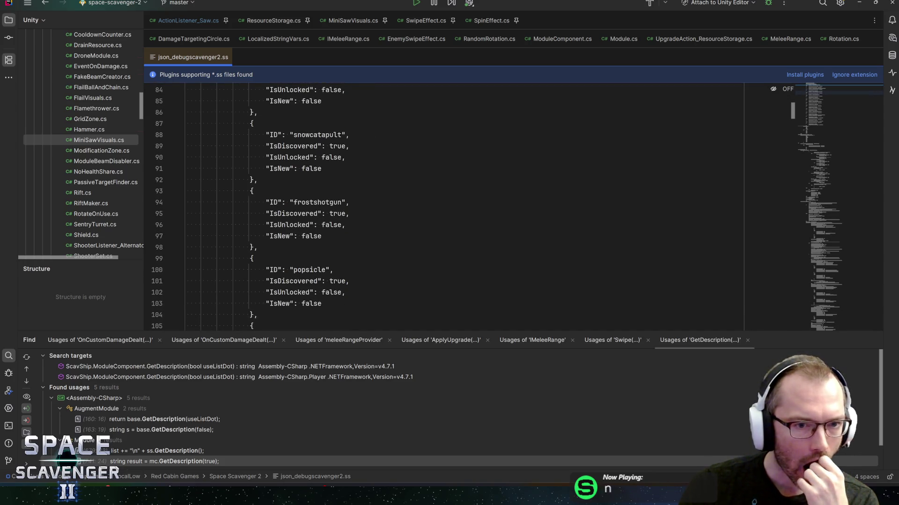
scroll(306, 202, down, 8)
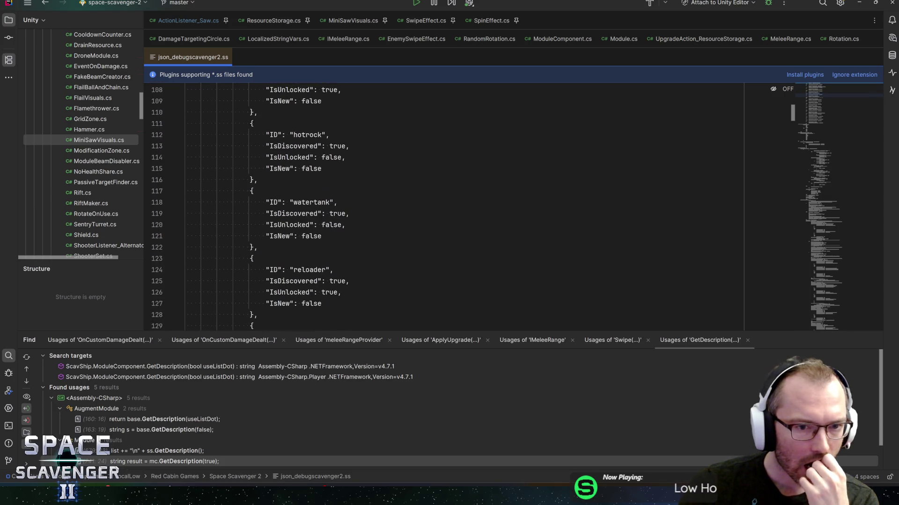
scroll(307, 203, down, 7)
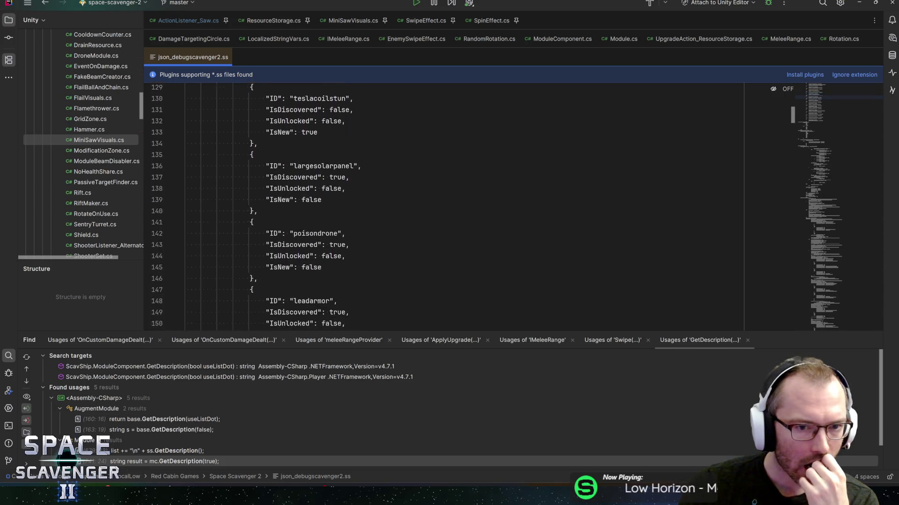
scroll(307, 203, down, 2)
scroll(444, 206, down, 9)
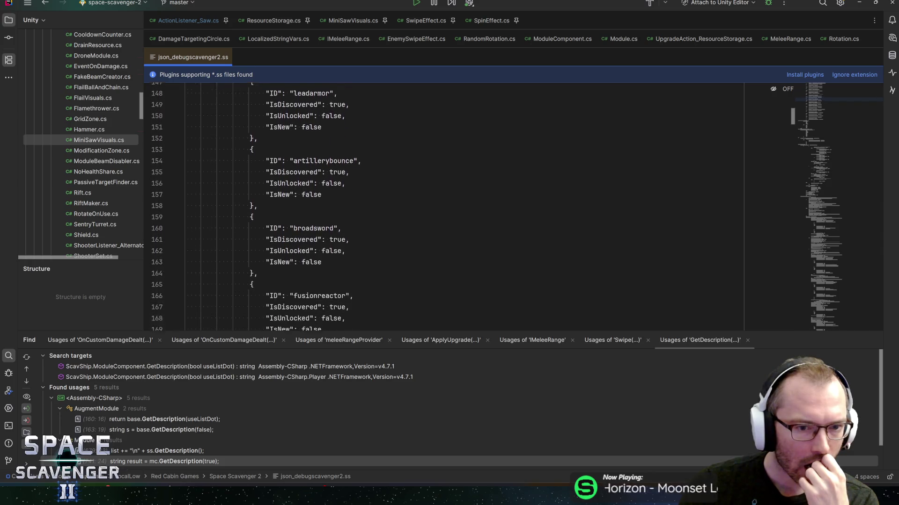
scroll(445, 206, down, 7)
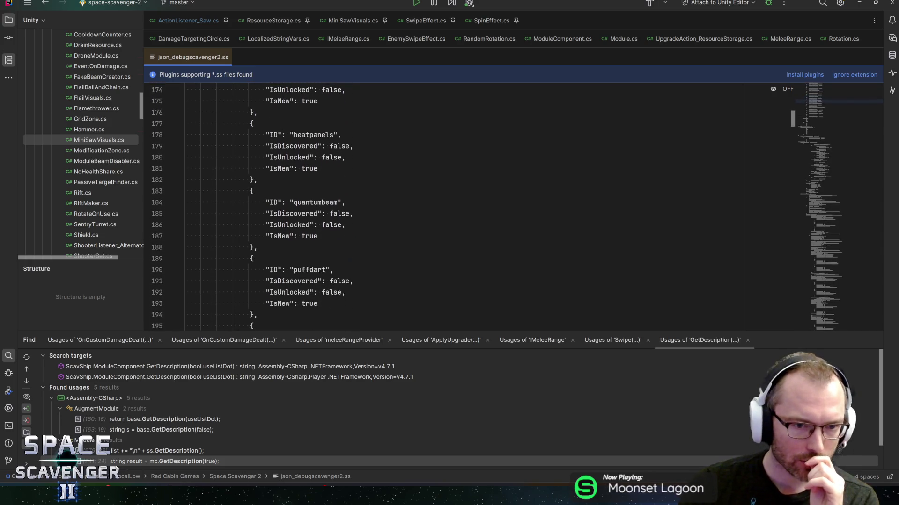
scroll(444, 206, down, 8)
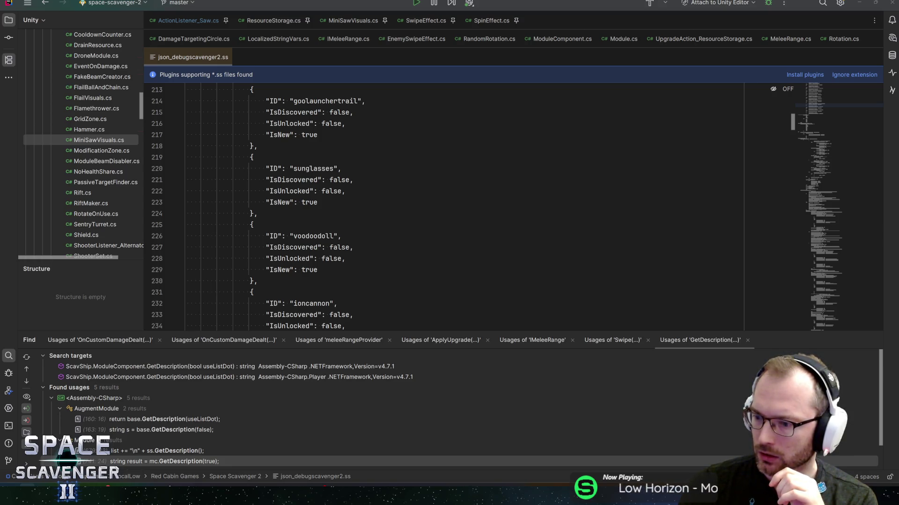
Open the Saved-folder copy of json_debugscavenger2.ss and search it for 'saw'.
click(260, 141)
scroll(445, 206, down, 1)
key(ctrl+f)
text(saw)
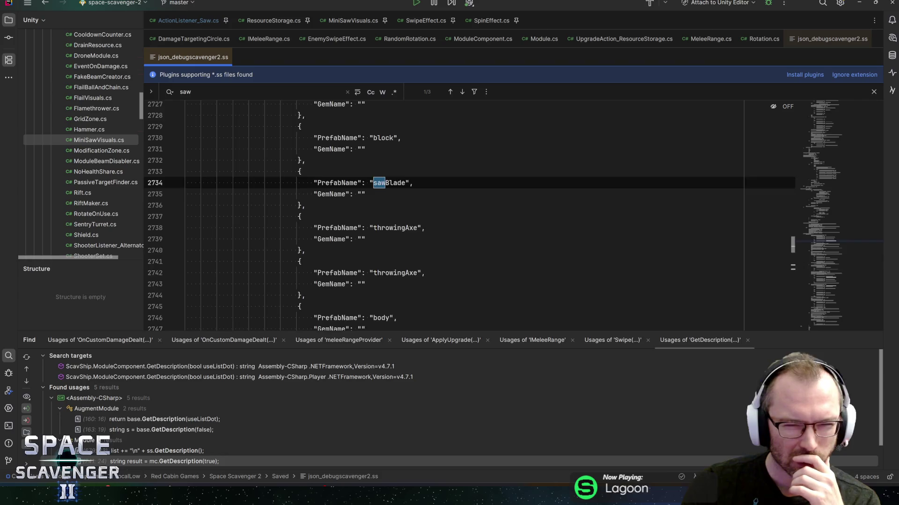
key(Return)
key(Return)
key(Return)
key(Return)
key(Return)
key(Escape)
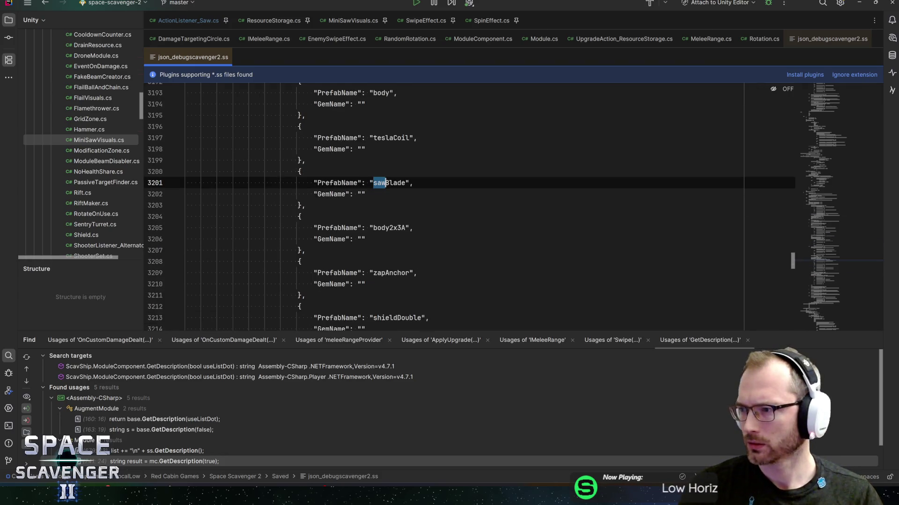
key(alt+Tab)
key(alt+shift+Tab)
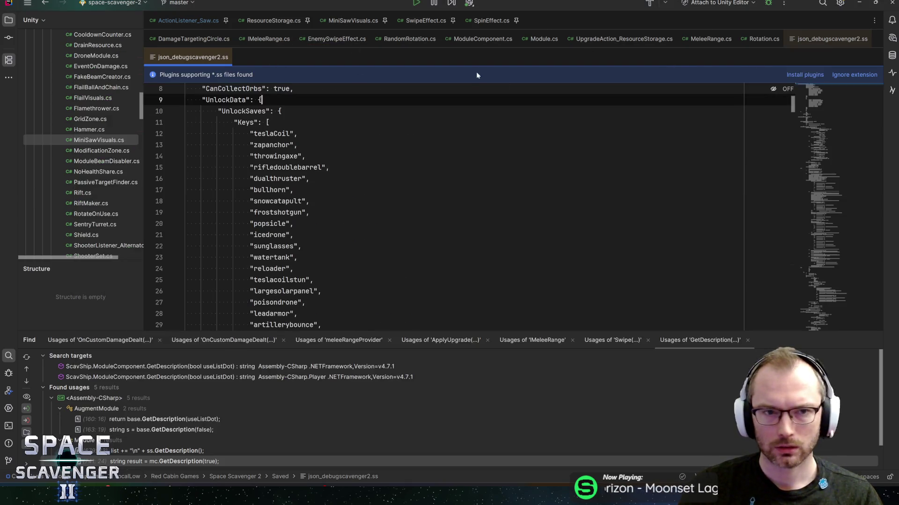
Return to the original save file and review its sunglasses and ioncannon entries.
click(831, 38)
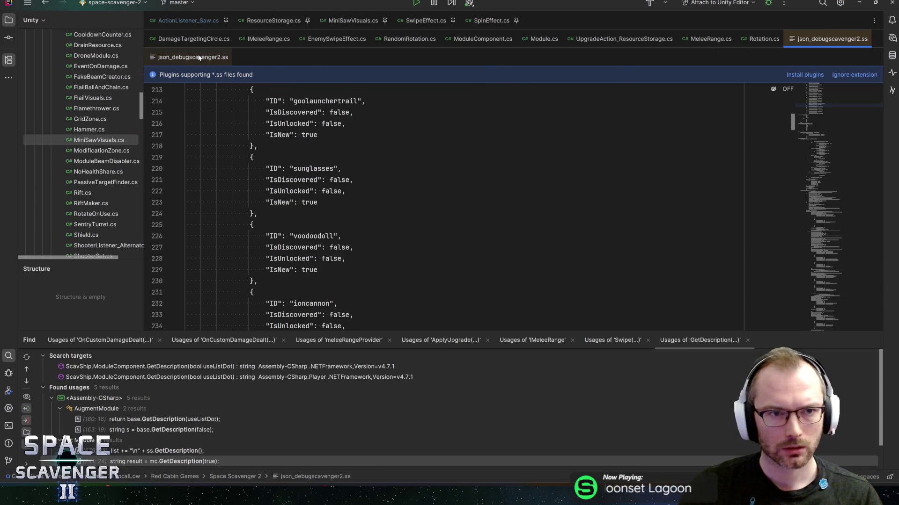
click(293, 150)
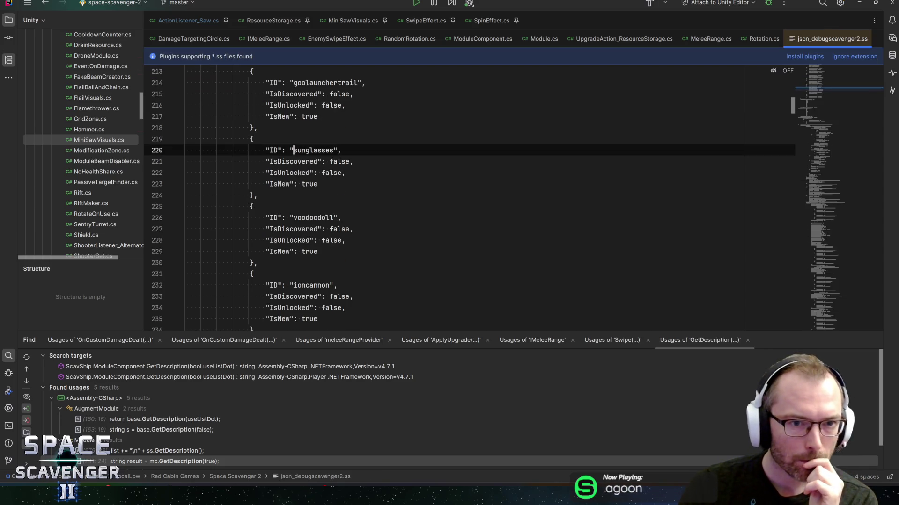
scroll(468, 197, down, 3)
click(301, 184)
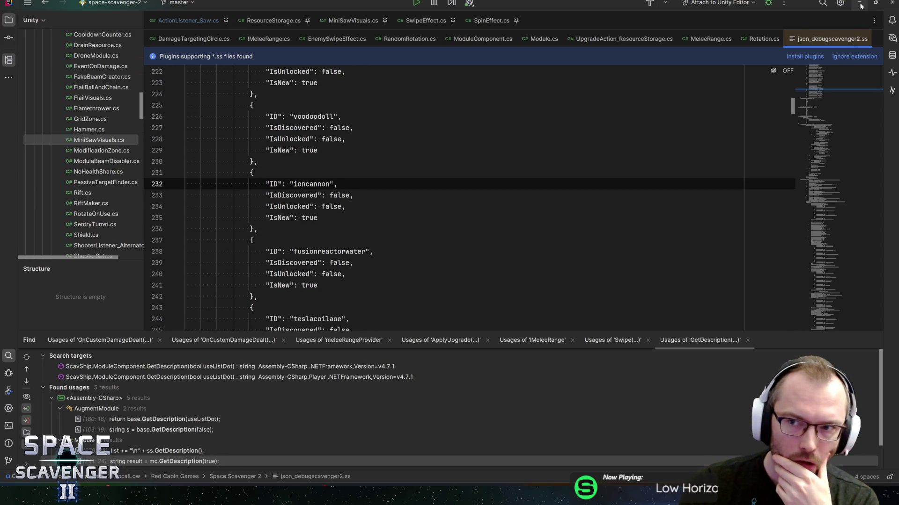
key(alt+Tab)
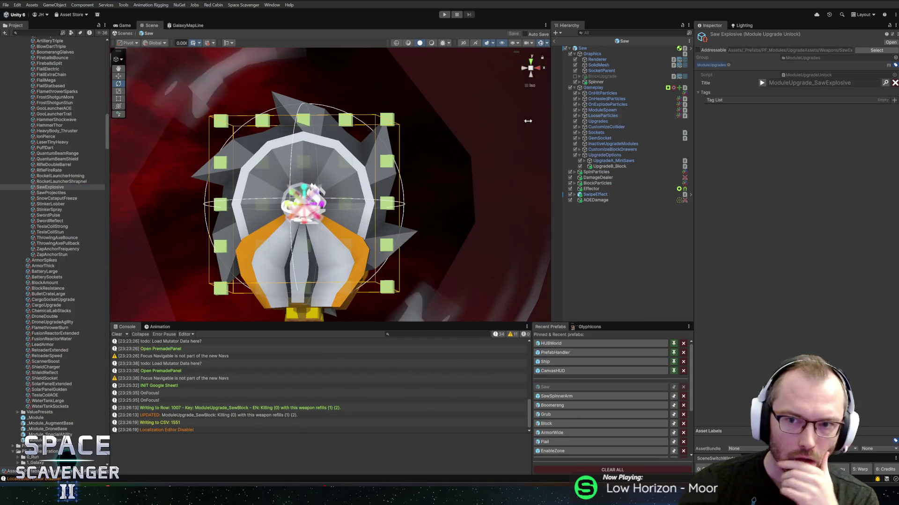
Rename the SawExplosive upgrade asset to SawBlock in the Project window.
scroll(28, 365, down, 15)
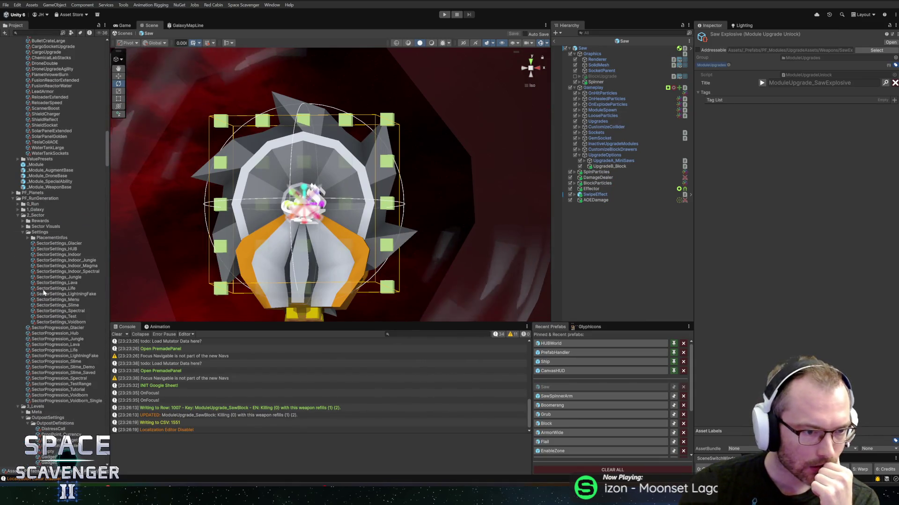
scroll(43, 276, up, 17)
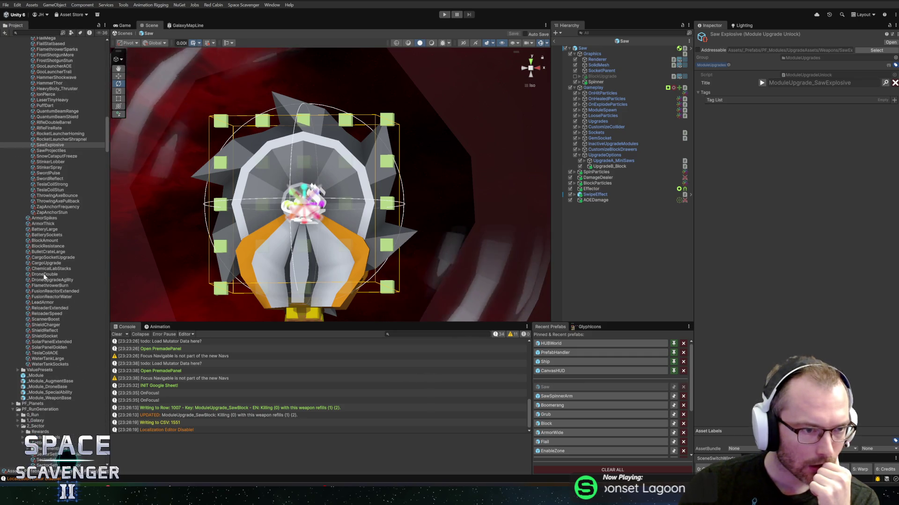
click(51, 230)
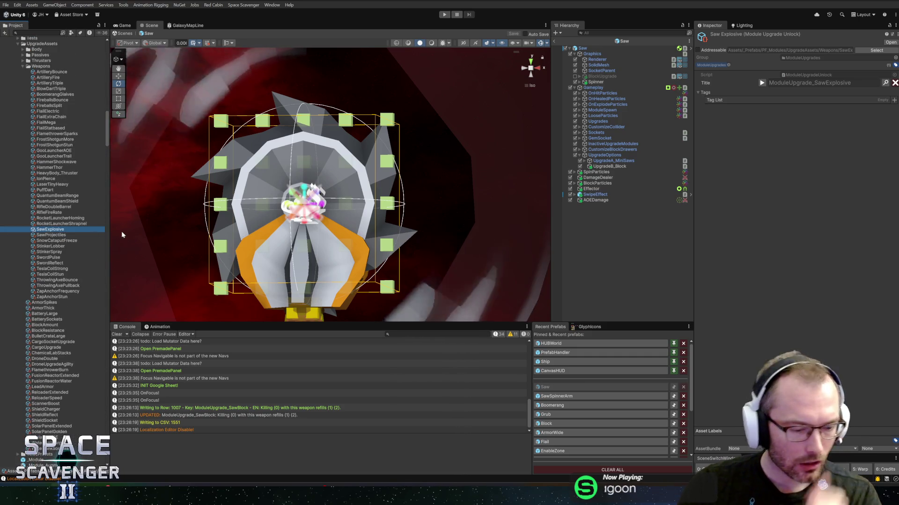
key(End)
key(BackSpace)
key(BackSpace)
key(BackSpace)
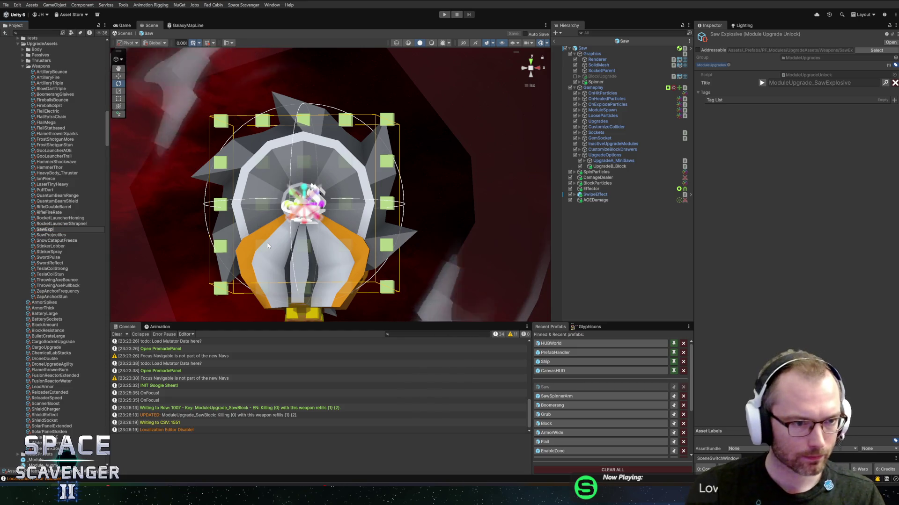
text(b)
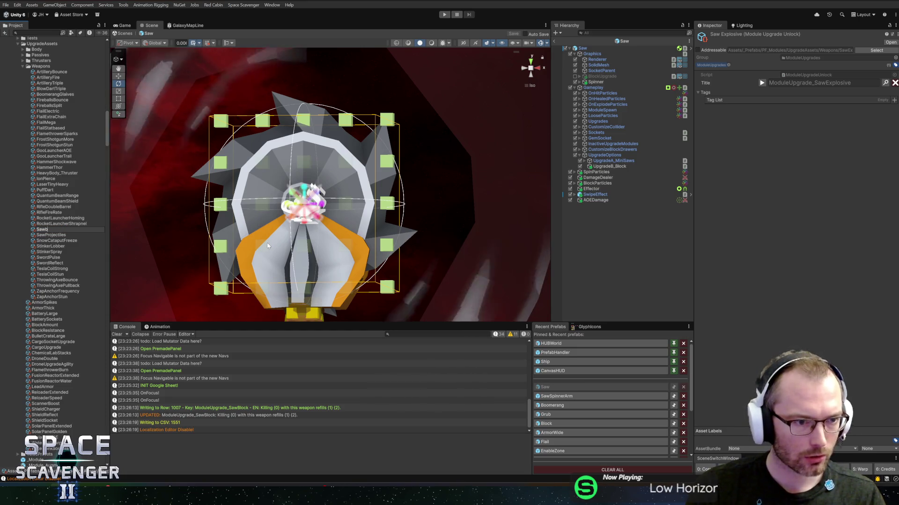
text(ladeBlock)
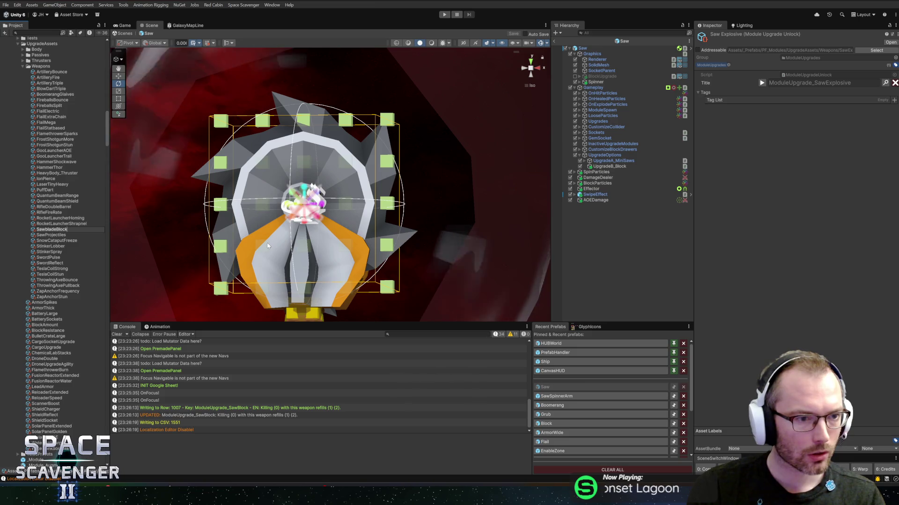
key(Return)
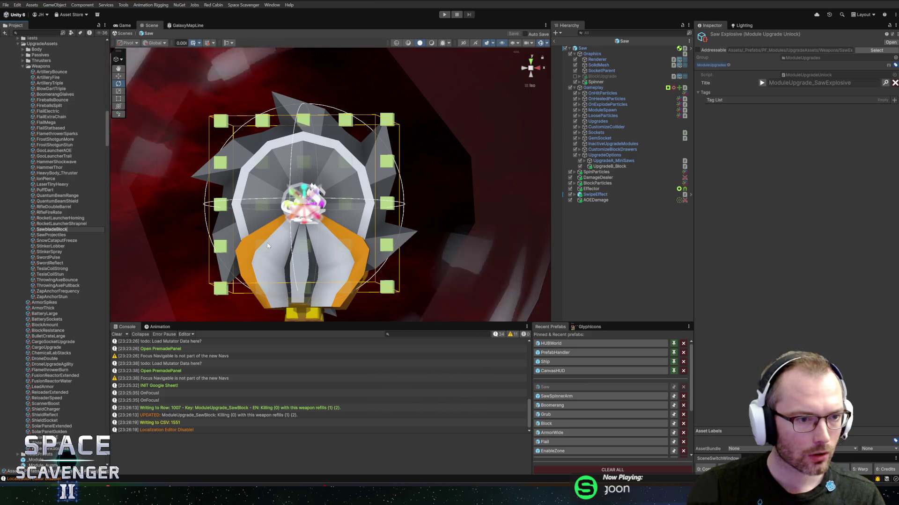
key(BackSpace)
key(BackSpace)
key(BackSpace)
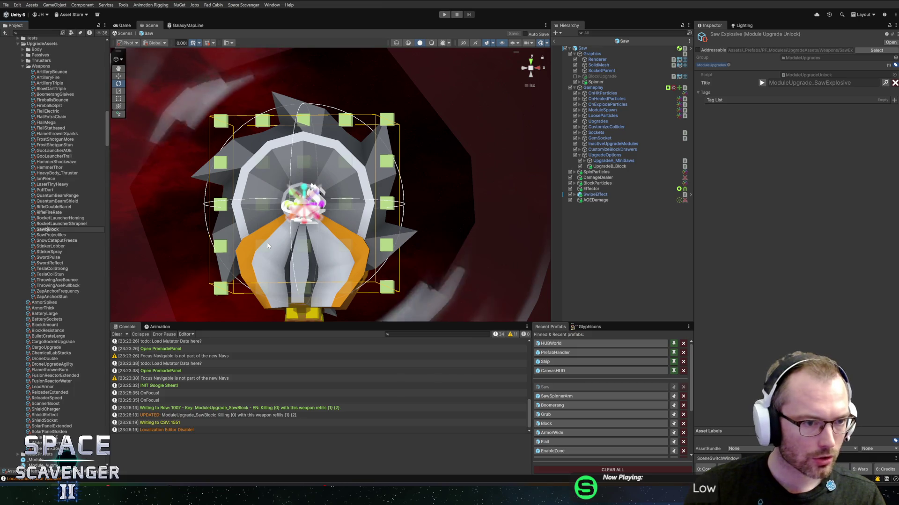
key(Return)
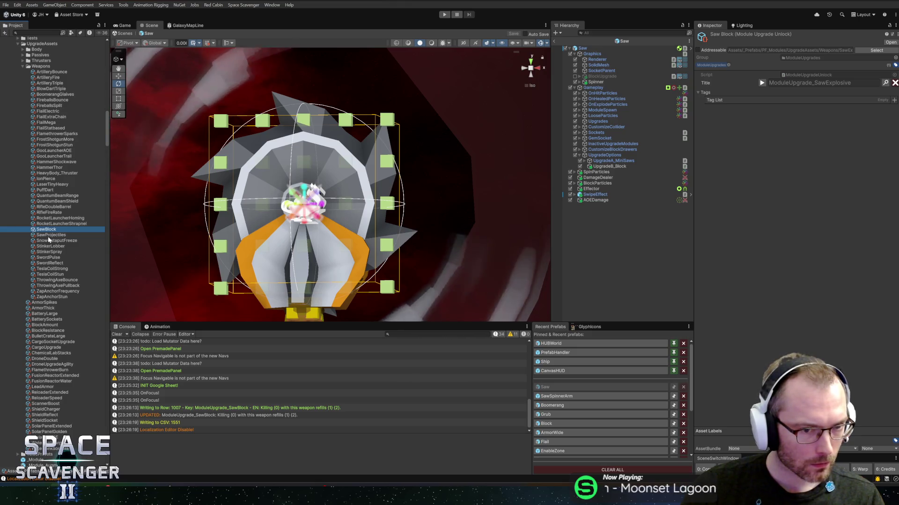
key(ctrl+f)
Search the project for the Unlock Tree asset and show its folder.
text(ti)
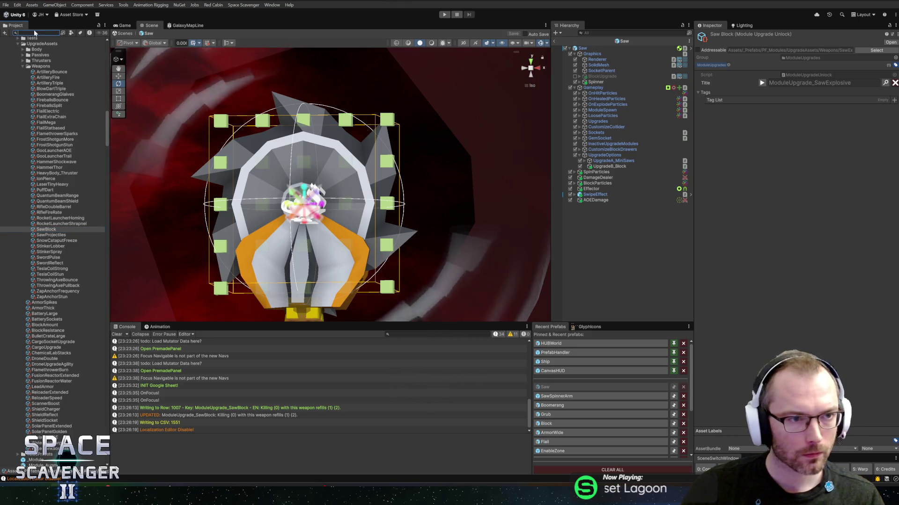
text(ee)
click(33, 54)
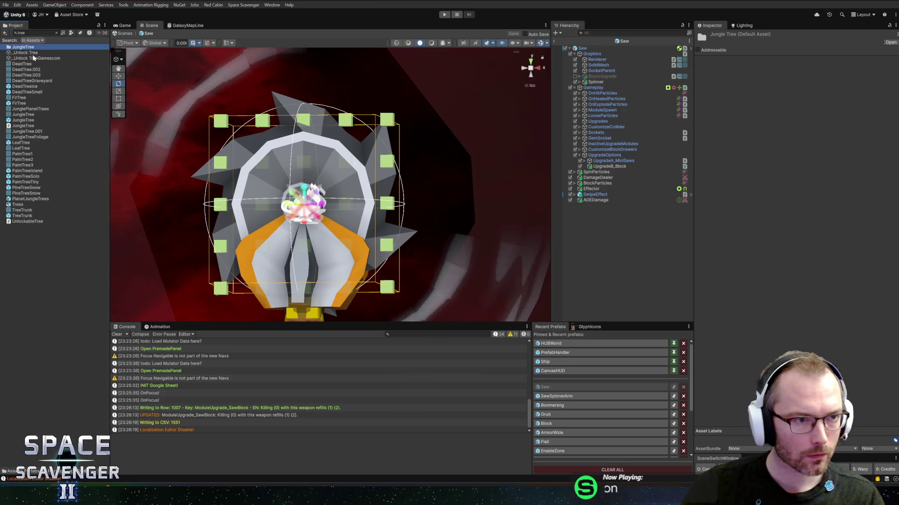
right_click(68, 244)
click(23, 53)
key(Escape)
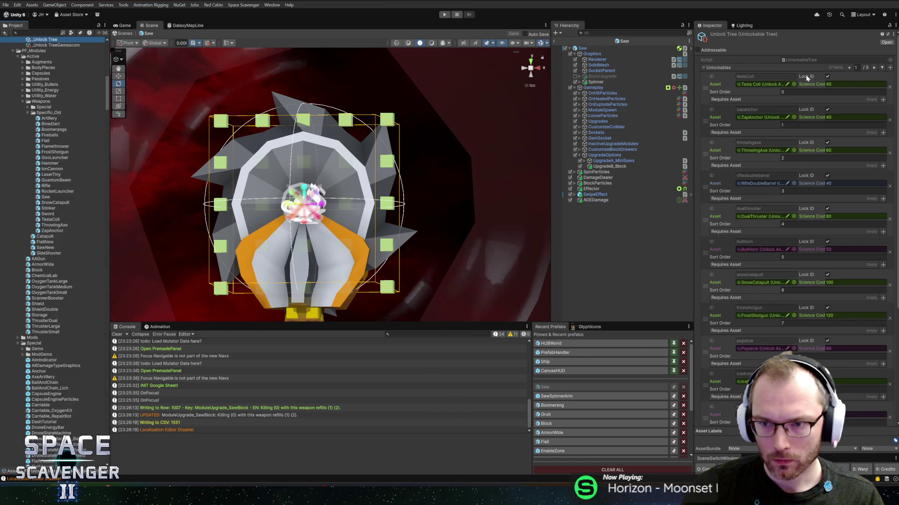
Select the SawBlock asset and expand its Title to show the localized text TNT.
click(882, 68)
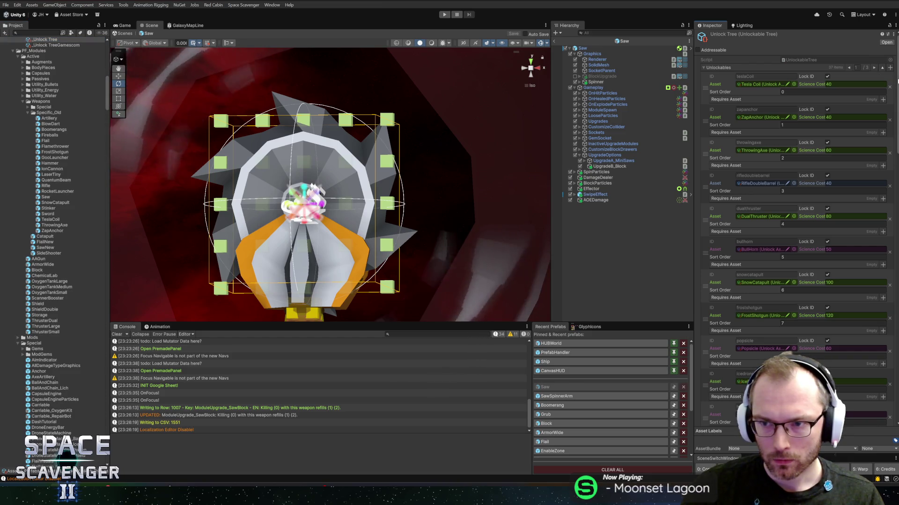
scroll(796, 225, down, 3)
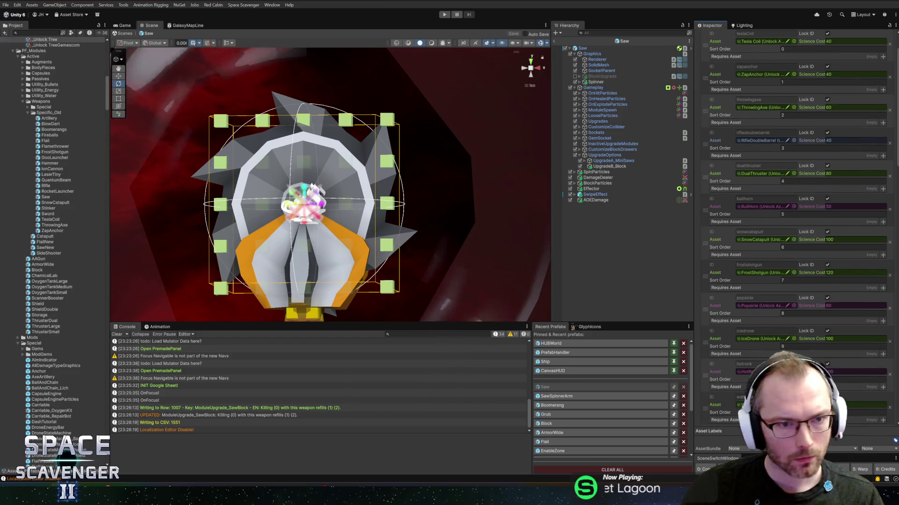
scroll(795, 224, down, 5)
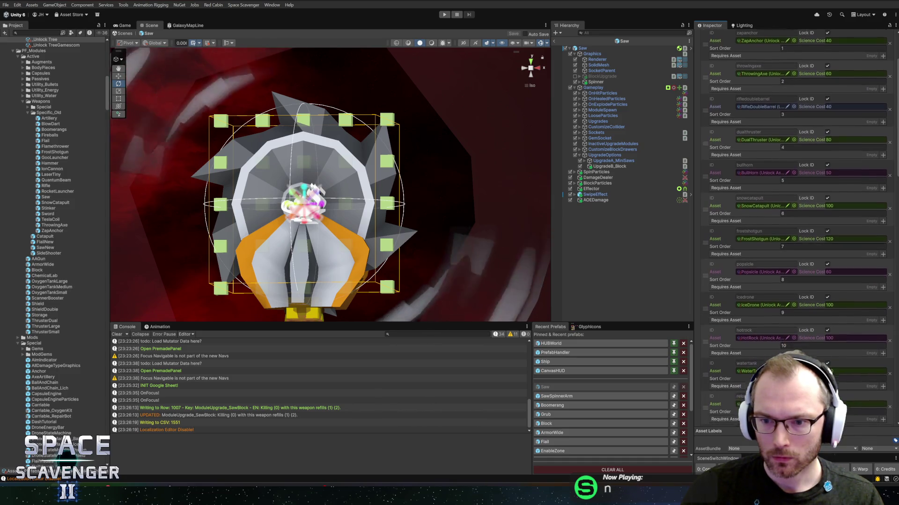
scroll(796, 225, down, 10)
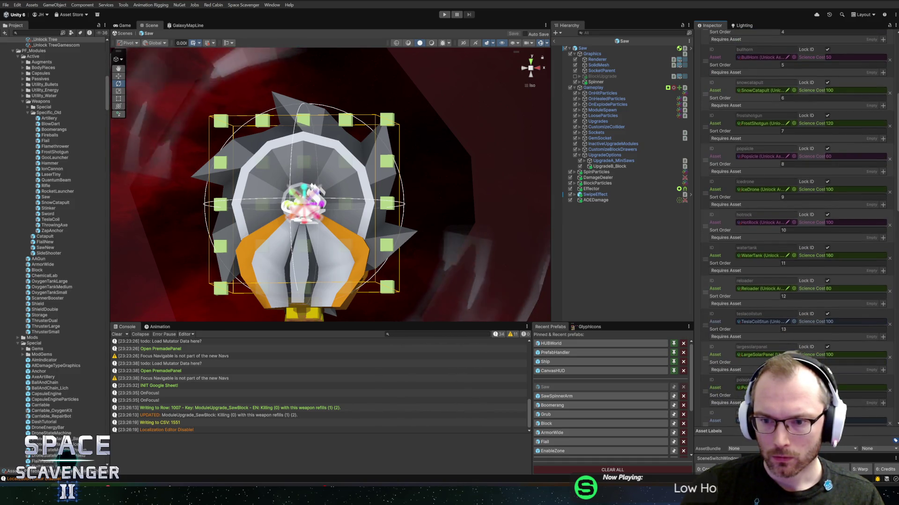
scroll(795, 224, down, 15)
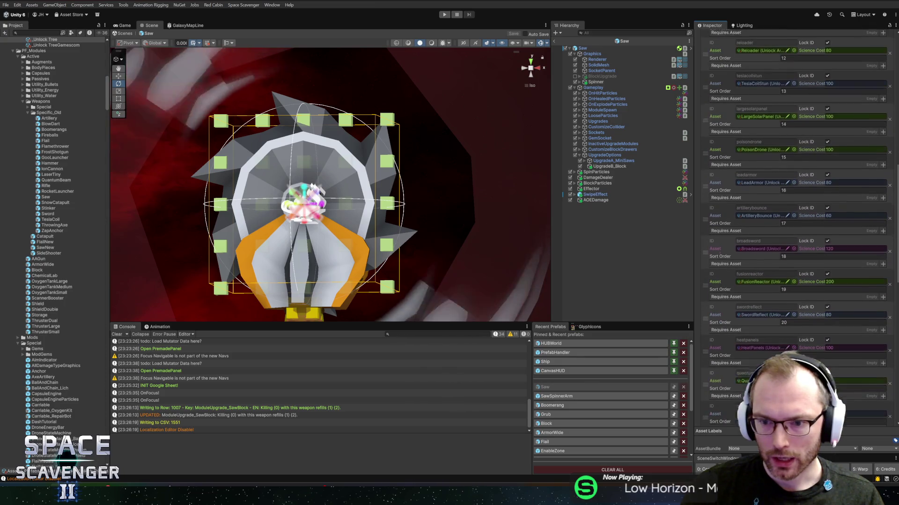
scroll(796, 225, down, 7)
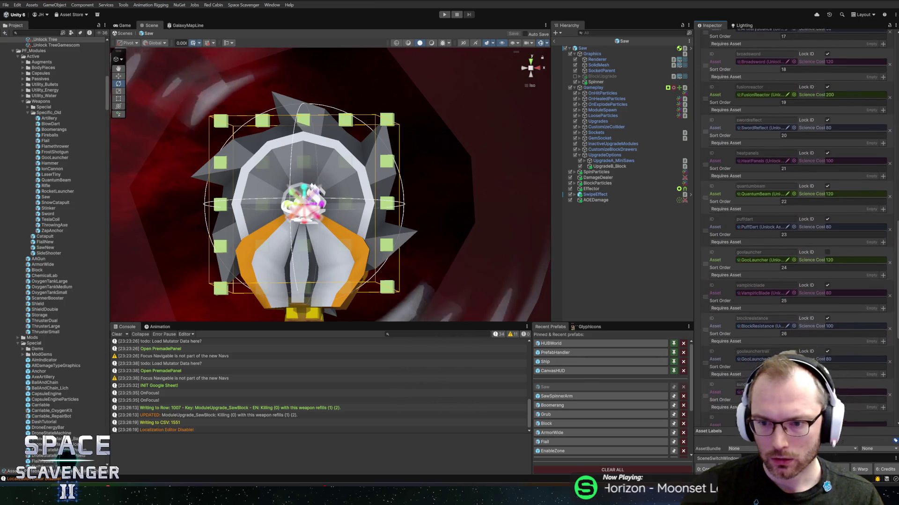
scroll(796, 225, down, 10)
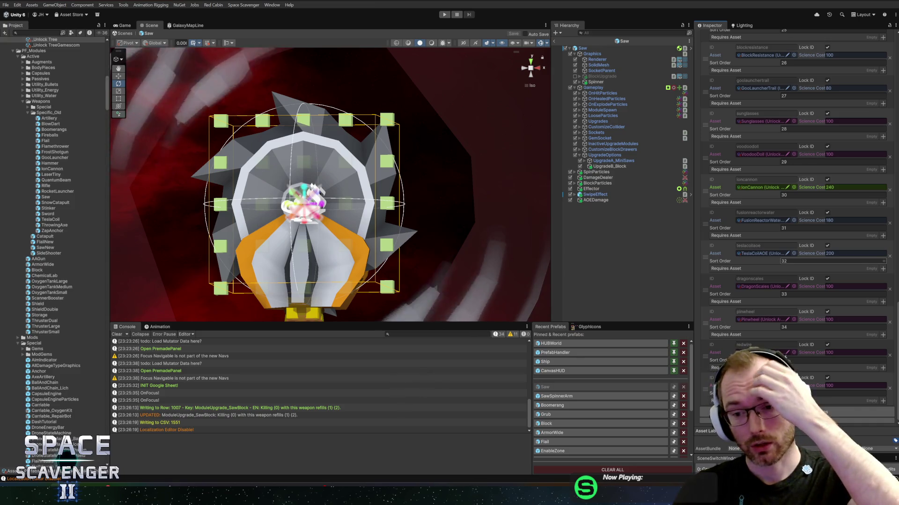
scroll(779, 260, up, 20)
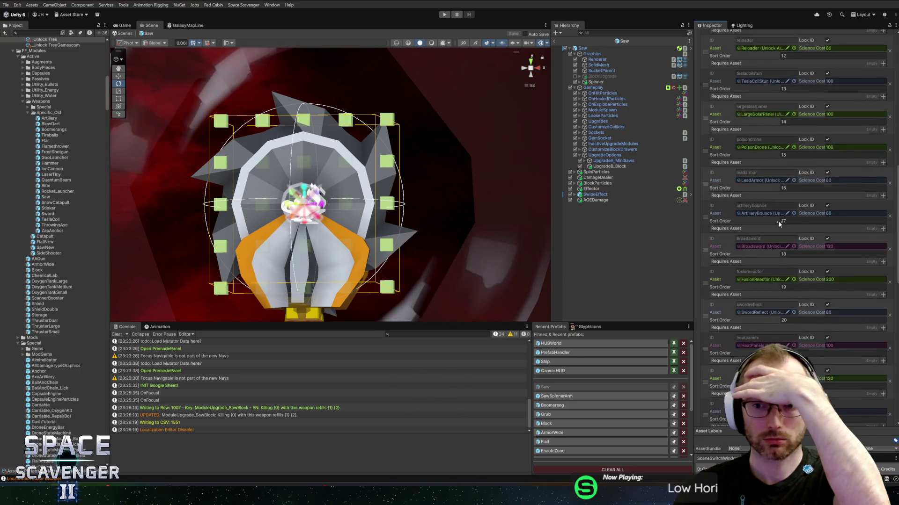
scroll(779, 224, up, 20)
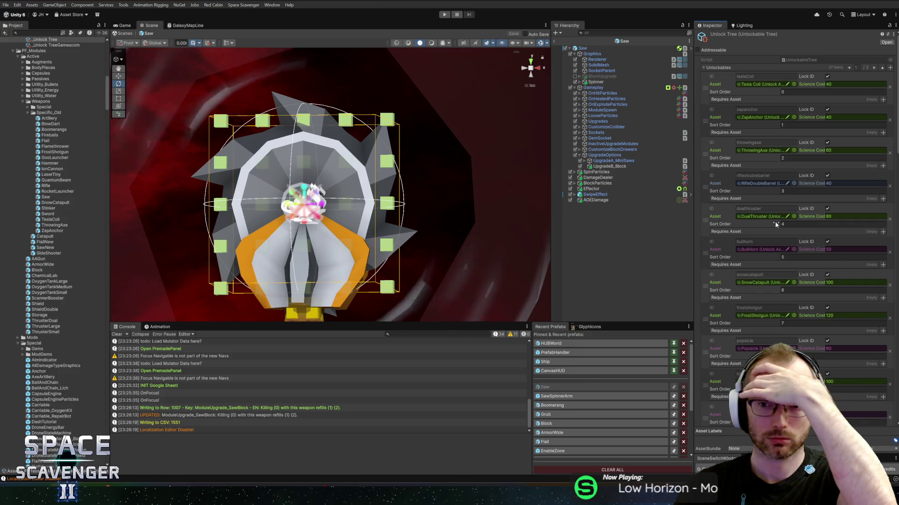
scroll(775, 226, down, 20)
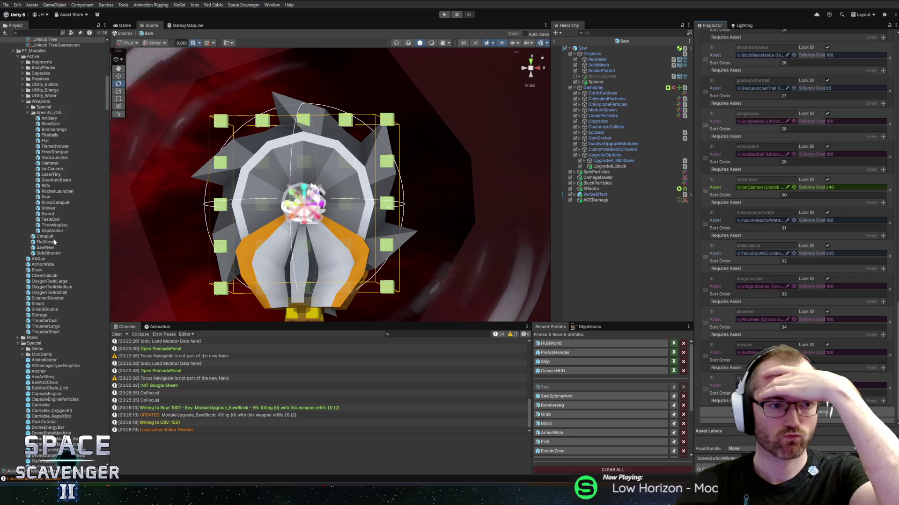
scroll(47, 239, down, 5)
scroll(44, 236, down, 6)
scroll(40, 250, down, 6)
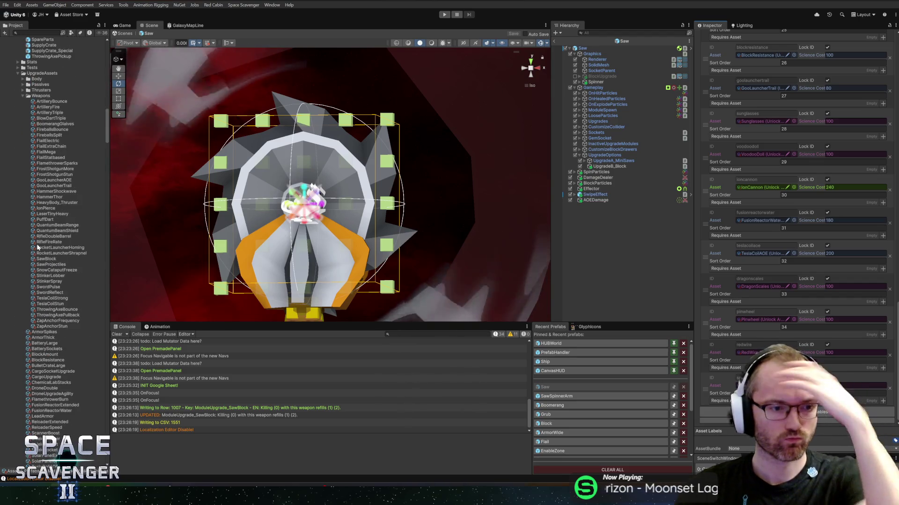
click(45, 259)
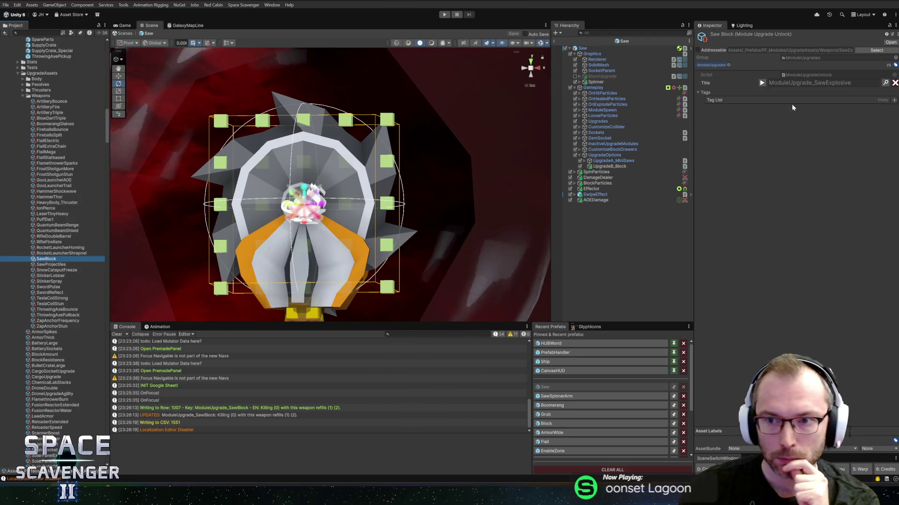
click(761, 82)
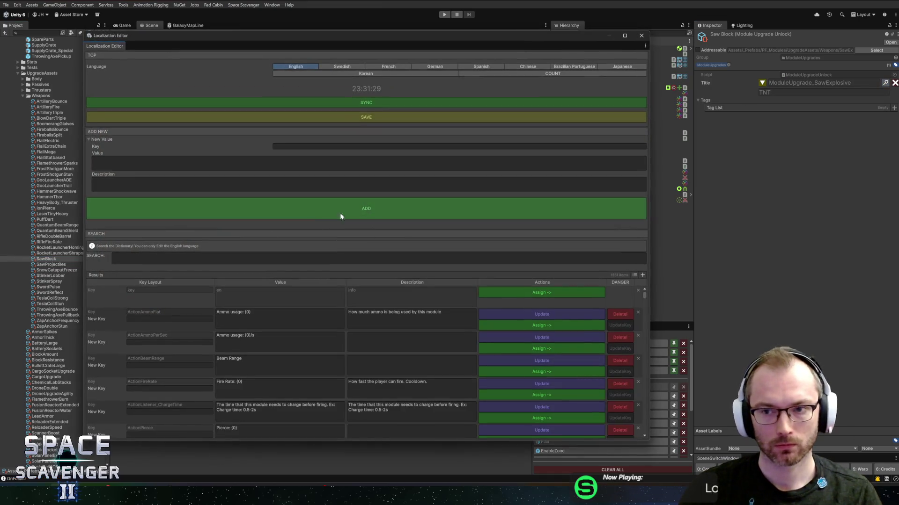
Open the Localization Editor for the Title and search the ModuleUpgrade keys.
click(204, 256)
text(ModuleUpgrade_S)
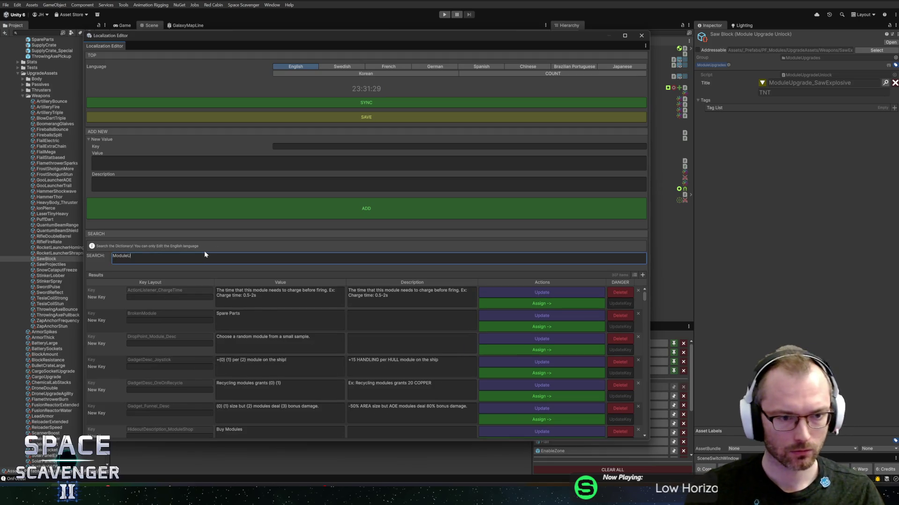
text(aw)
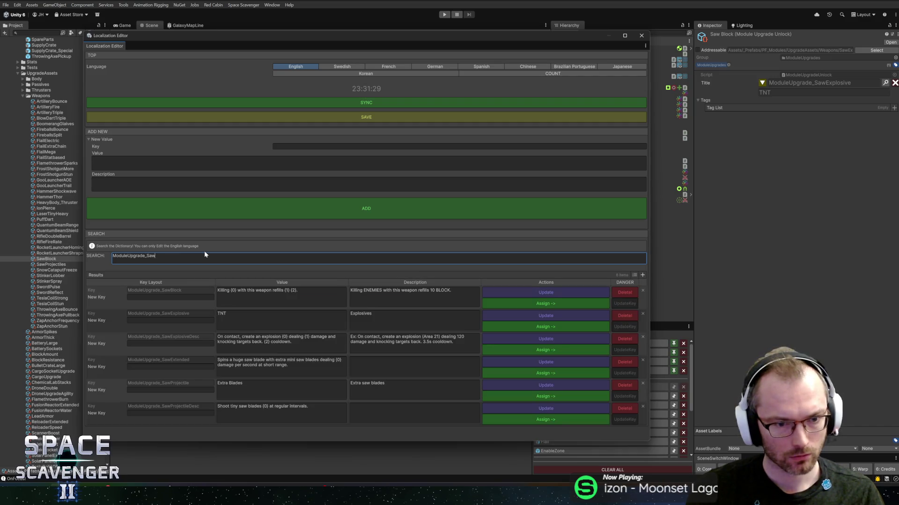
text(Block)
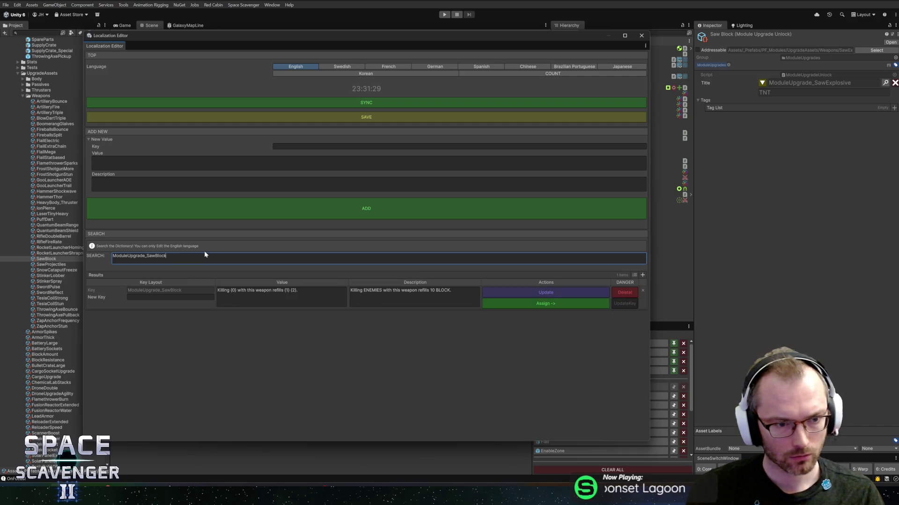
text(_Title)
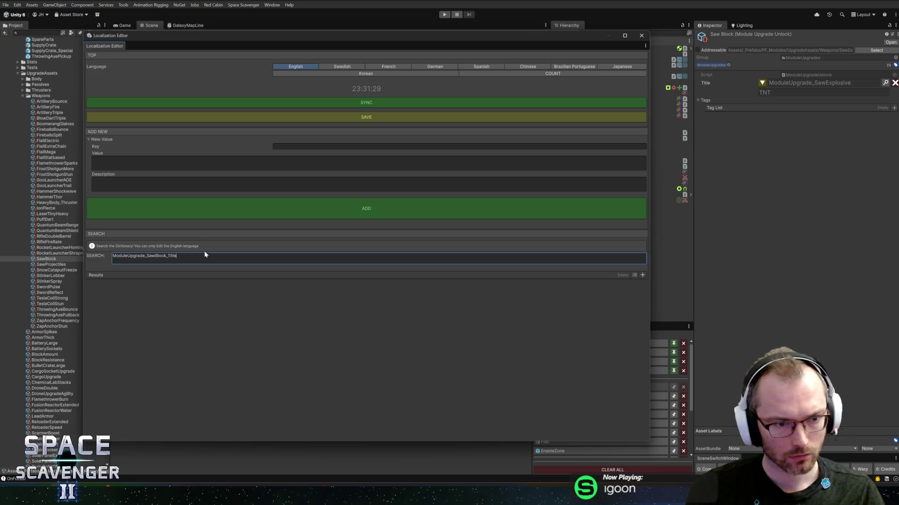
key(ctrl+a)
key(BackSpace)
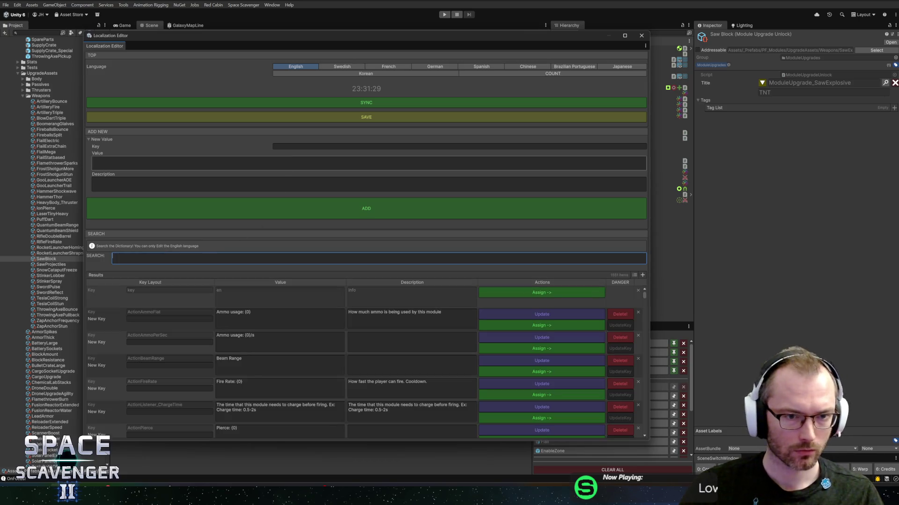
text(modu)
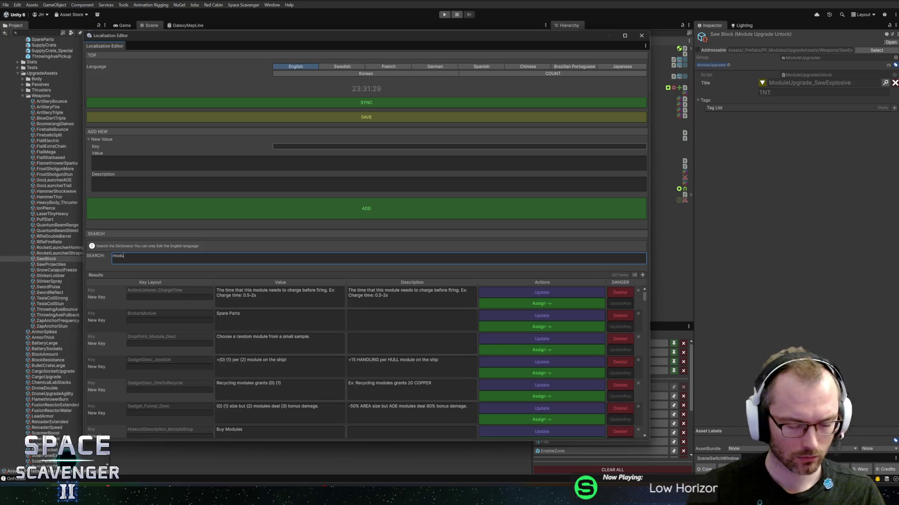
text(leupgrade_art)
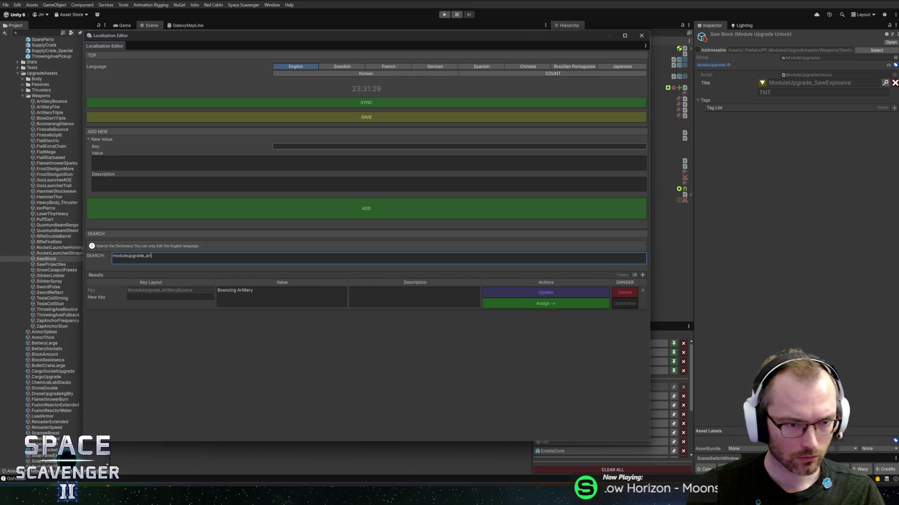
key(BackSpace)
key(BackSpace)
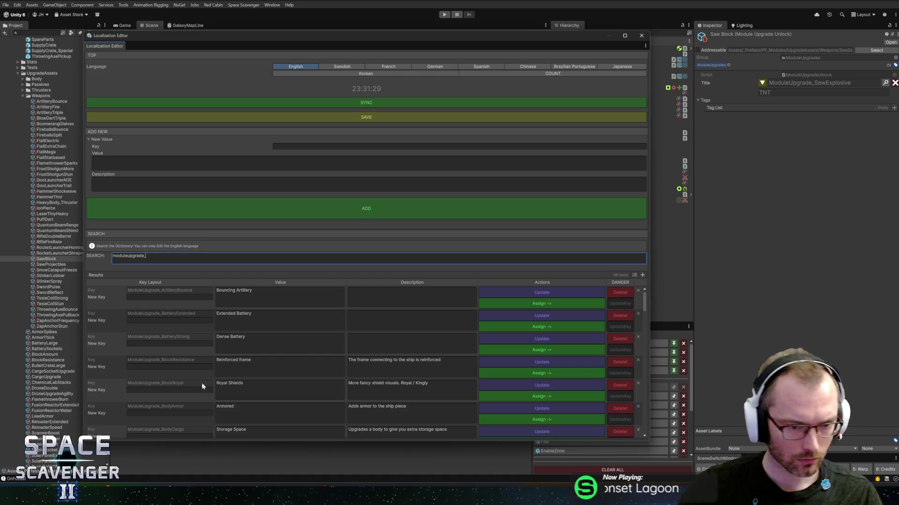
Start a new localization entry with key ModuleUpgrade_SawBlock_Title.
scroll(204, 383, down, 3)
scroll(204, 367, down, 3)
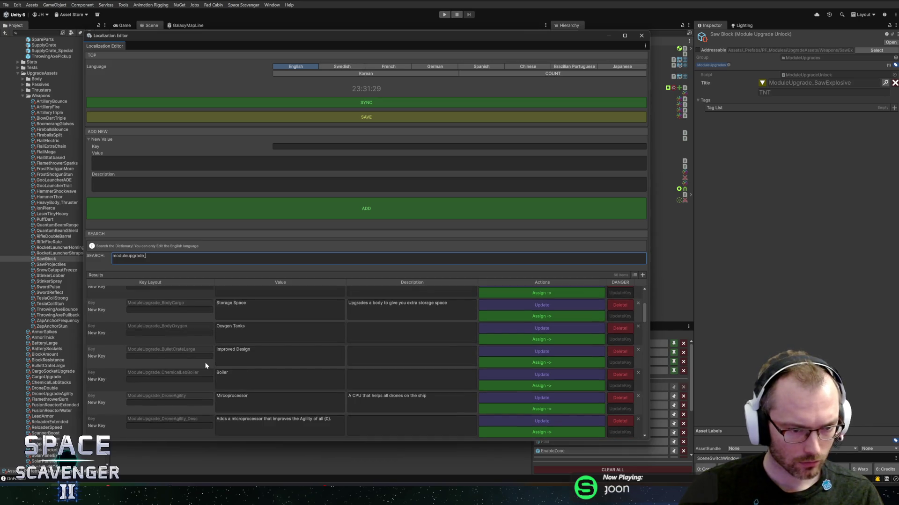
scroll(206, 366, down, 4)
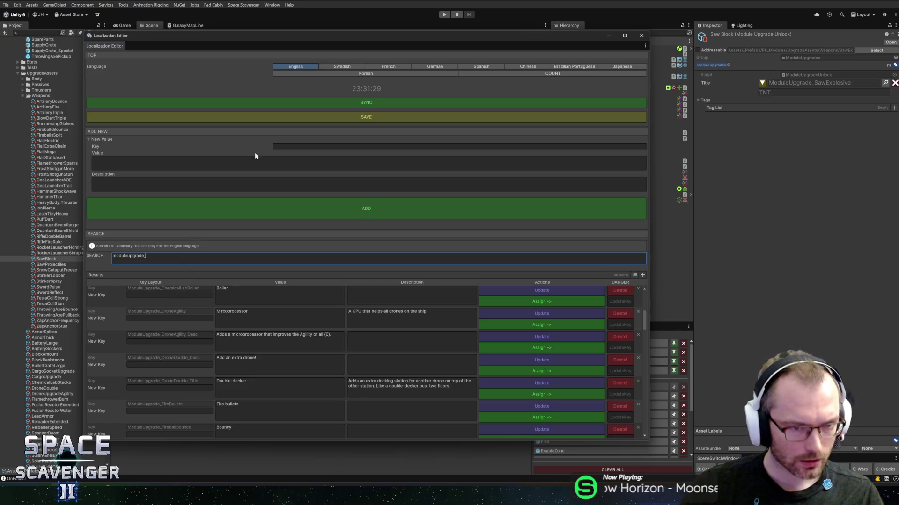
click(281, 147)
text(ModuleUpgrade_SawBlock_Title)
click(93, 159)
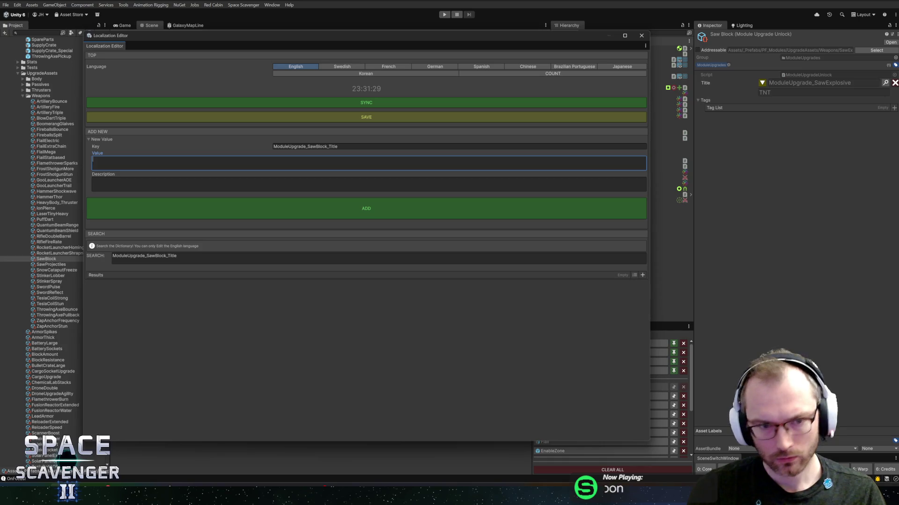
Give the new entry the value Block and a description about the bonus hp system.
text(Blocking)
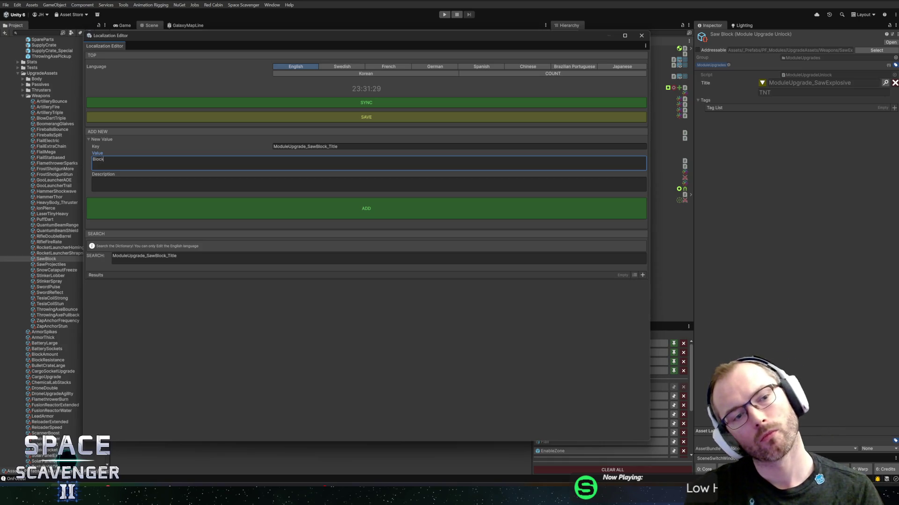
key(BackSpace)
key(BackSpace)
key(BackSpace)
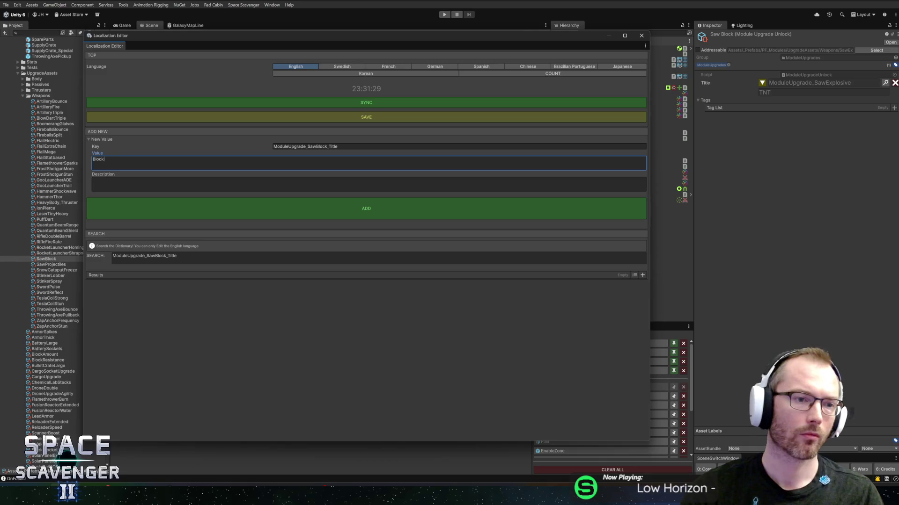
click(93, 181)
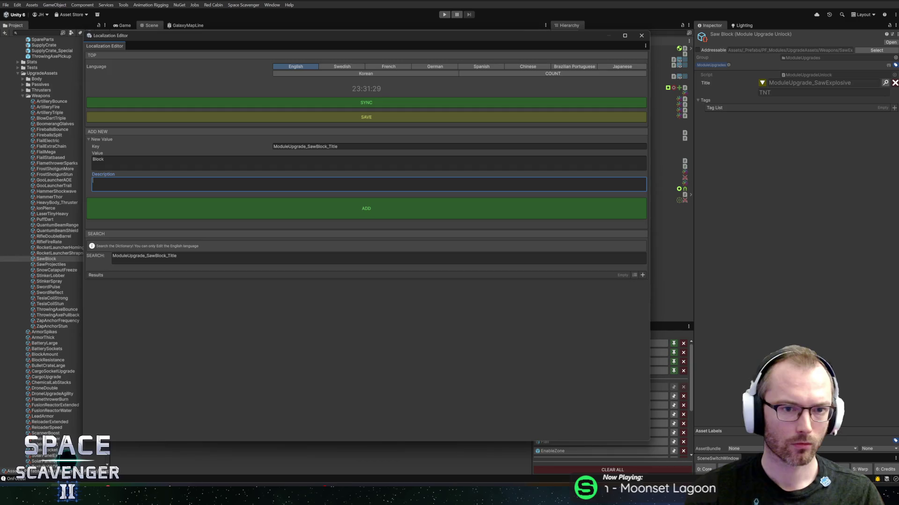
text(pgrade to the saw that adds BLOCK)
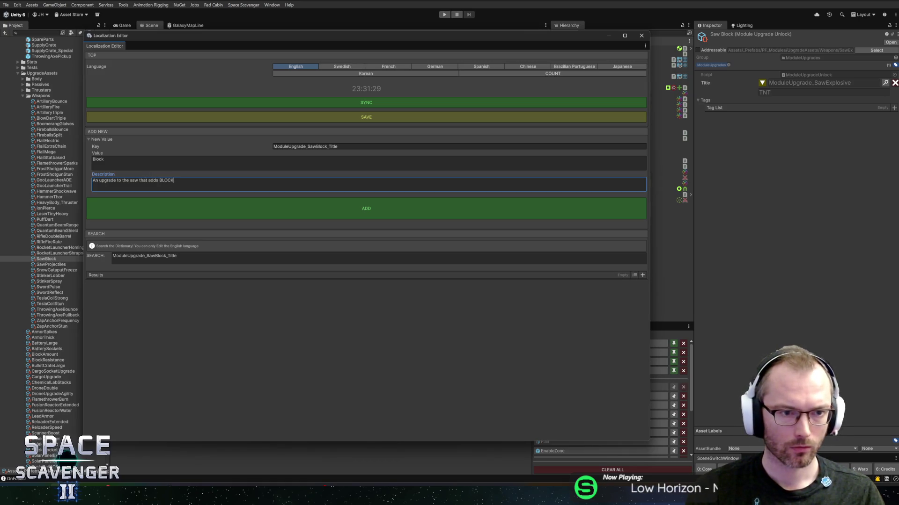
text( (e)
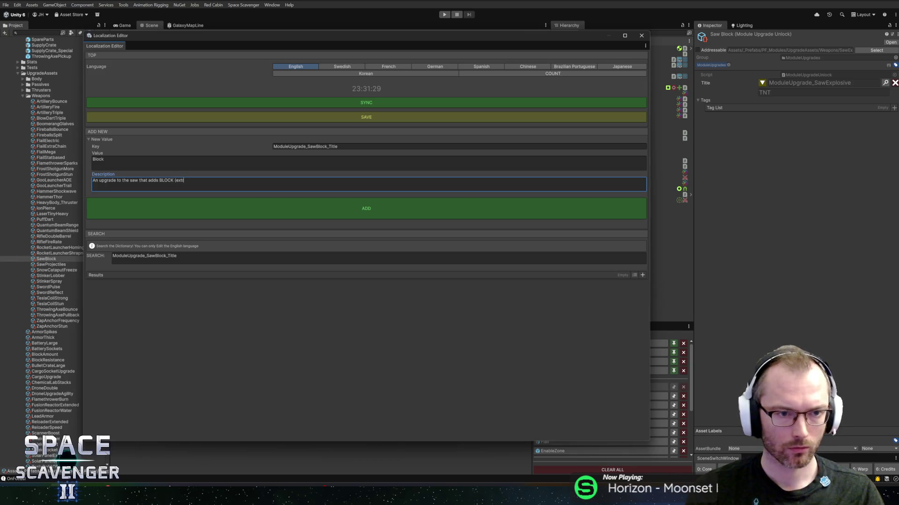
key(BackSpace)
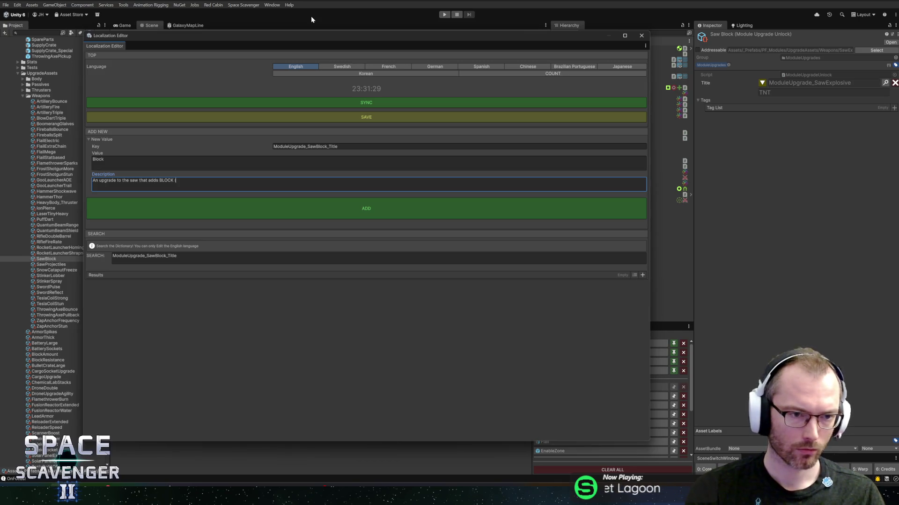
text(the bonus hp system)
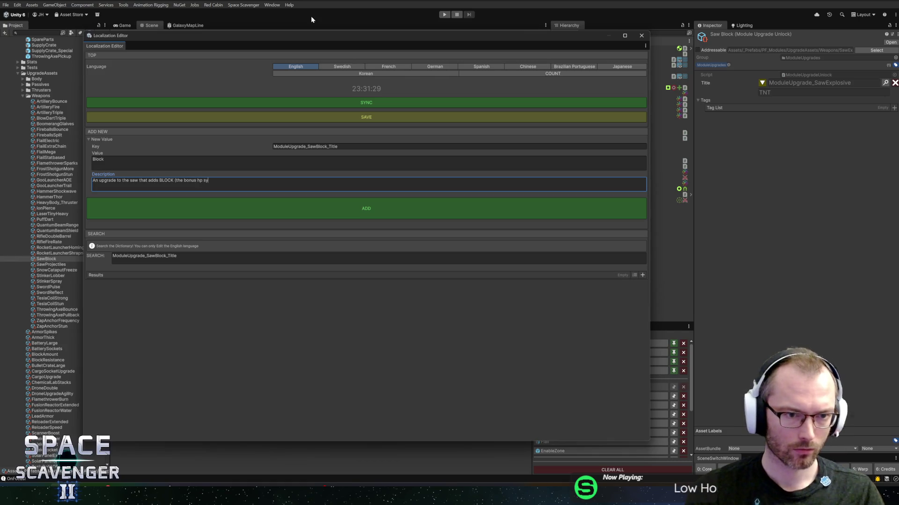
text())
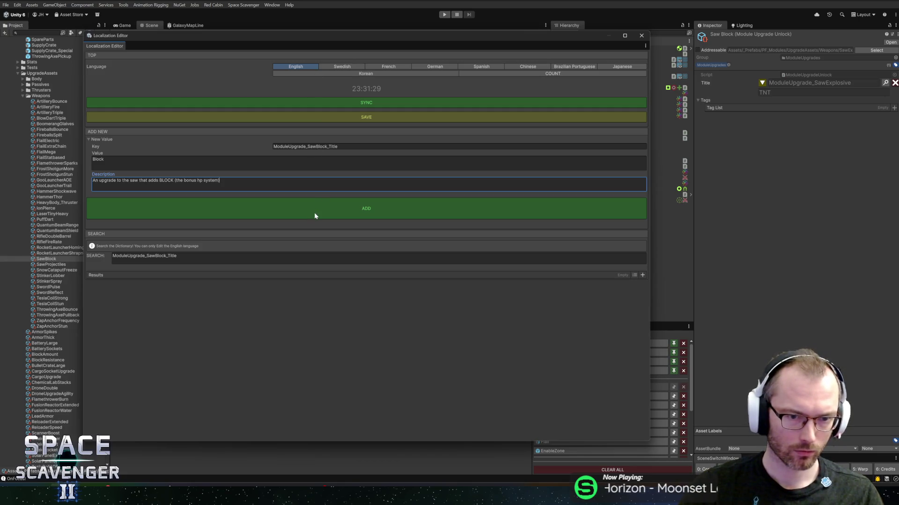
Add the ModuleUpgrade_SawBlock_Title entry, assign it as the Saw Block title, and close the editor.
click(317, 208)
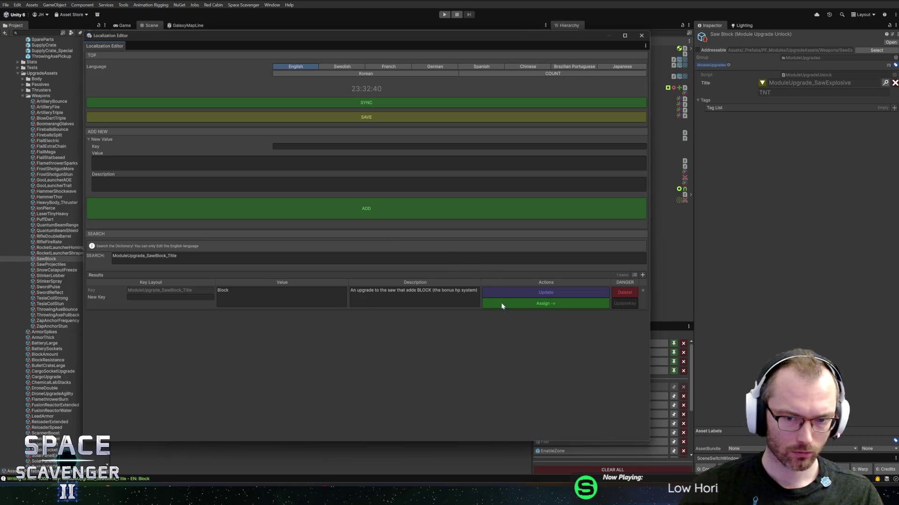
click(502, 306)
click(641, 35)
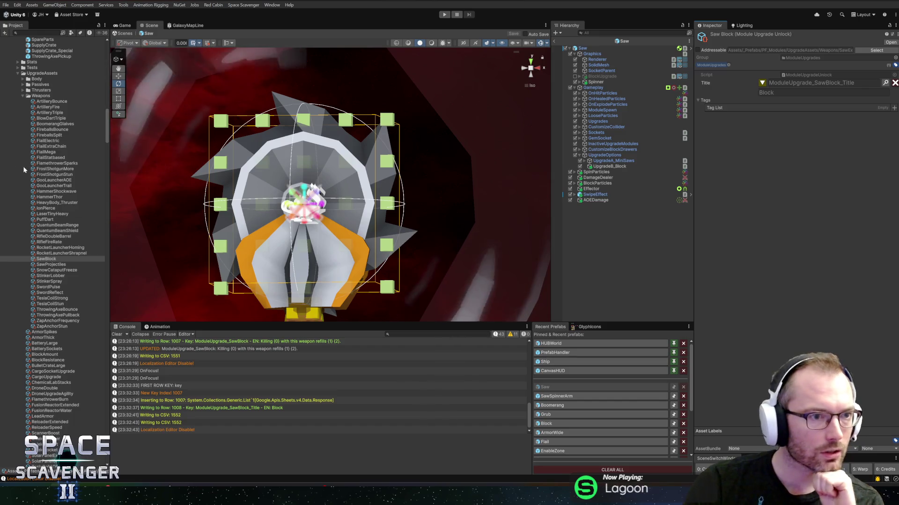
Rename the SawProjectiles upgrade asset to SawRange.
click(50, 265)
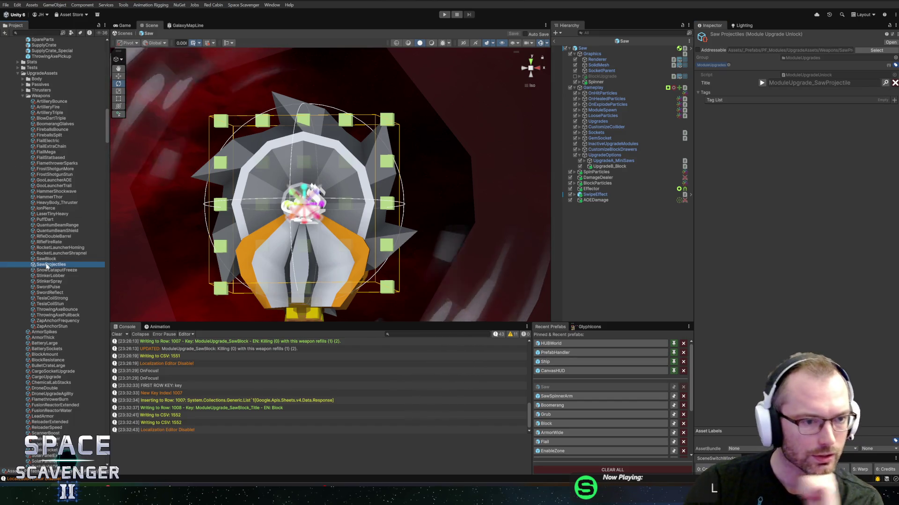
key(F2)
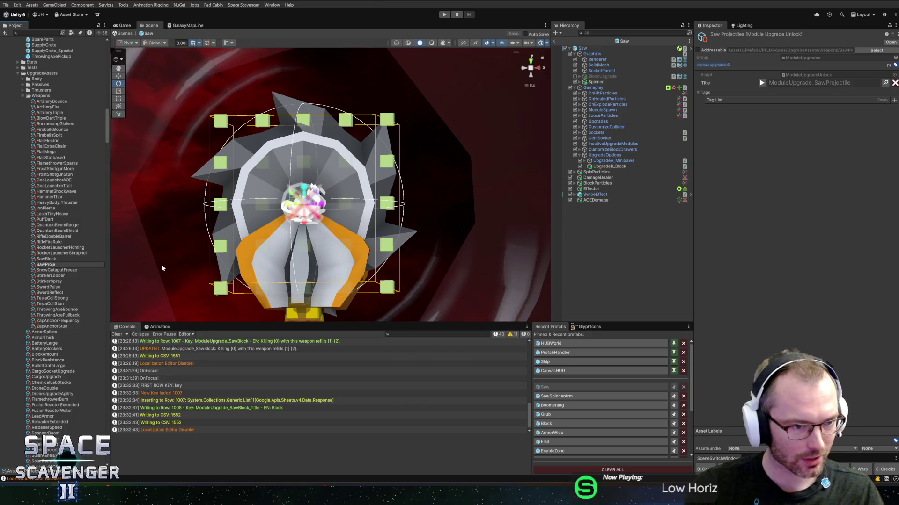
key(BackSpace)
key(BackSpace)
key(BackSpace)
key(BackSpace)
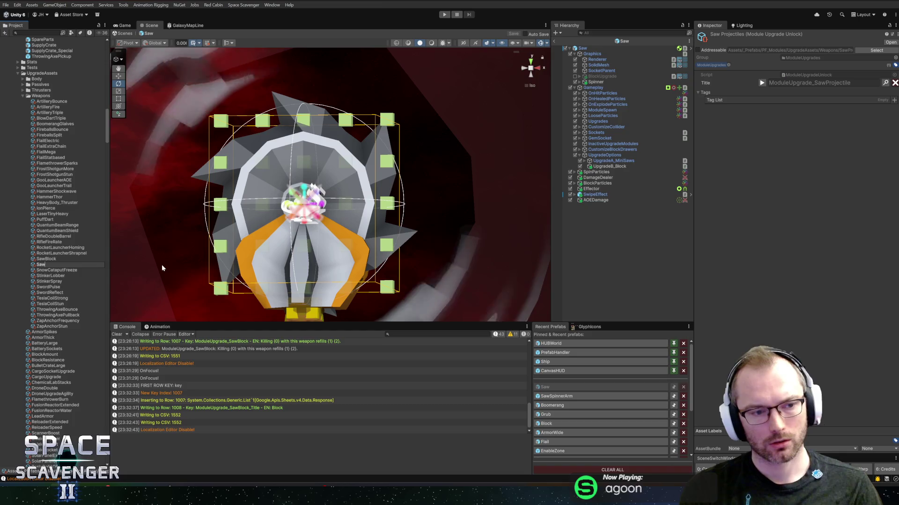
text(Range)
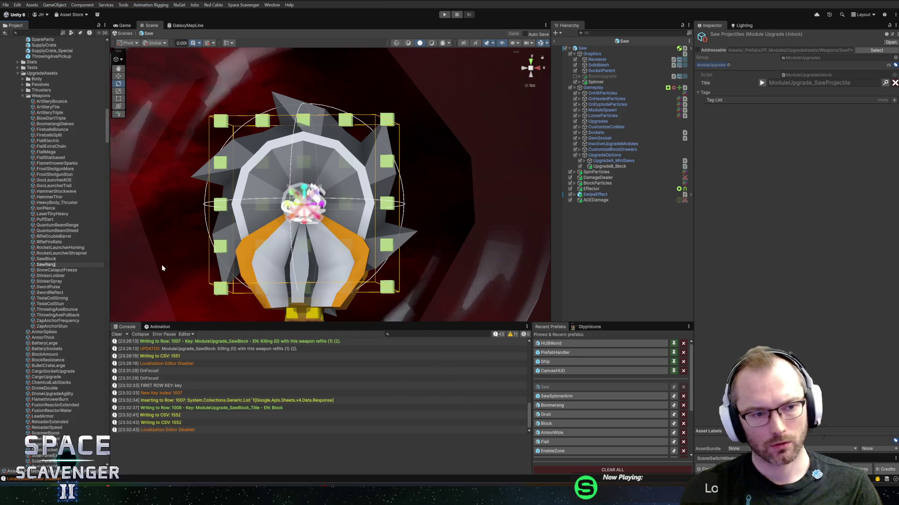
key(Return)
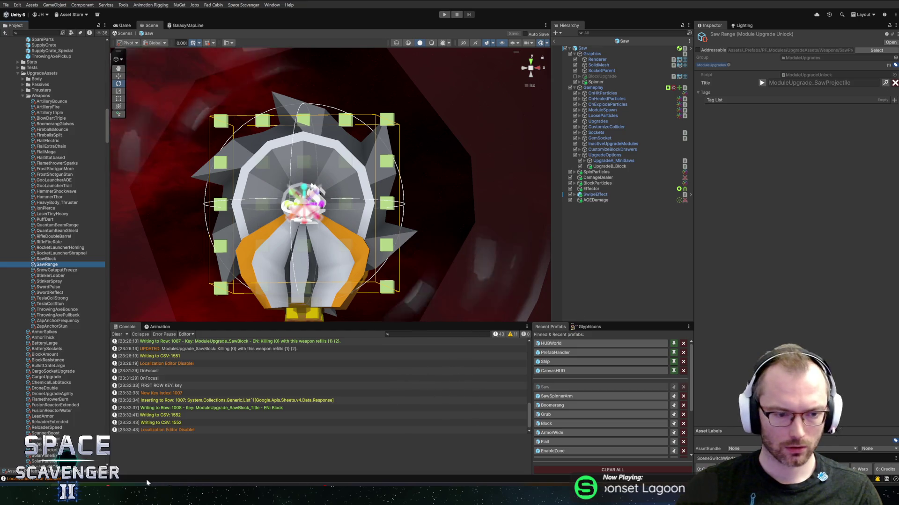
mouse_move(165, 495)
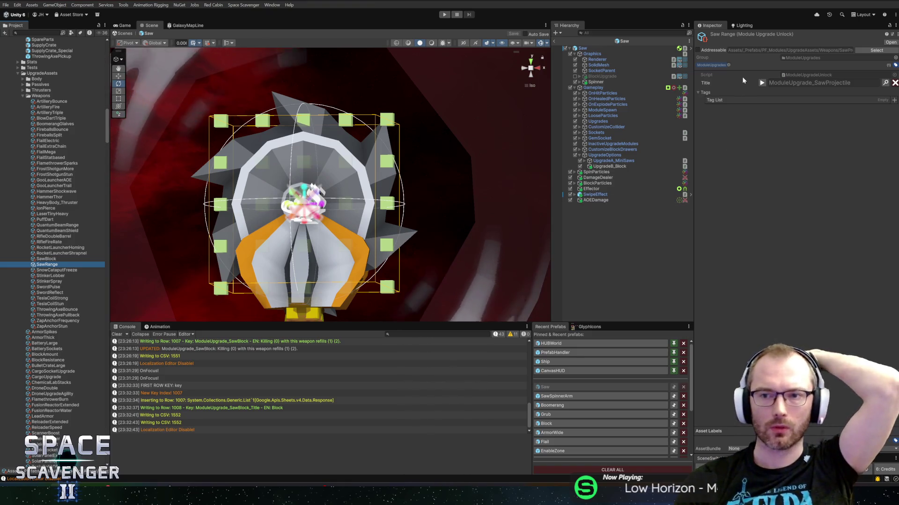
Expand the Saw Range Title field to reveal its English text, Extra Blades.
click(791, 83)
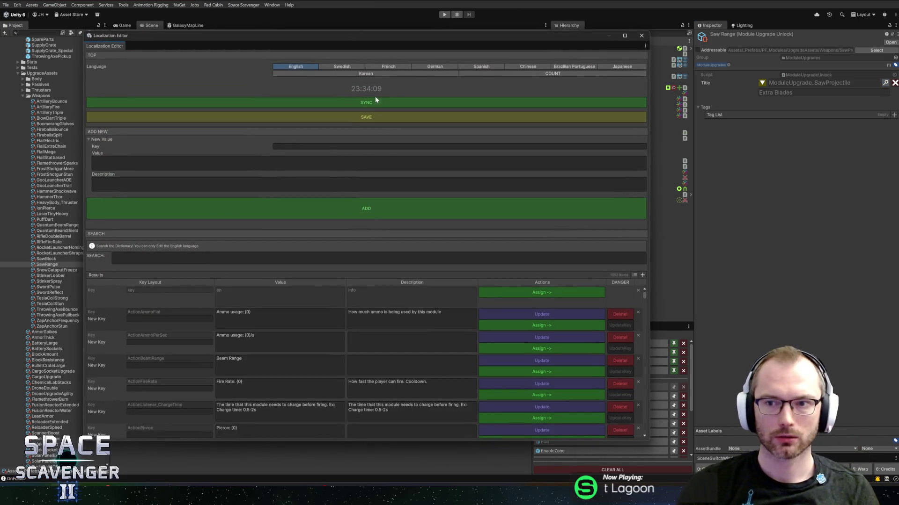
Enter key ModuleUpgrade_SawExtended_Title with value Extended, then clear the key to list all entries.
click(330, 146)
text(Mod)
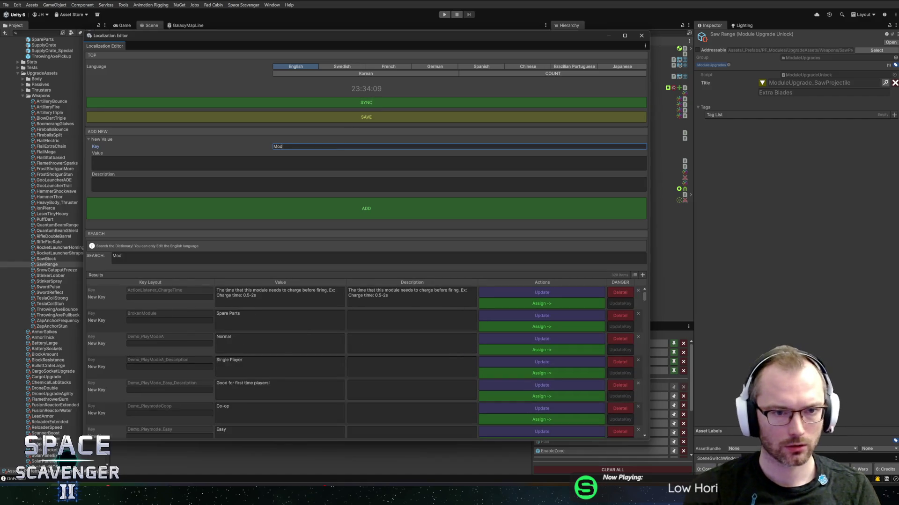
text(uleUpgrade)
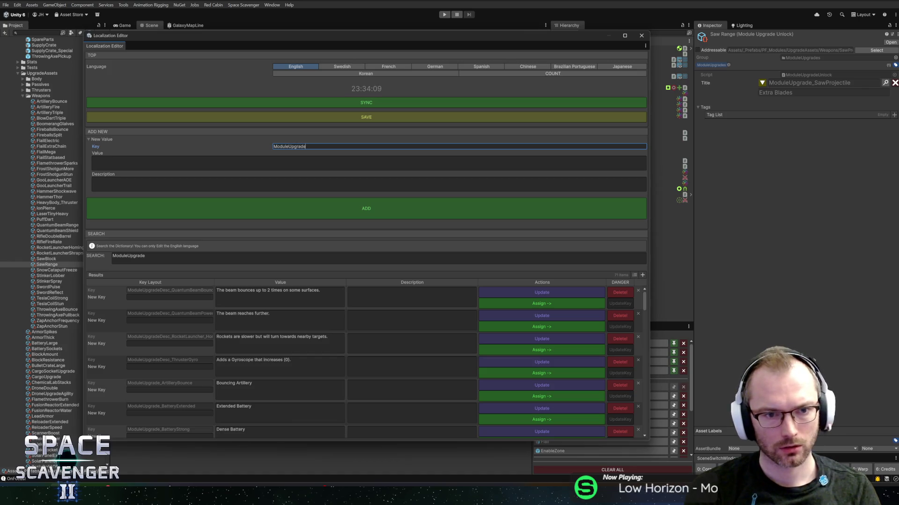
text(_)
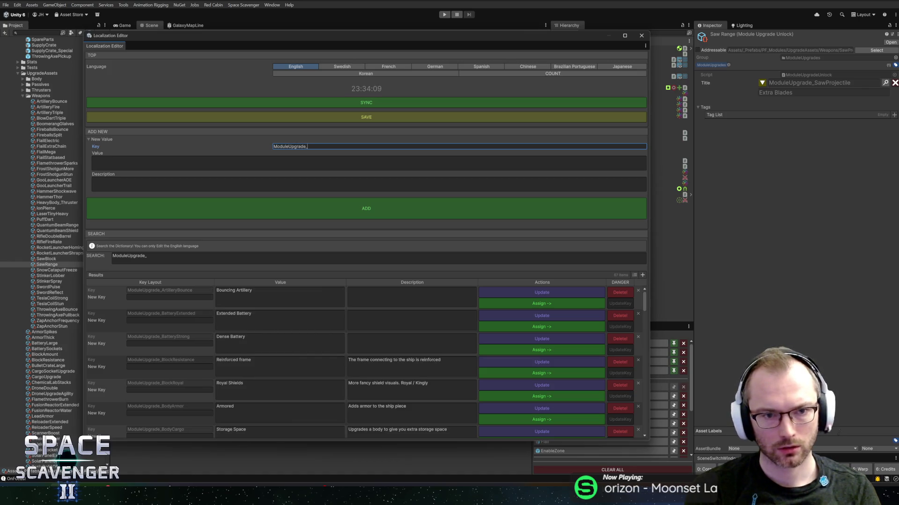
text(SawExtr)
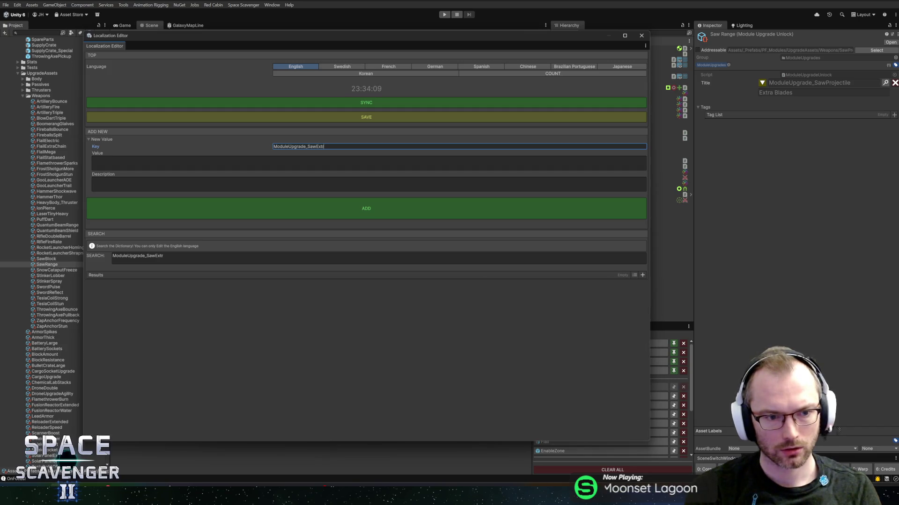
key(BackSpace)
key(BackSpace)
key(BackSpace)
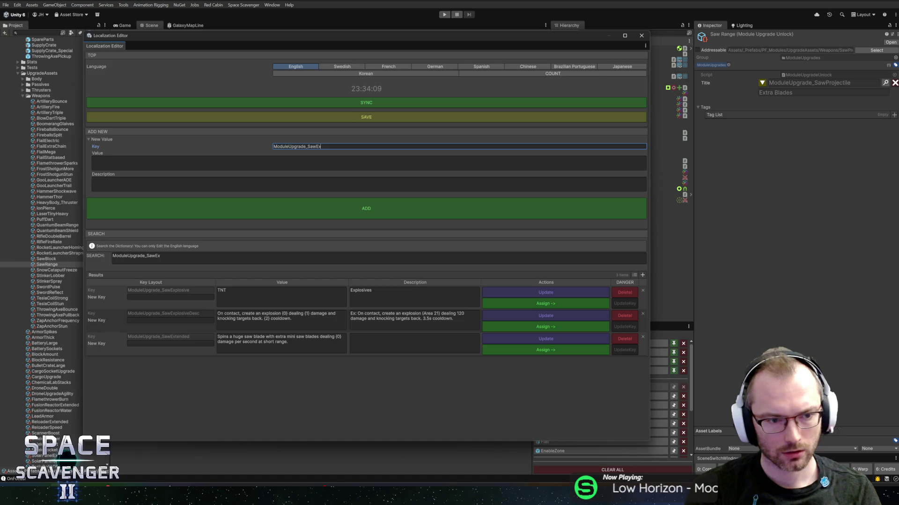
text(tended)
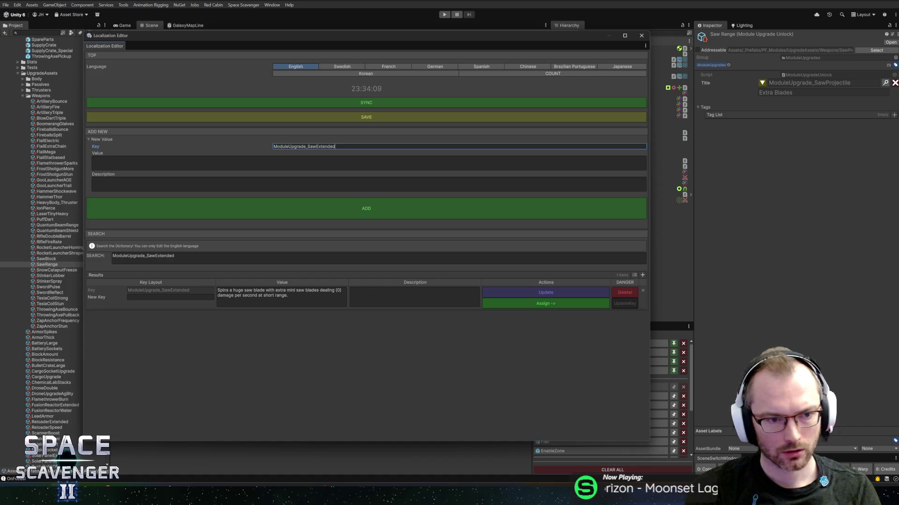
text(_Title)
key(Tab)
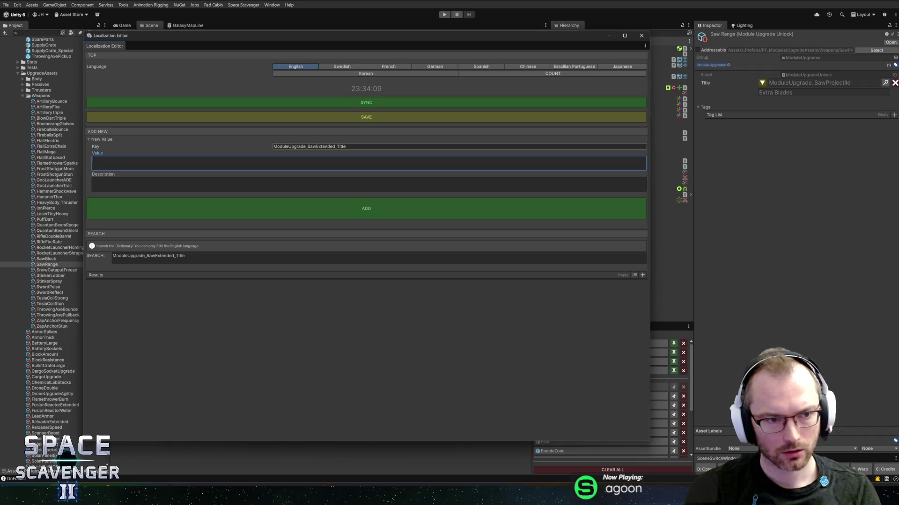
text(Extended)
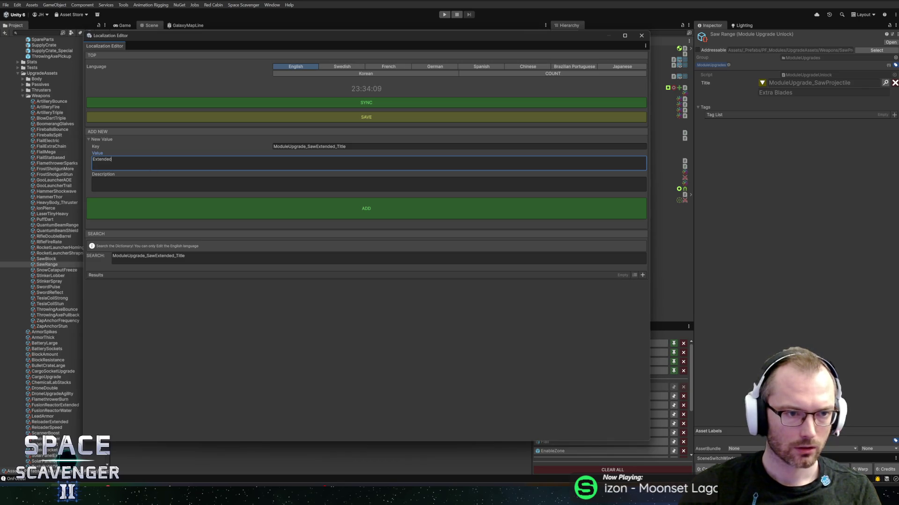
click(363, 147)
key(BackSpace)
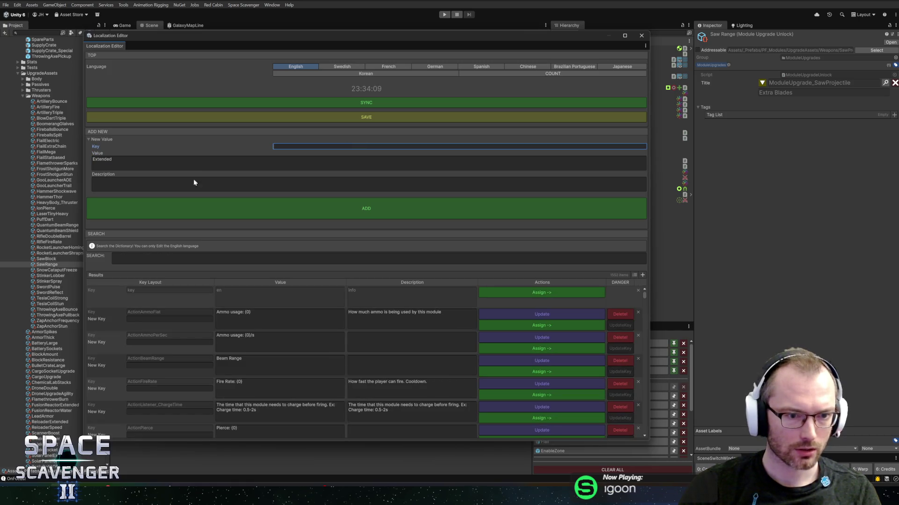
Search the dictionary for 'extended' and paste back the ModuleUpgrade_SawExtended_Title key.
click(187, 161)
click(176, 257)
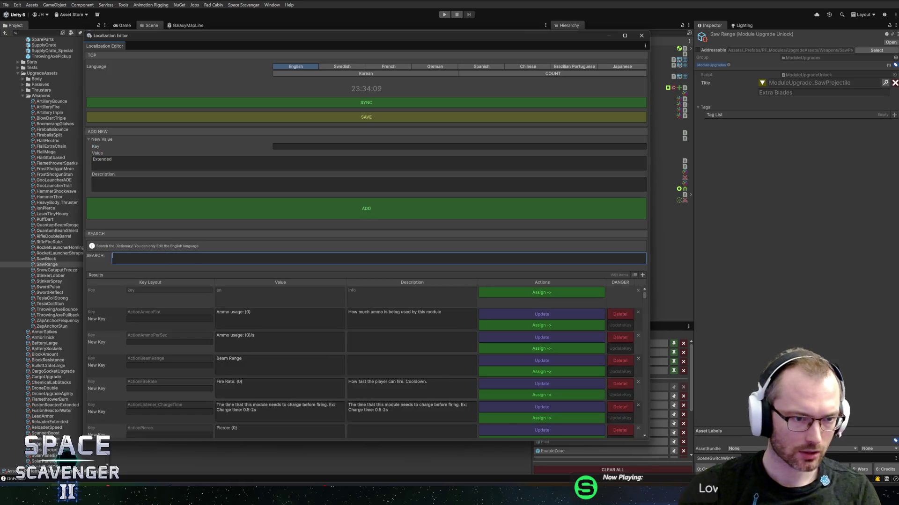
text(extended)
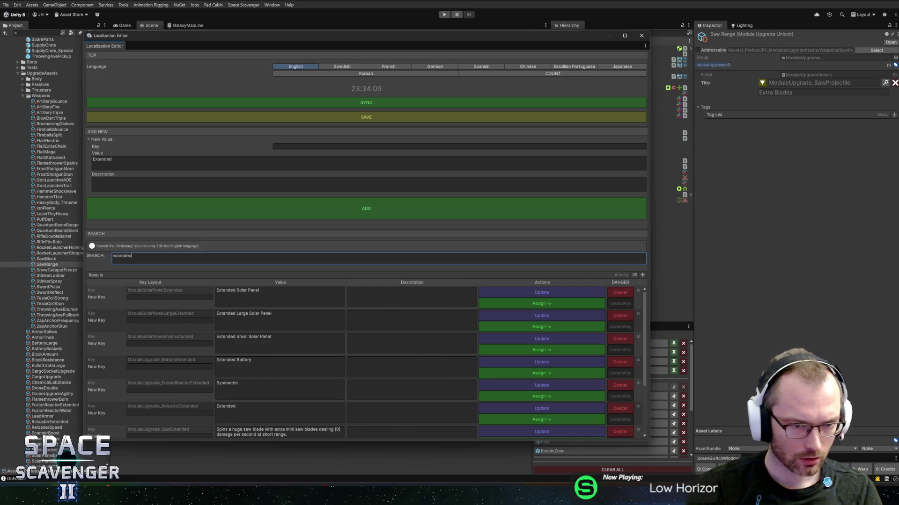
click(321, 146)
text(ModuleUpgrade_SawExtended_Title)
Change the new entry's value from Extended to Range.
click(187, 161)
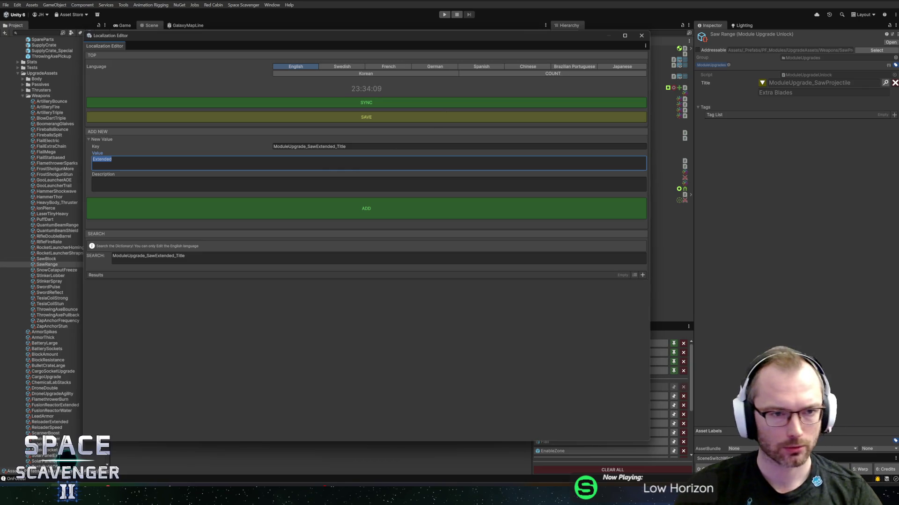
text(T)
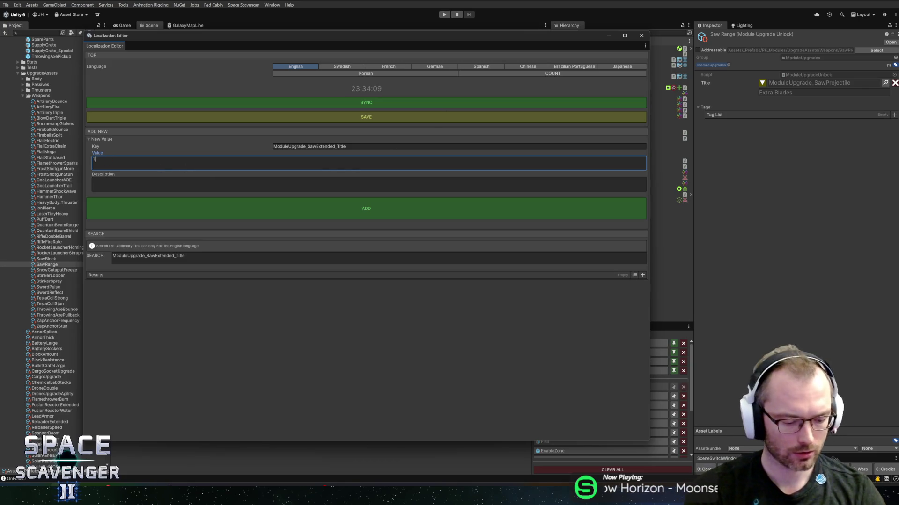
text(wir)
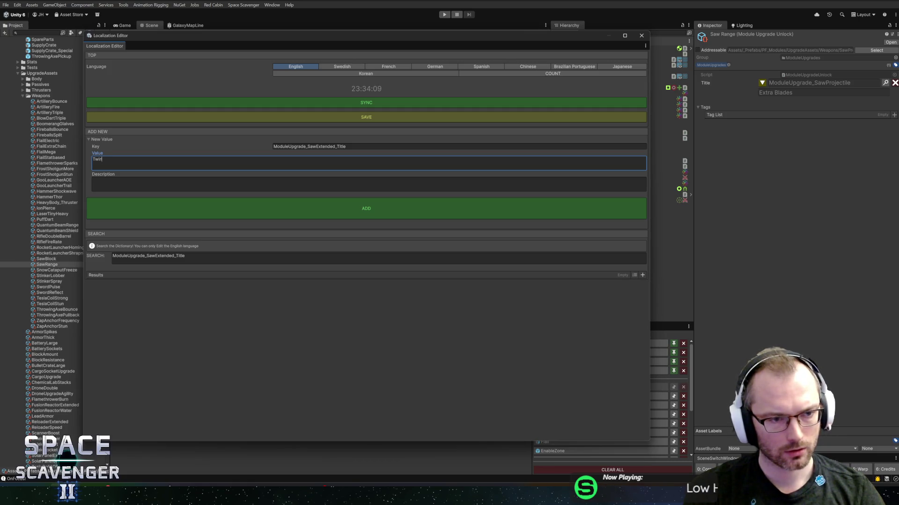
text(ling)
key(BackSpace)
key(BackSpace)
key(BackSpace)
text(Twitlin)
key(BackSpace)
key(BackSpace)
key(BackSpace)
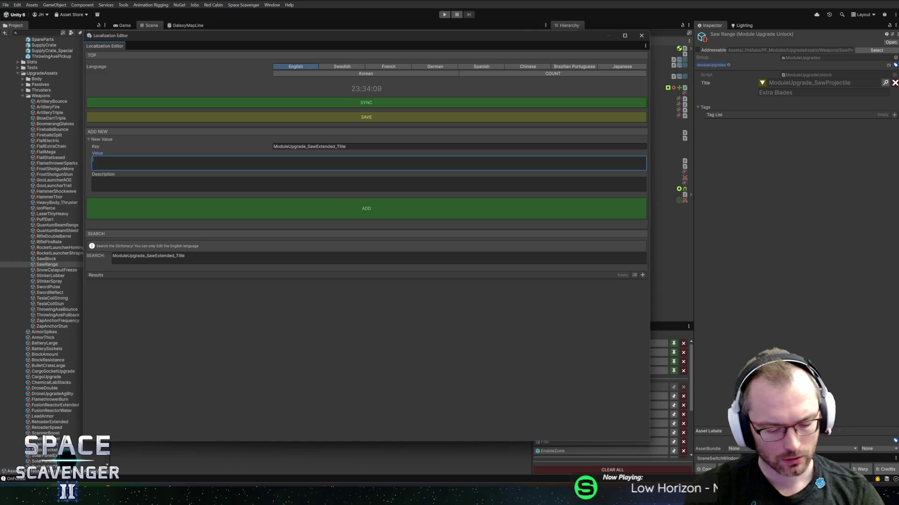
text(Range)
Write the description: the saw deals damage at a short range instead of on contact only.
key(Tab)
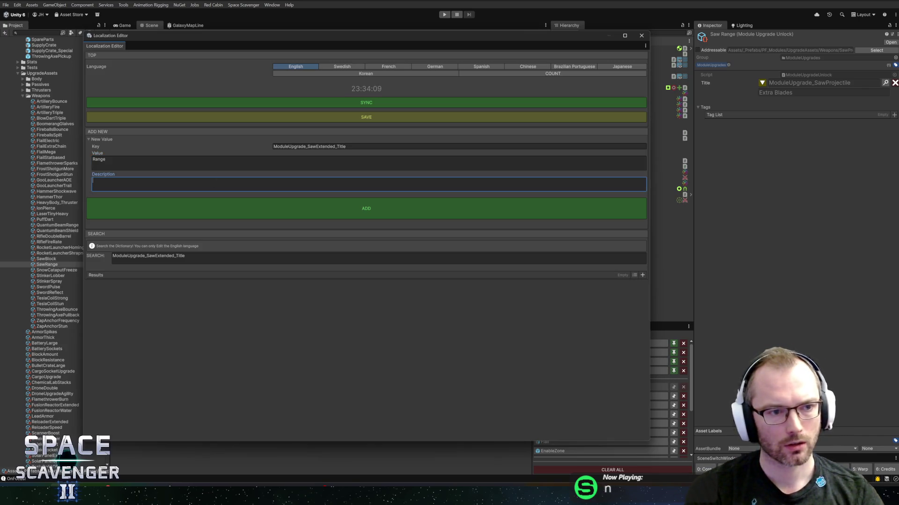
text(upgrade to the saw that makes it )
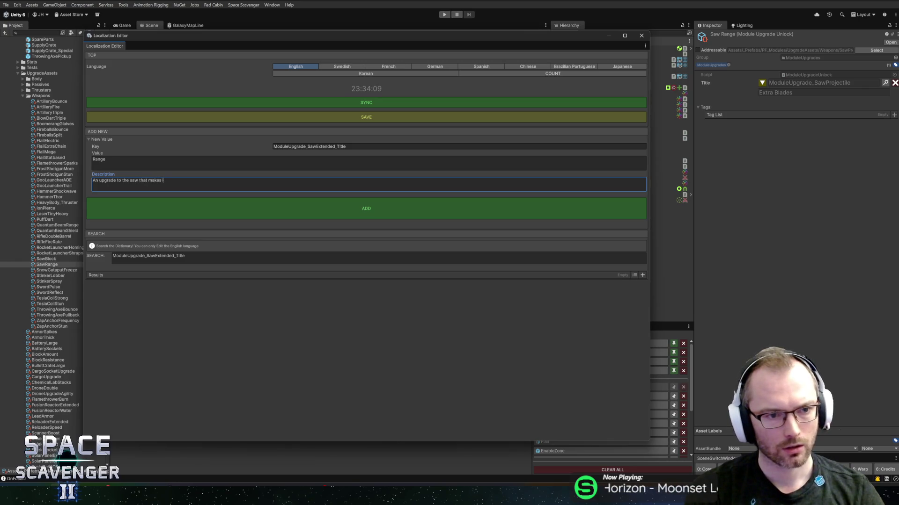
text(deal damage )
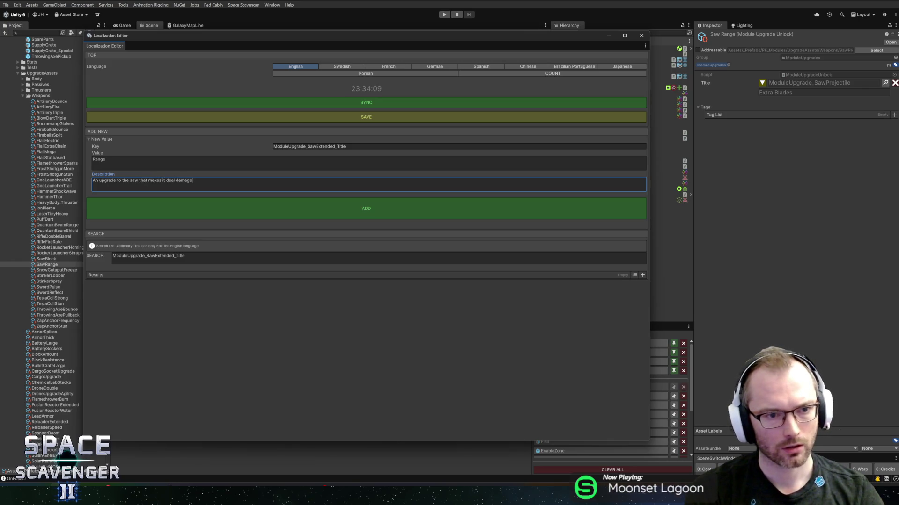
text(at)
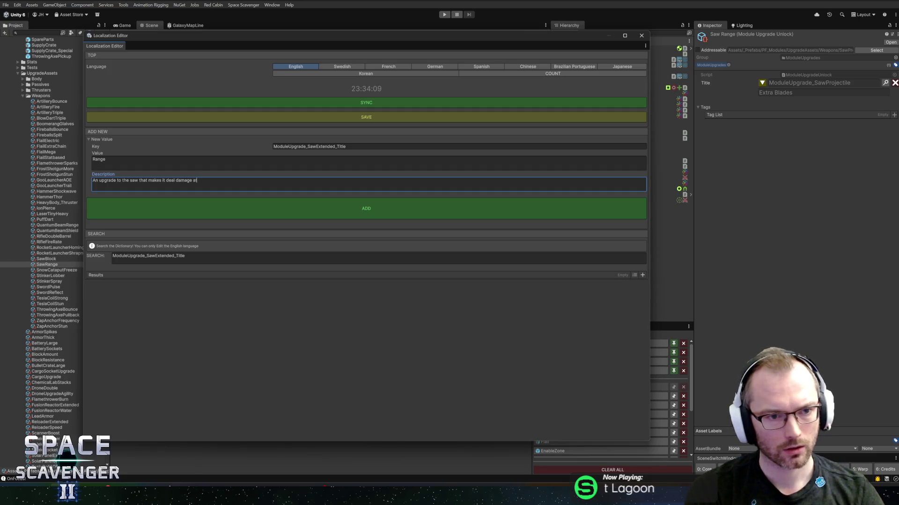
text( a sma)
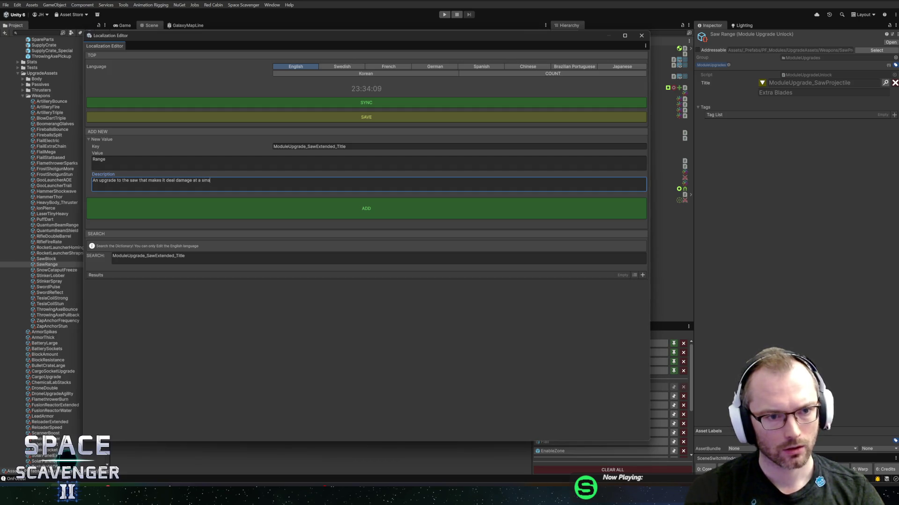
key(BackSpace)
key(BackSpace)
key(BackSpace)
key(BackSpace)
key(BackSpace)
text(in)
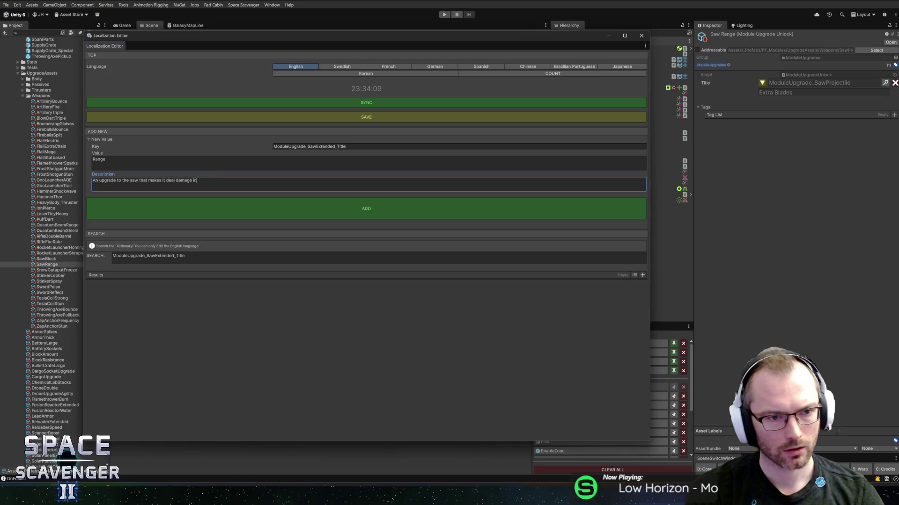
text( a small)
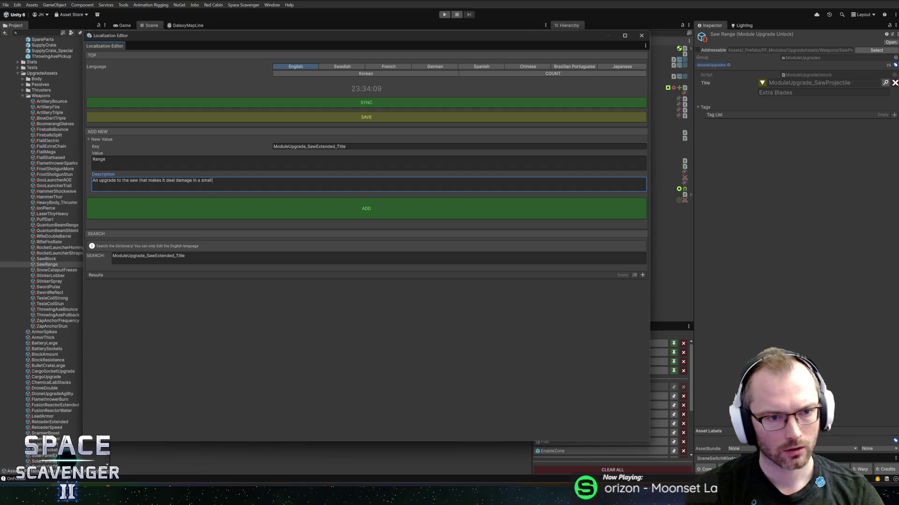
key(BackSpace)
key(BackSpace)
key(BackSpace)
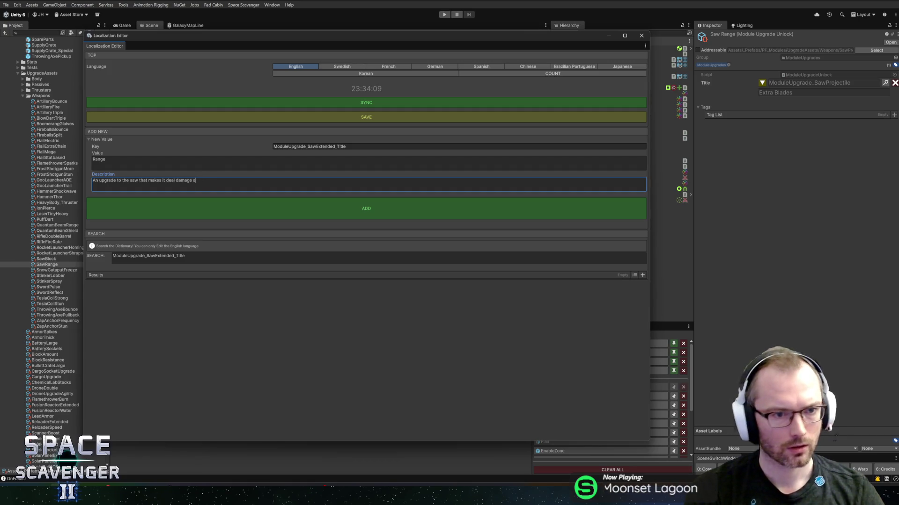
text(t s smal)
key(BackSpace)
key(BackSpace)
key(BackSpace)
text(short range instead )
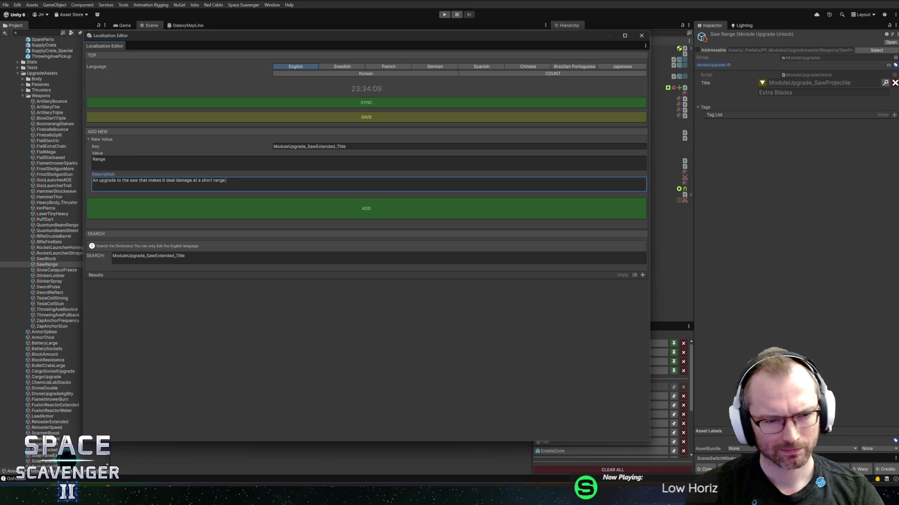
text(of on contact only.)
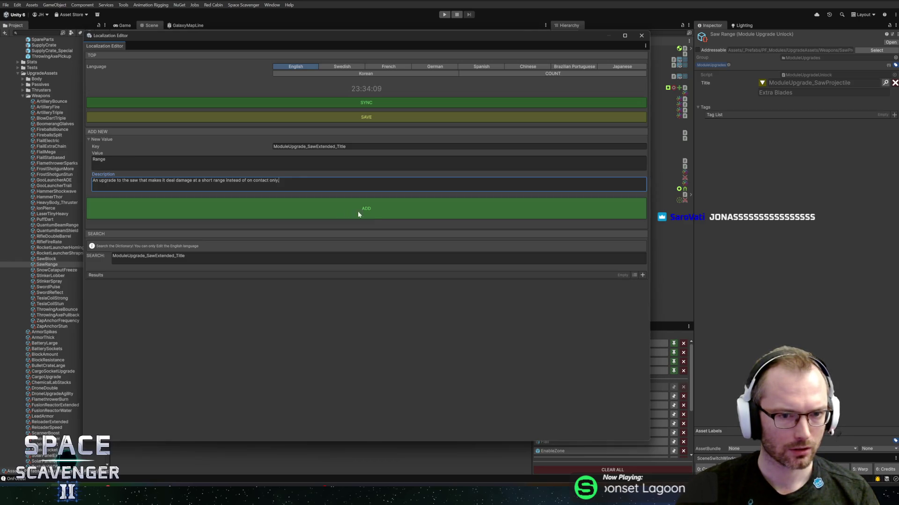
key(shift+Tab)
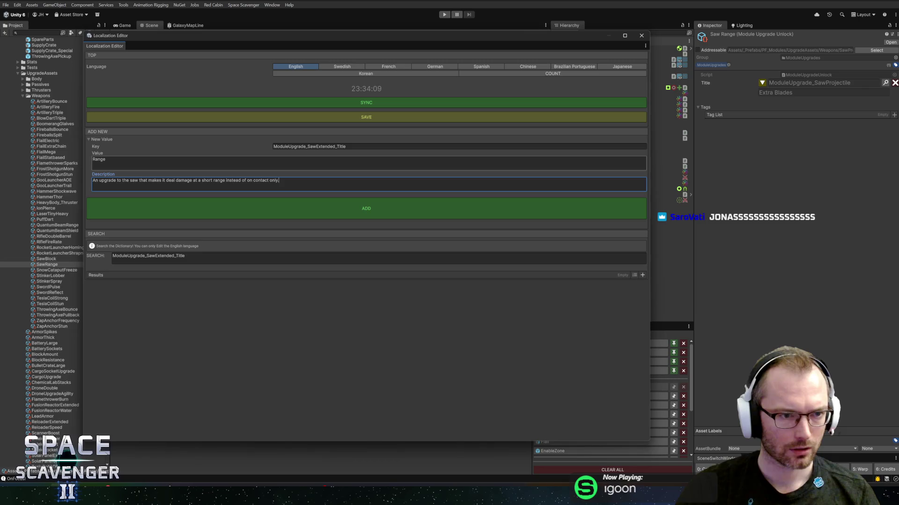
key(Tab)
click(314, 186)
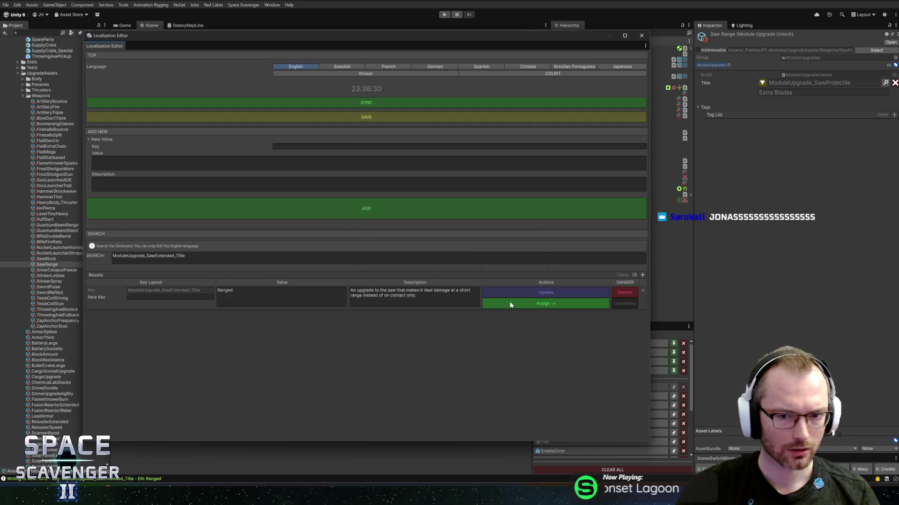
Assign the ModuleUpgrade_SawExtended_Title key to the upgrade title, then leave the Saw prefab and maximize the Game view.
click(510, 305)
click(639, 37)
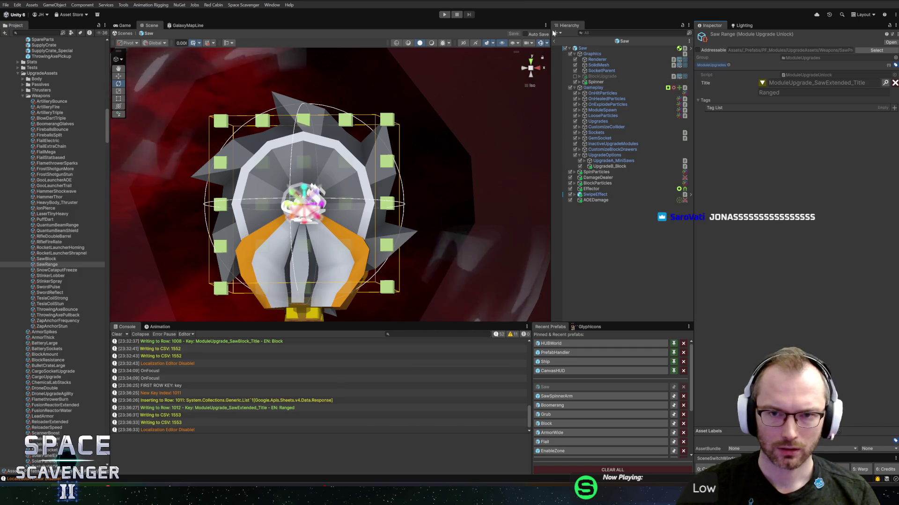
click(444, 14)
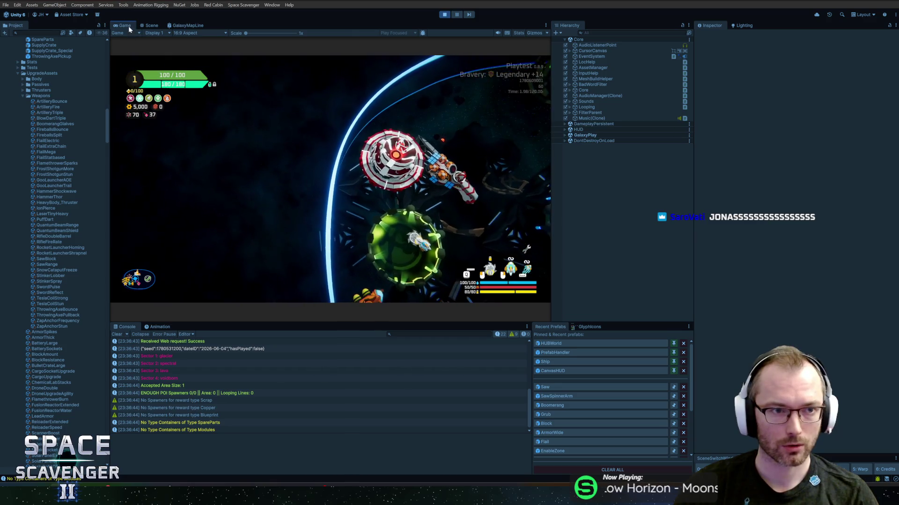
double_click(124, 25)
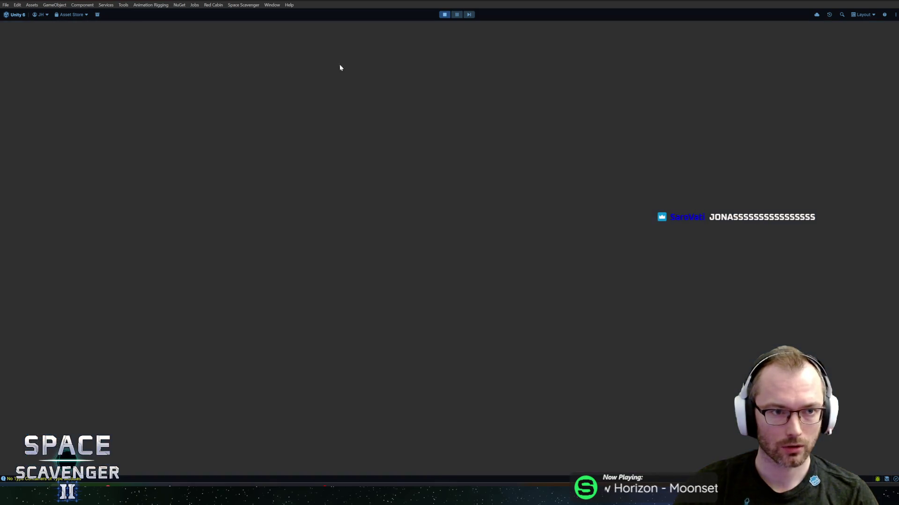
At the upgrade station, buy the saw's Block and Ranged upgrades, leaving 4,200 gold.
key(f)
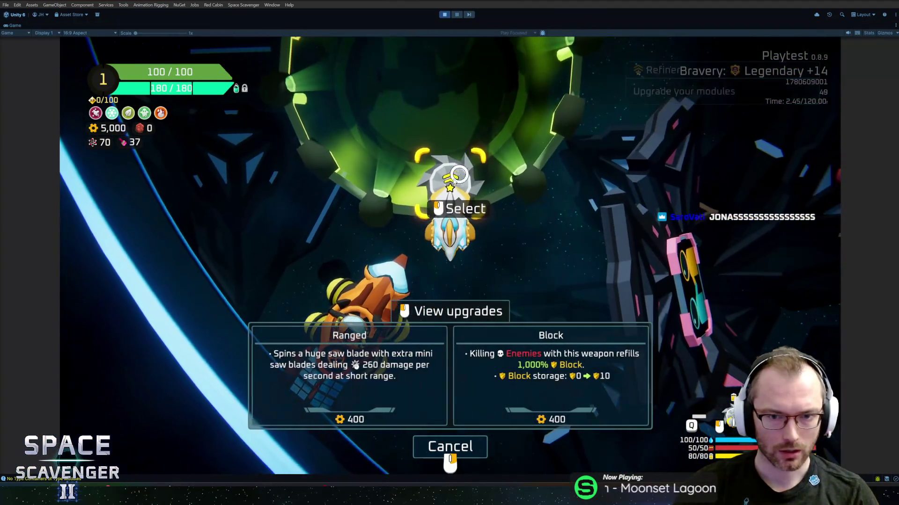
click(447, 211)
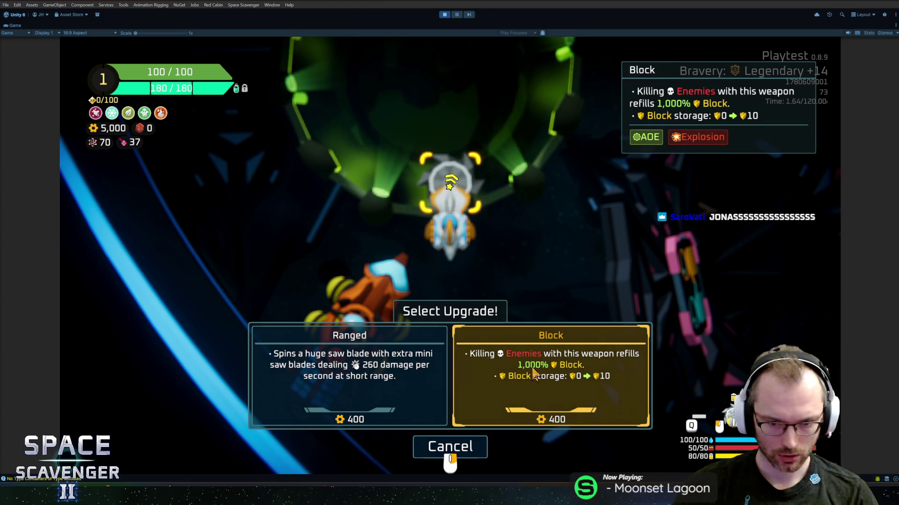
click(557, 380)
click(349, 375)
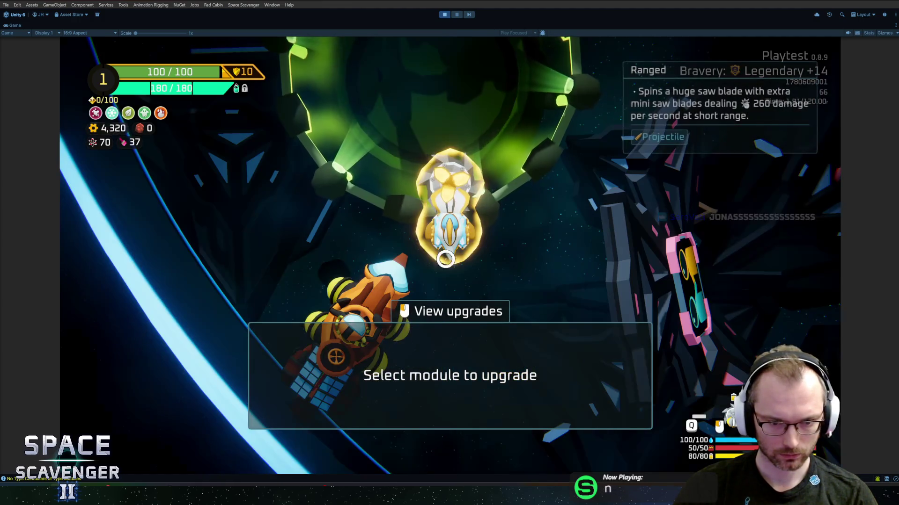
key(w+d)
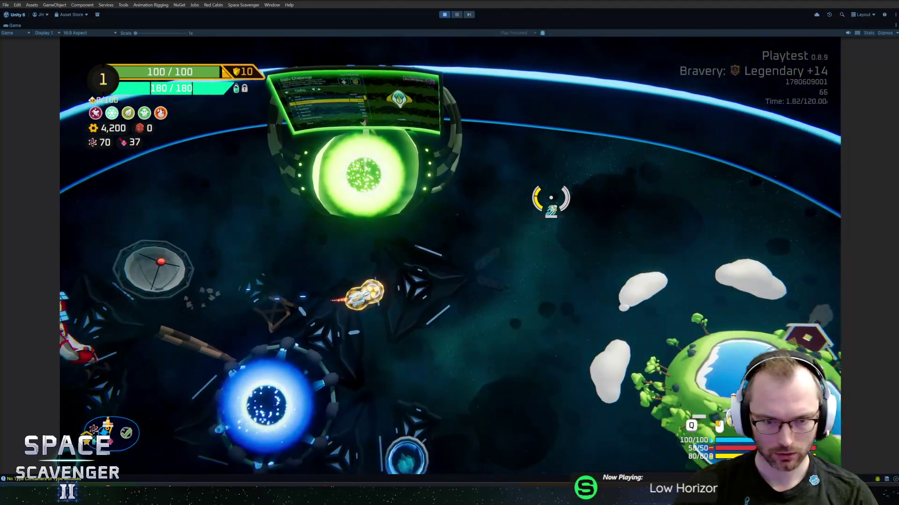
Spawn a TrainingDummy with the 'spawn TrainingDummy' console command.
key(grave)
text(spawn trainingDummy)
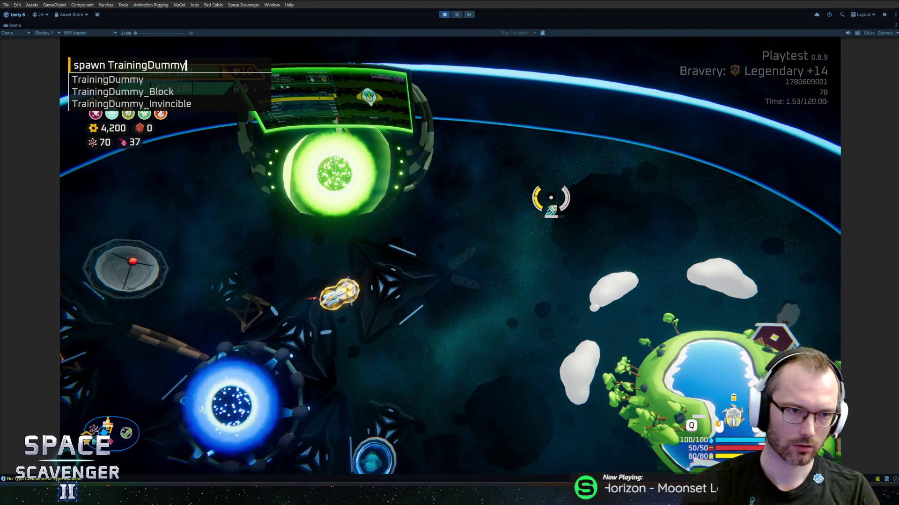
key(Return)
key(a+s)
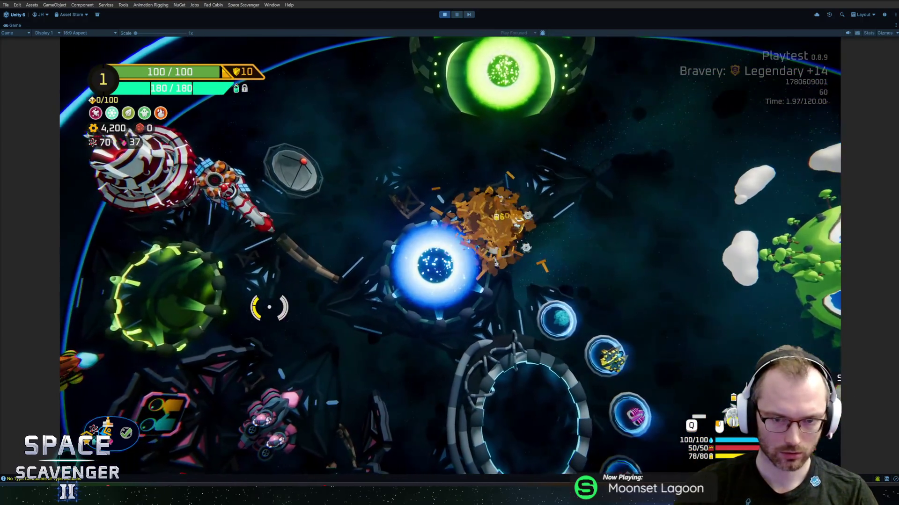
Fly the ship around to test the saw, checking the saw module in build mode.
key(w+d)
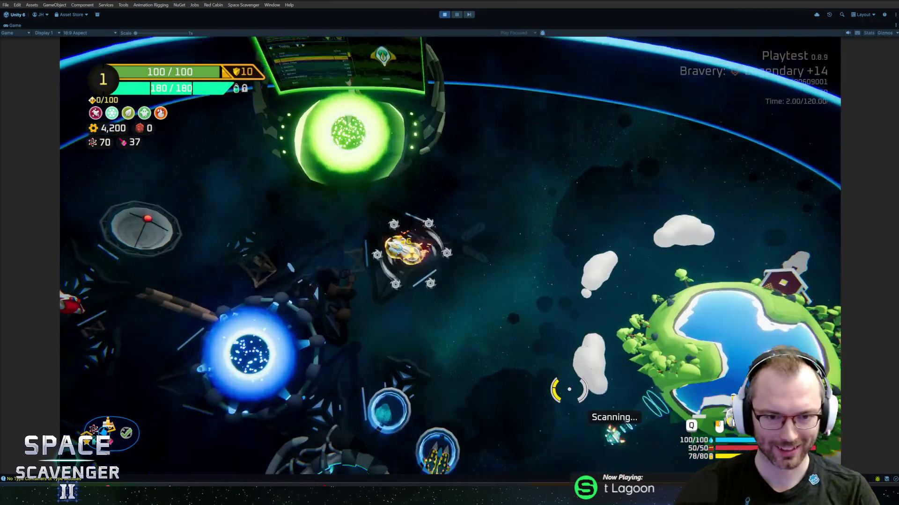
key(s+d)
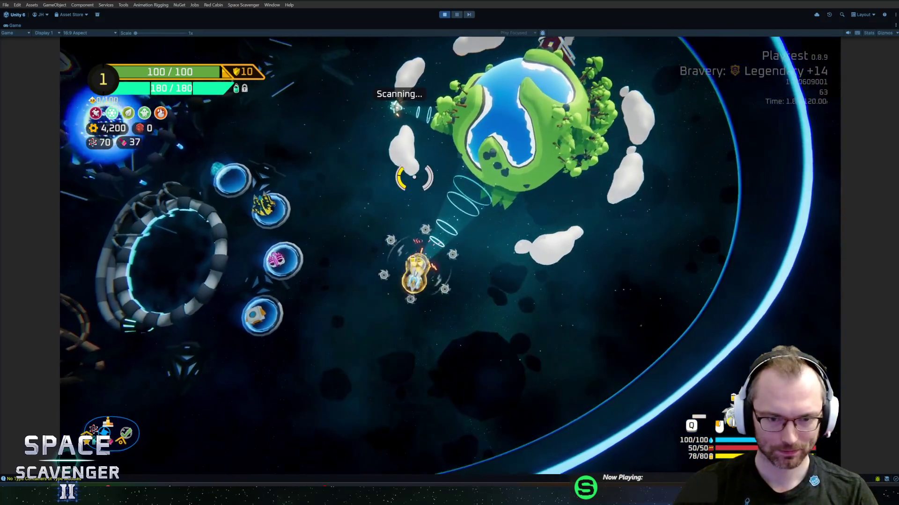
key(a+s)
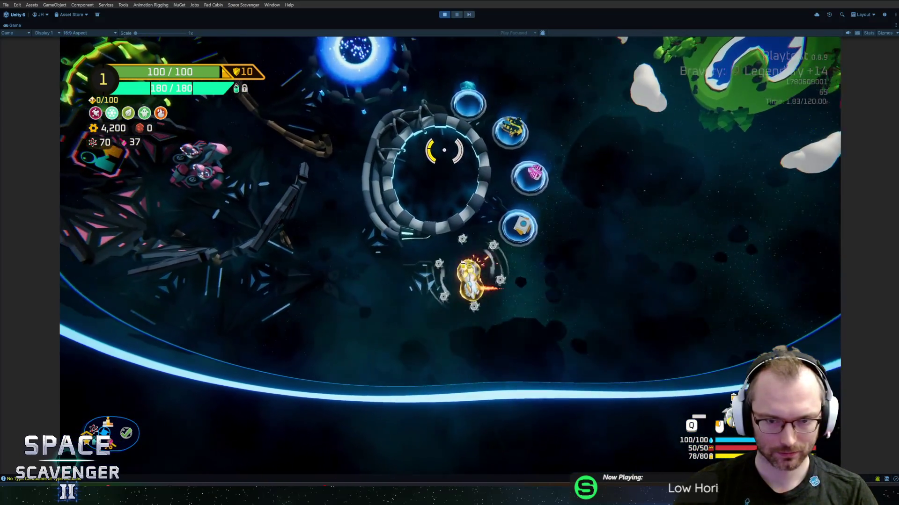
key(w)
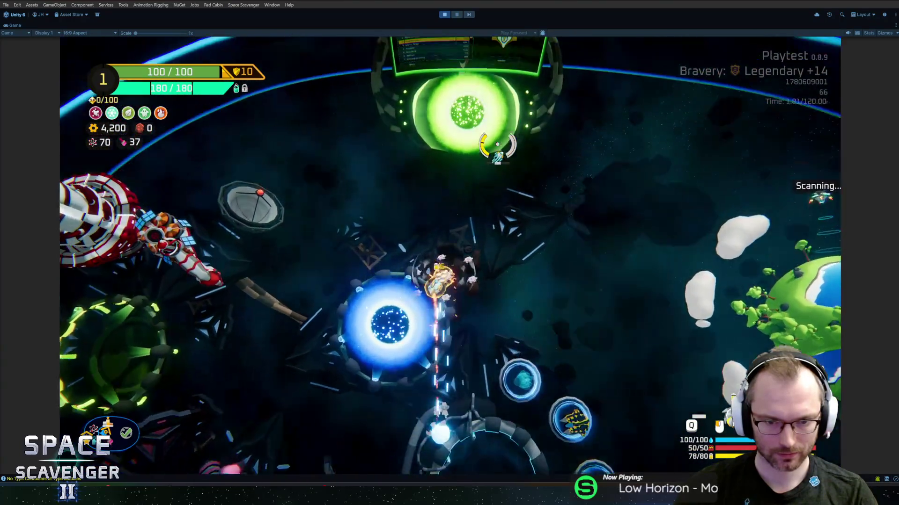
key(w)
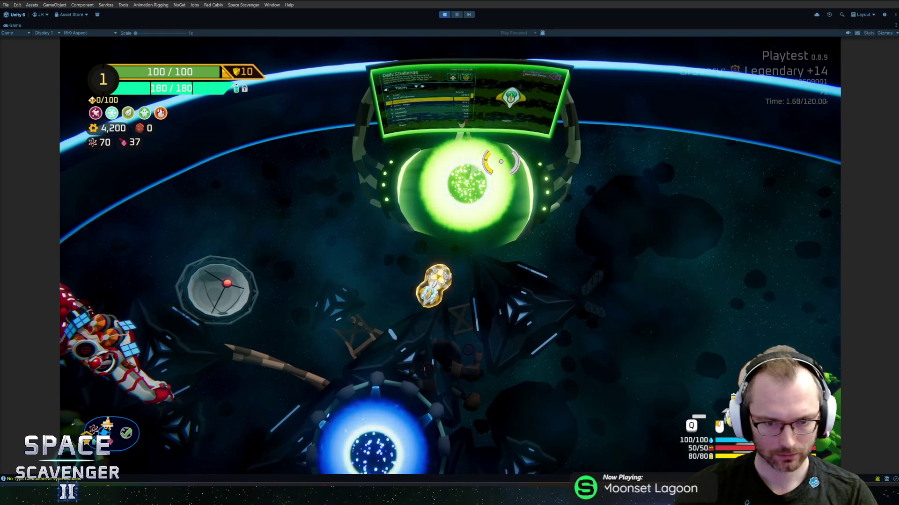
key(d)
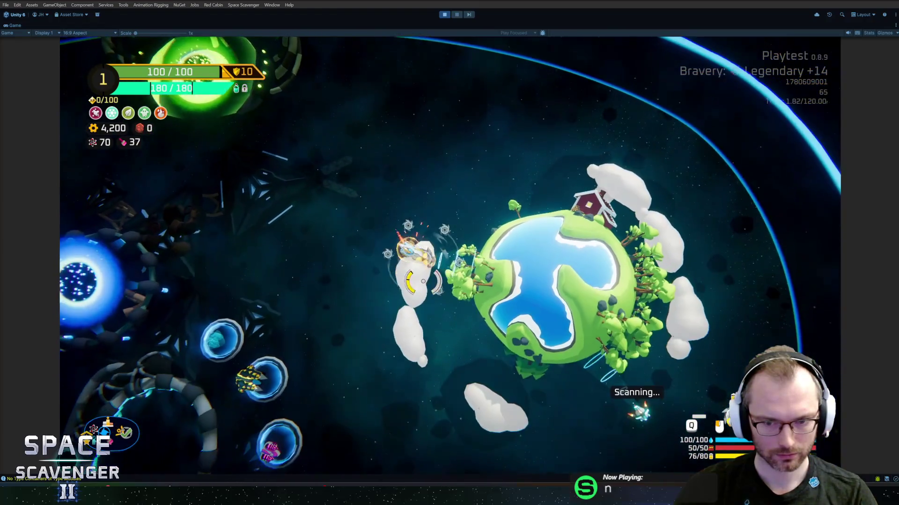
key(s)
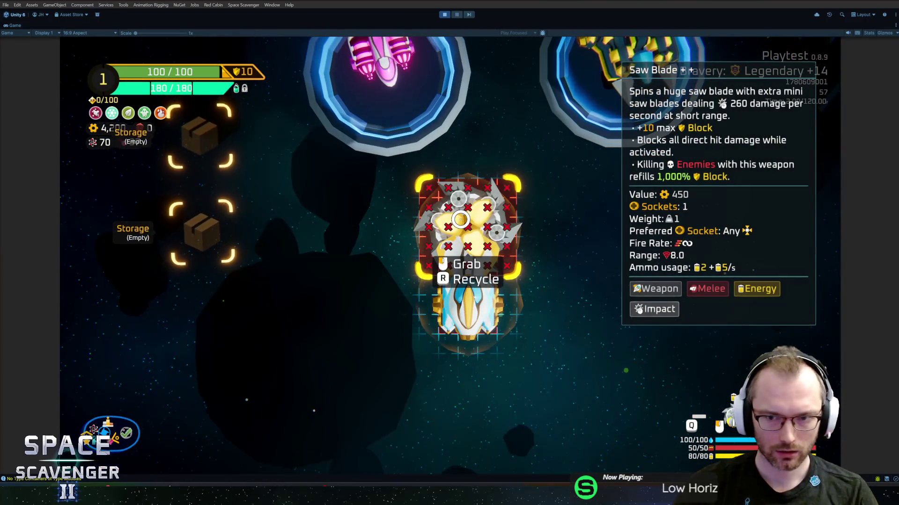
key(Escape)
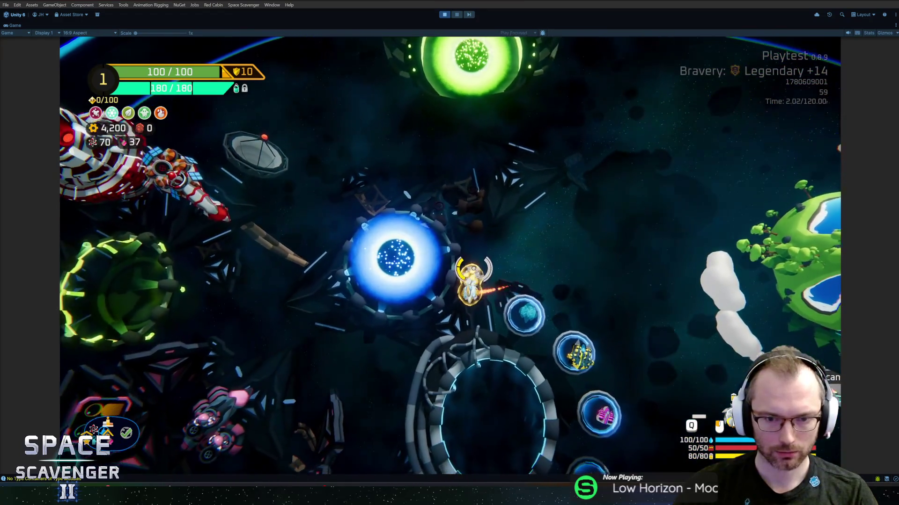
Review the saw's upgrade cards at the station, showing 260 short-range damage, then cancel out.
key(a)
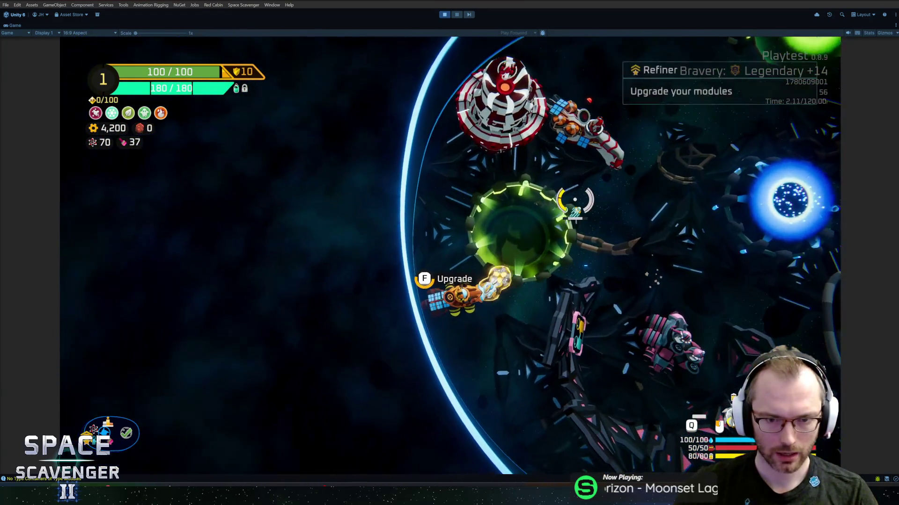
key(f)
click(450, 202)
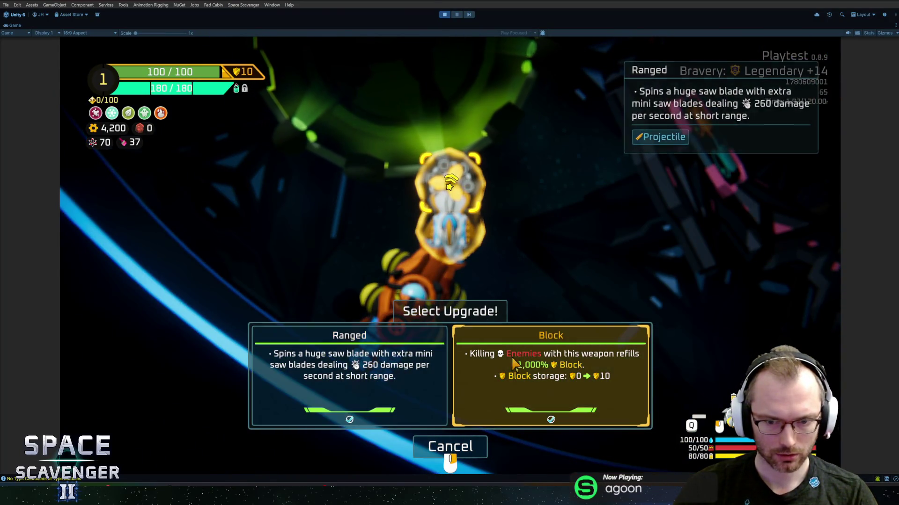
right_click(539, 369)
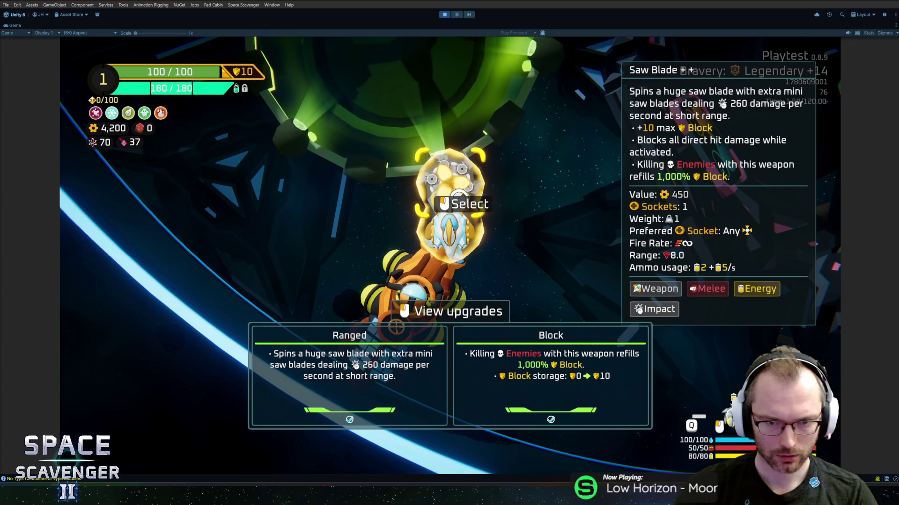
key(Escape)
key(grave)
Spawn a Saw Blade with 'spawn saw' and view its Ranged and Block upgrades at the Refiner.
text(s)
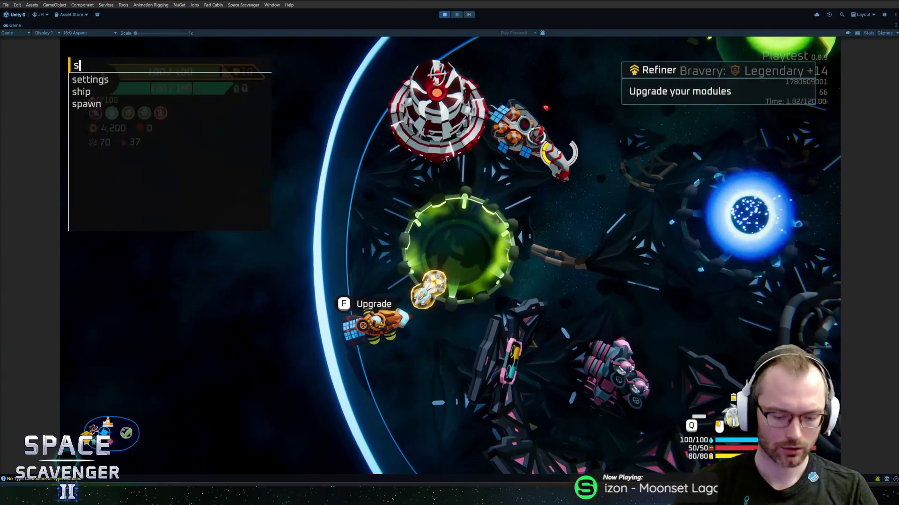
text(pawn saw)
key(Return)
key(f)
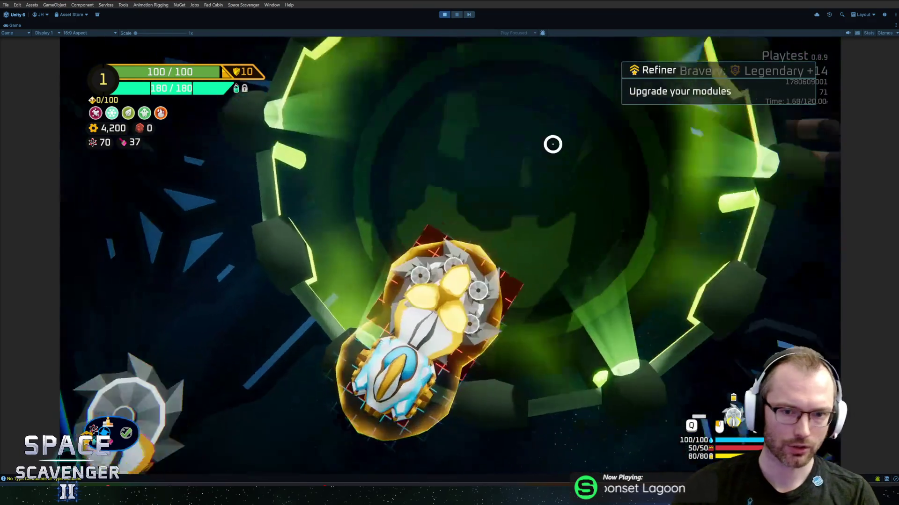
key(Escape)
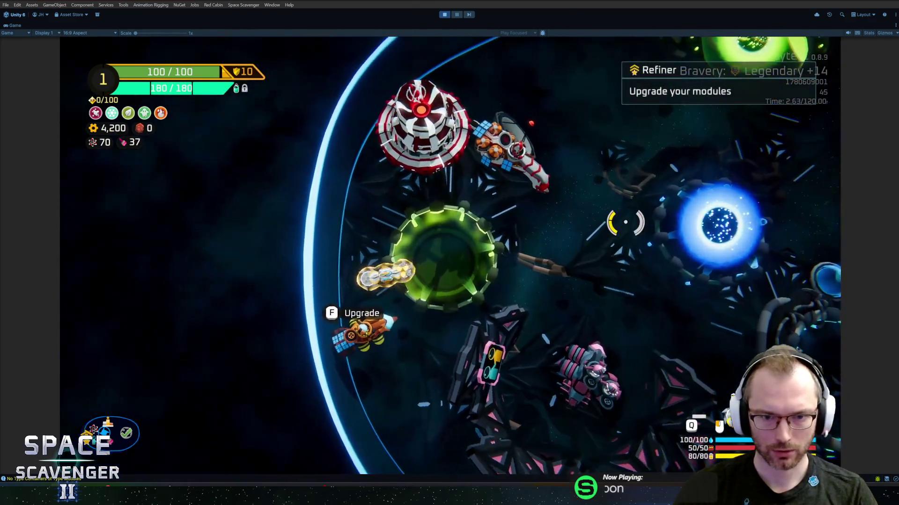
key(f)
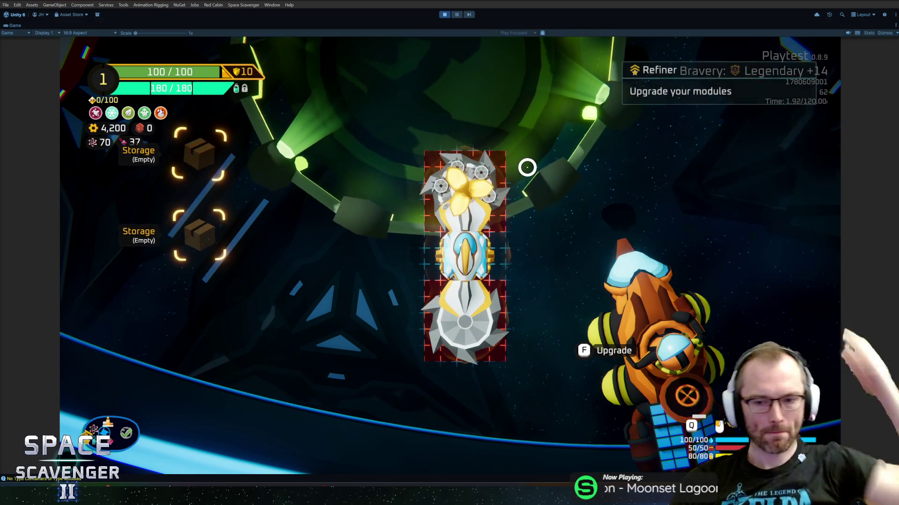
key(f)
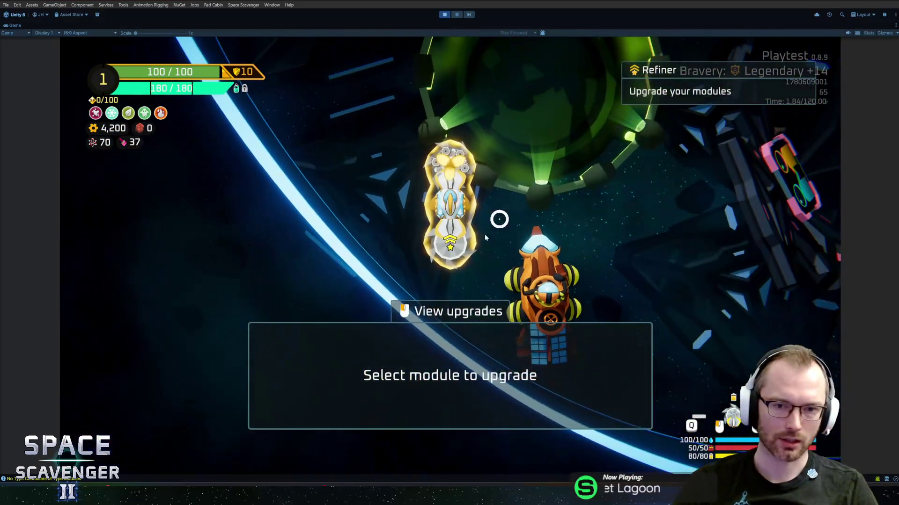
click(449, 201)
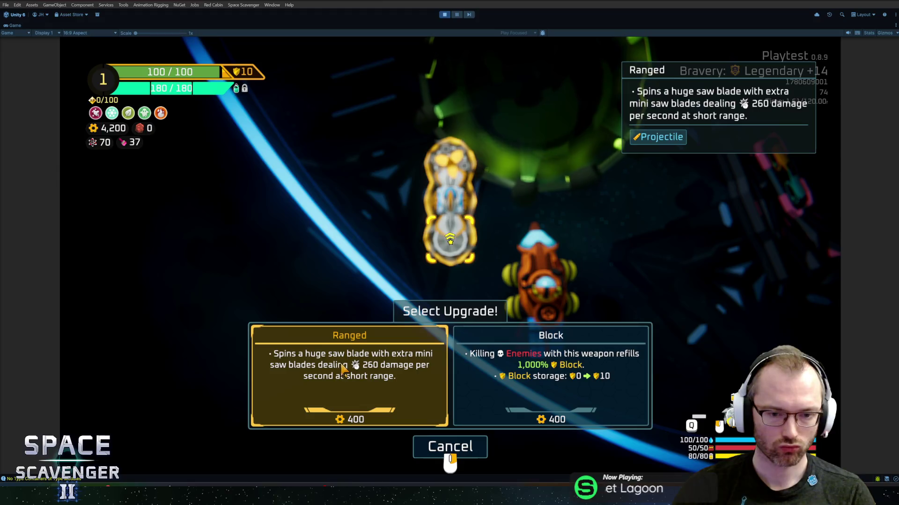
Buy the Saw Blade's Ranged upgrade for 400 gold, leaving 3,800 gold.
right_click(492, 181)
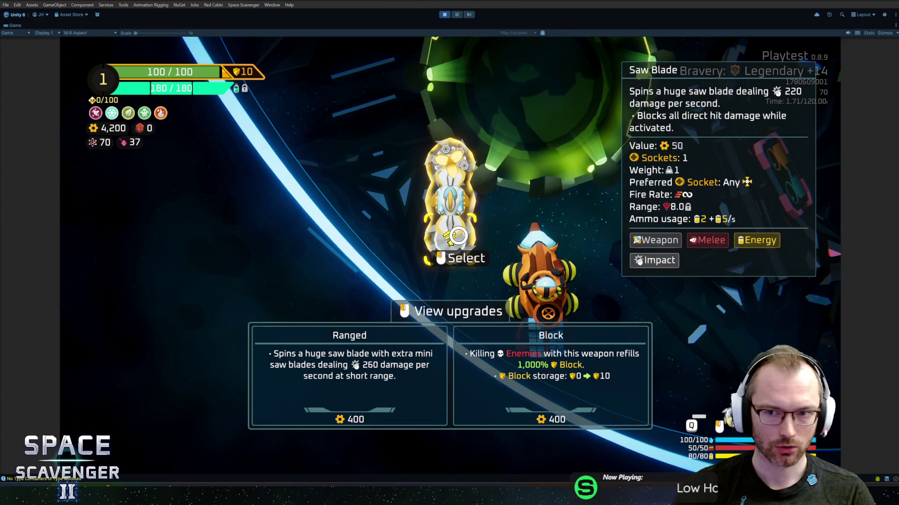
click(458, 236)
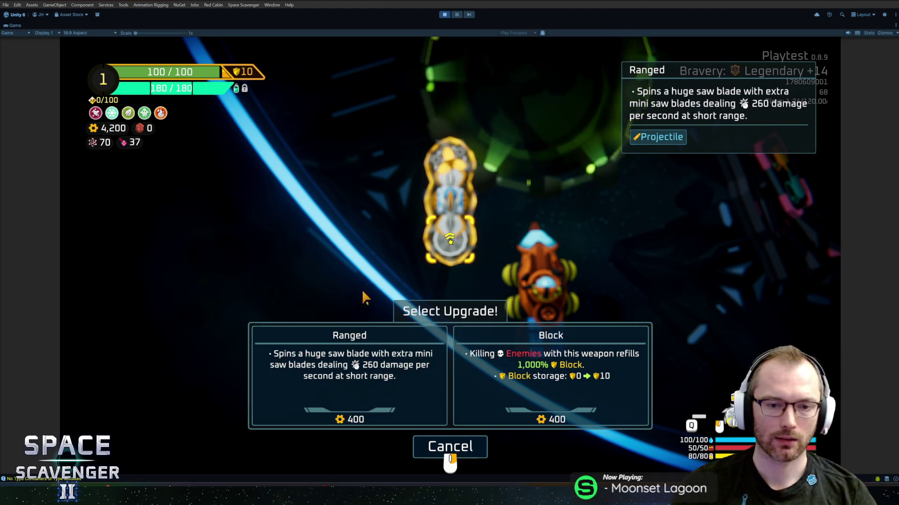
click(373, 376)
Fly the ship past the green portal and planet toward the blue trial portal.
key(a)
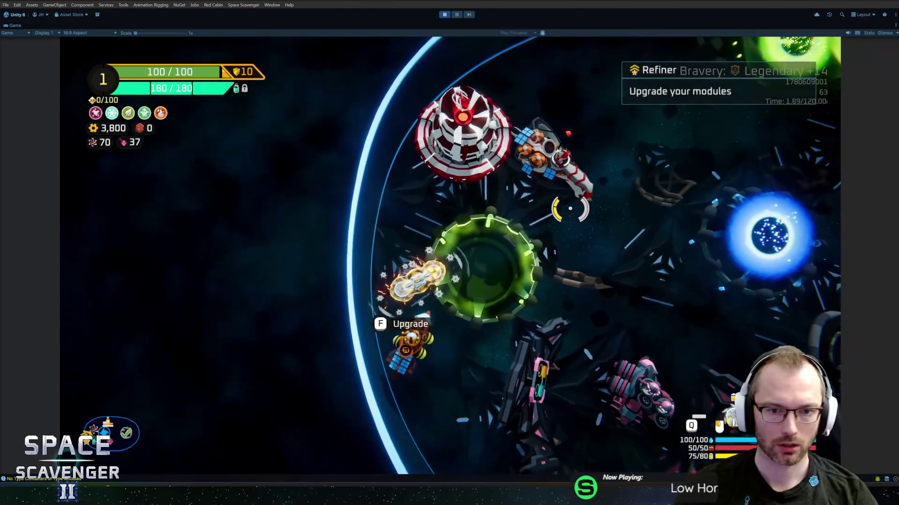
key(d)
key(w)
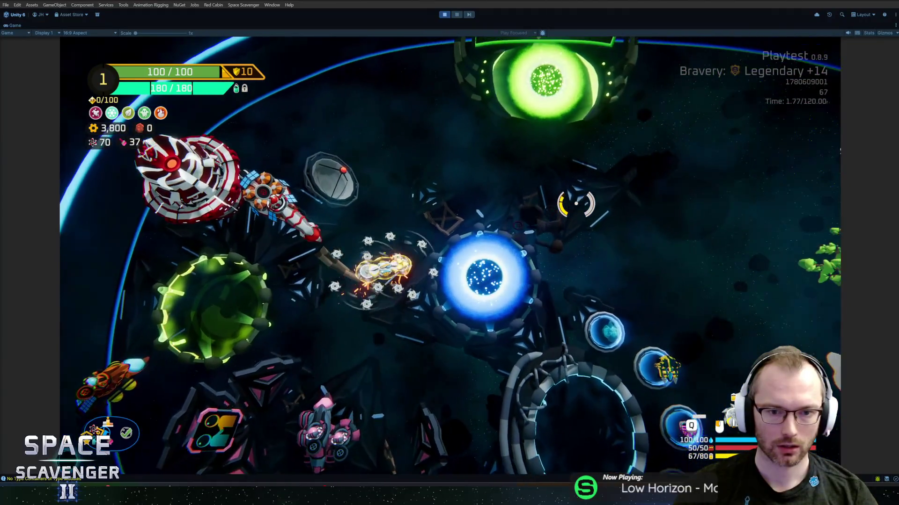
key(d)
key(w)
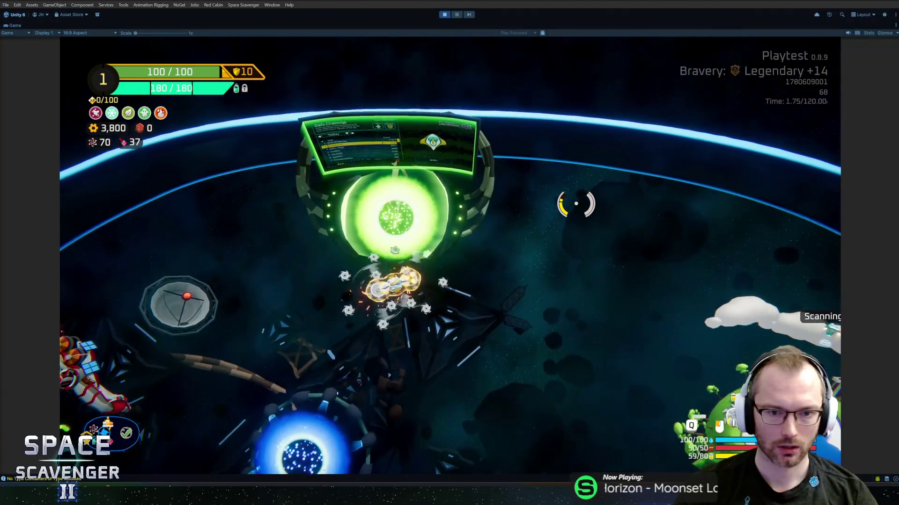
key(s)
key(d)
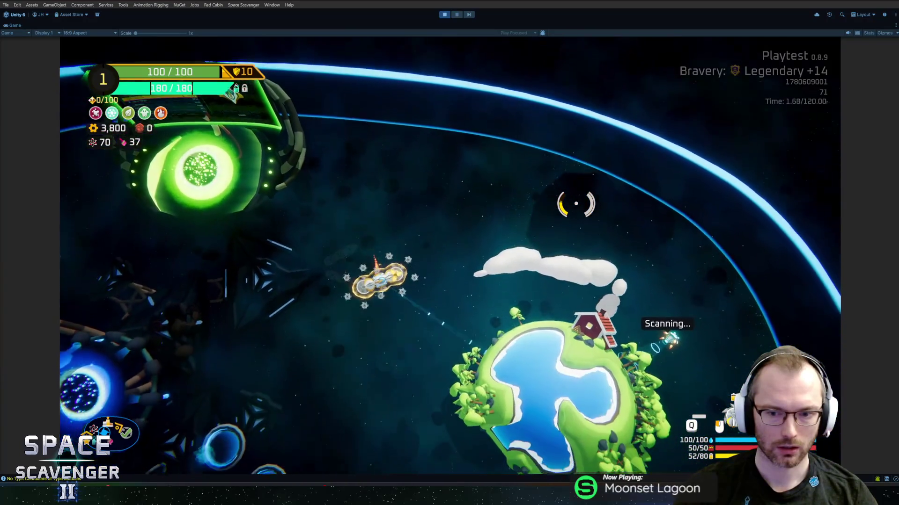
key(s)
key(a)
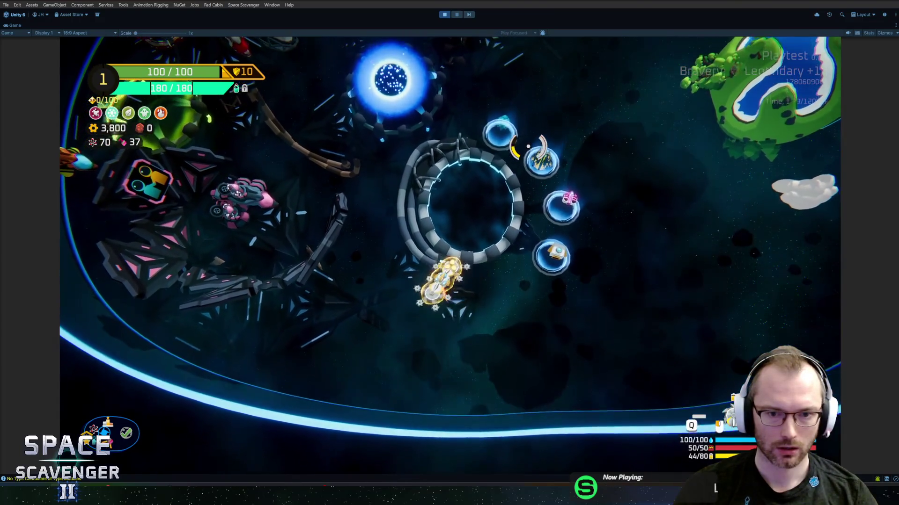
key(w)
Open and dismiss the trial bravery and anomalies menu, then stop play mode with Ctrl+P.
key(f)
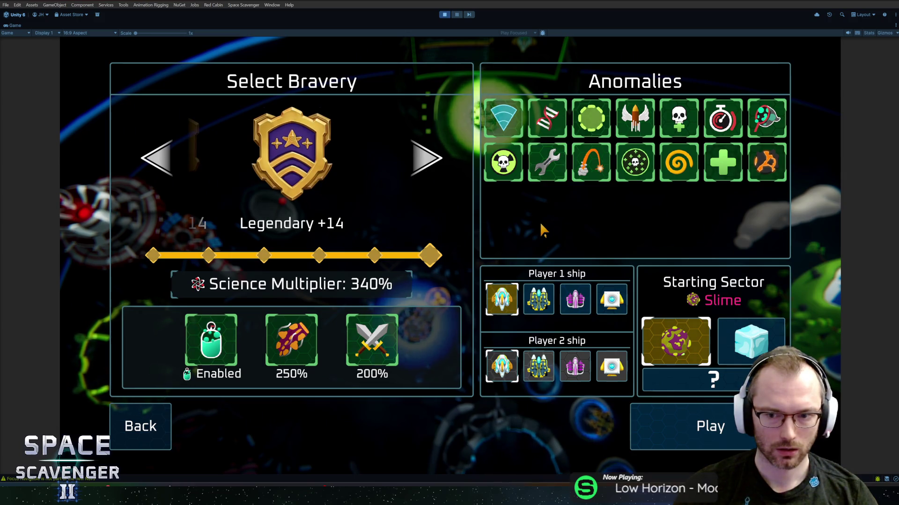
key(Escape)
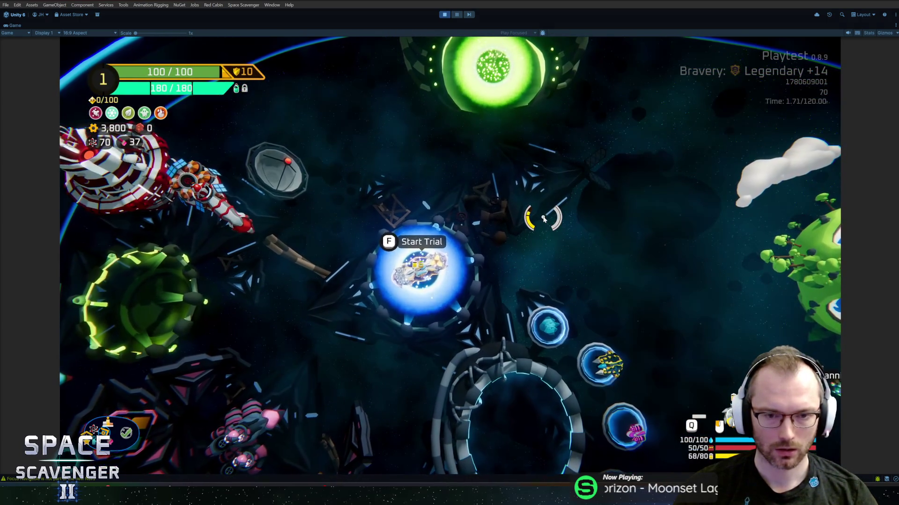
key(a)
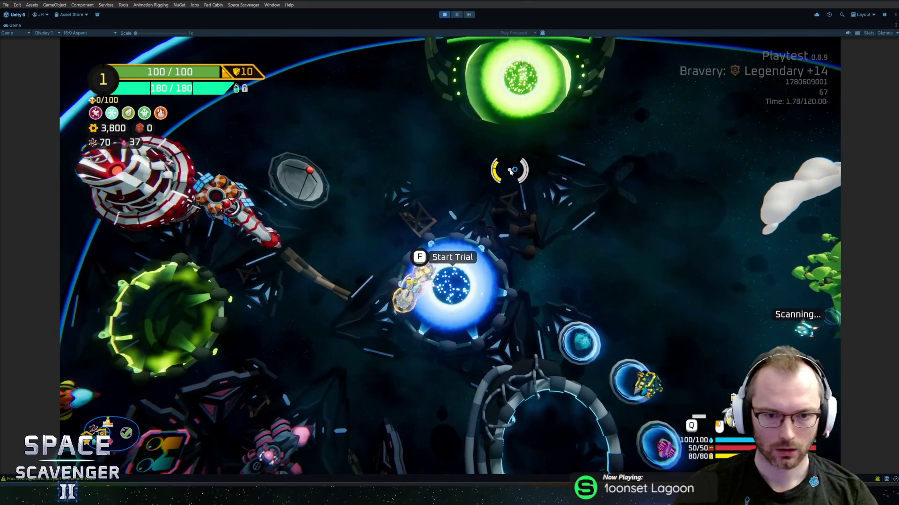
key(a)
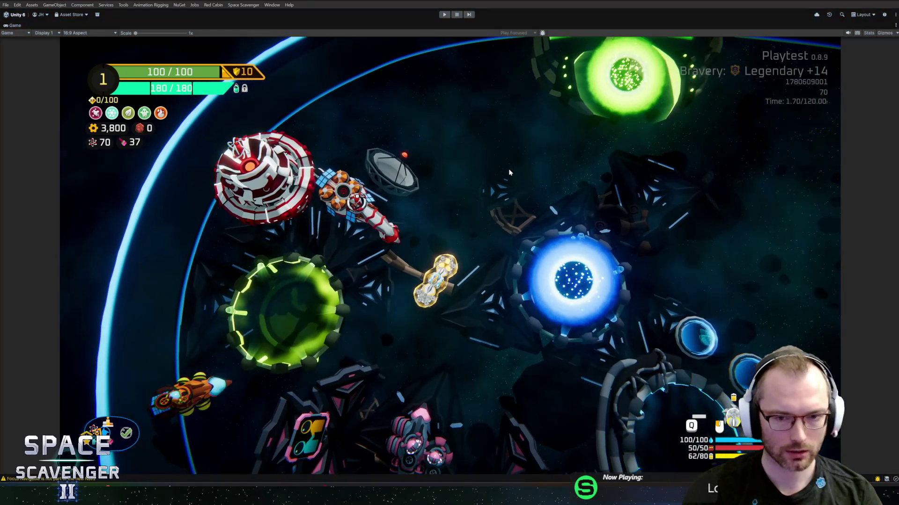
key(ctrl+p)
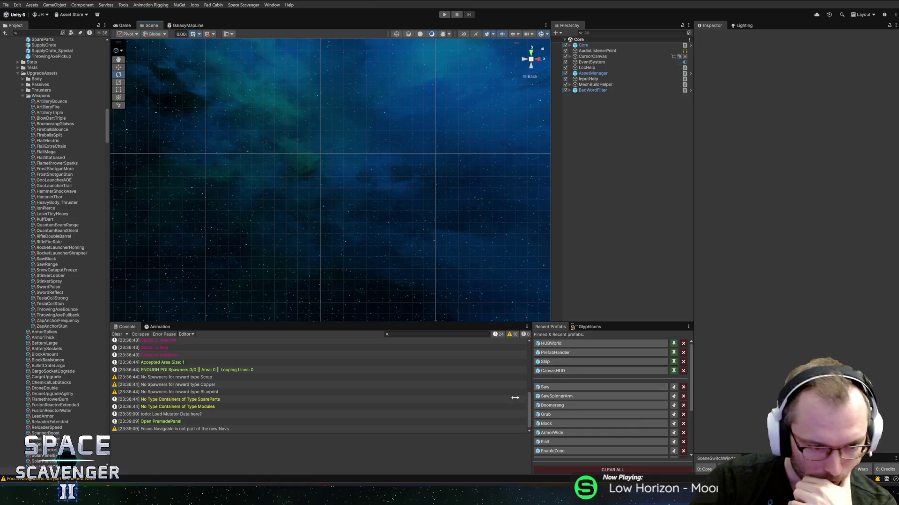
Commit the 12 saw changes to master as 'Saw upgrades part 2 - Models + description' and push to origin.
key(alt+Tab)
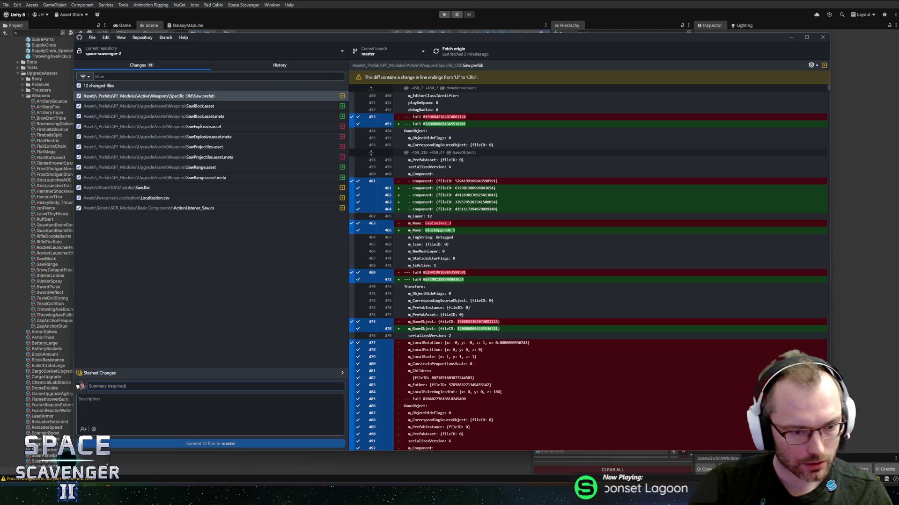
text(Saw up)
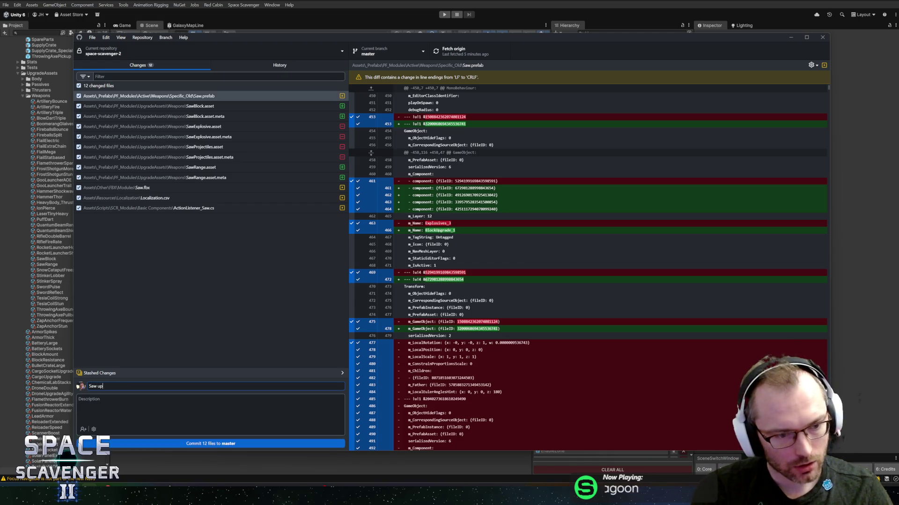
text(grades part 2)
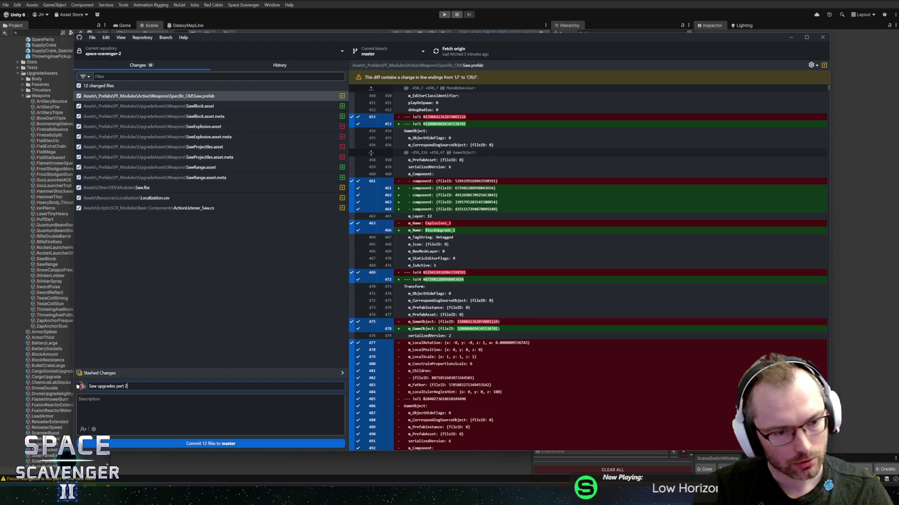
text( - )
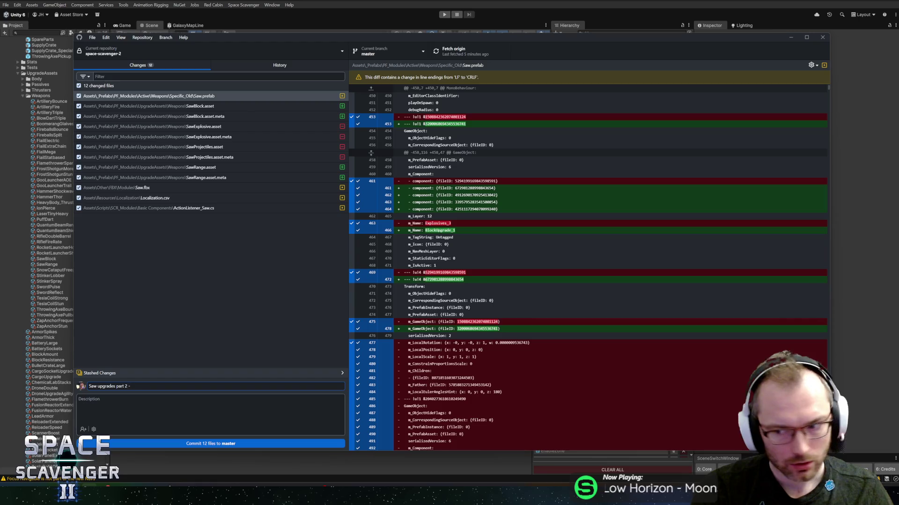
text(Models + )
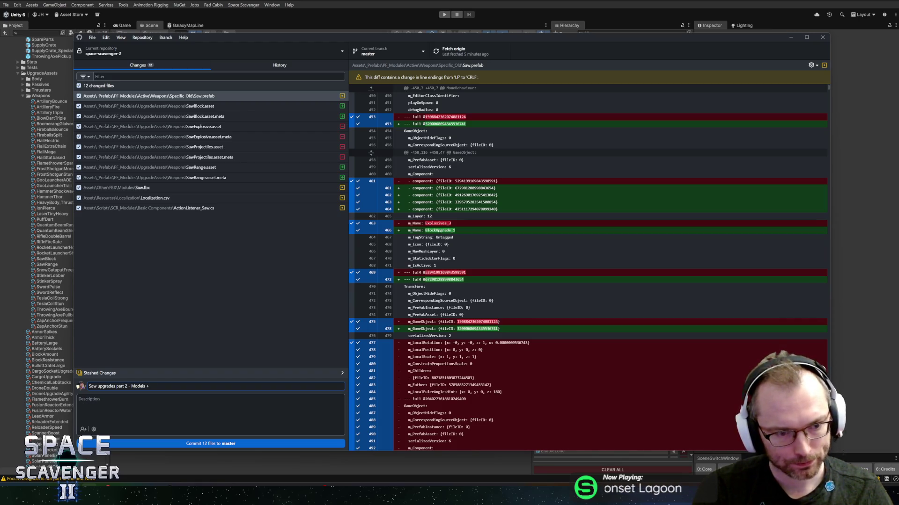
text(descriptions)
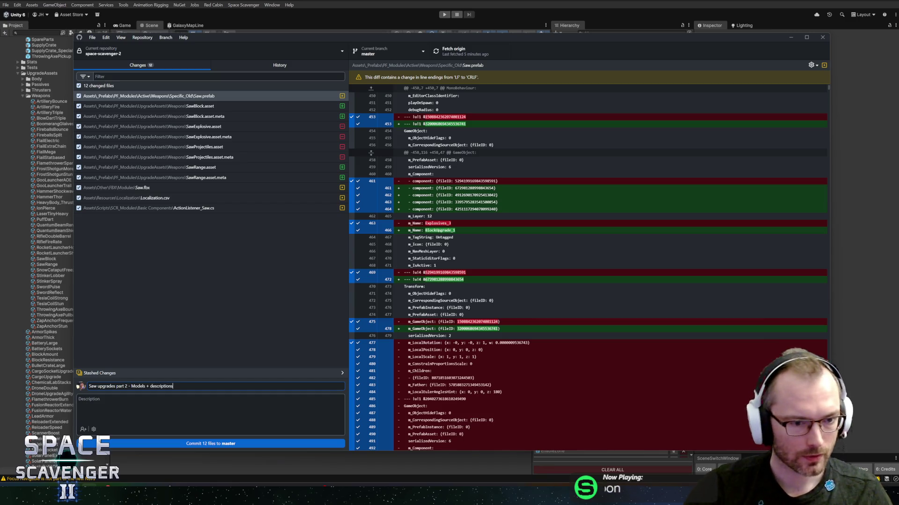
key(ctrl+Return)
click(458, 51)
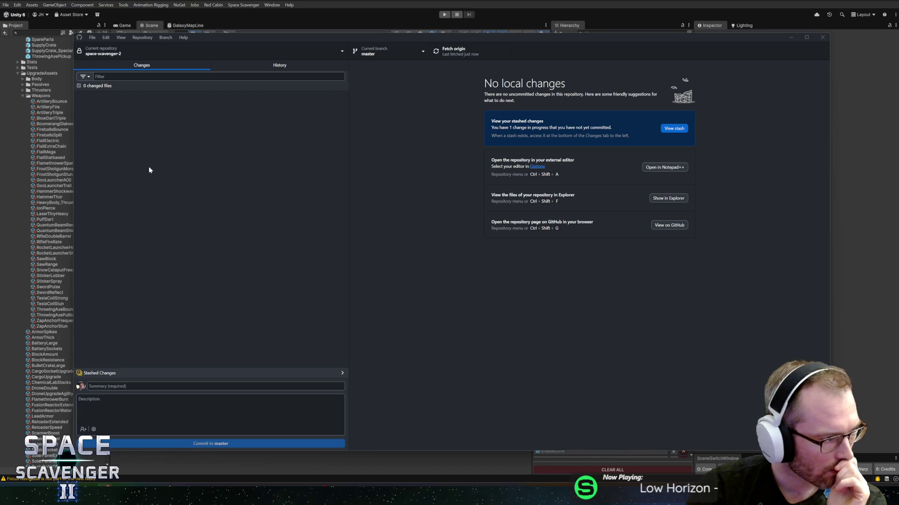
click(356, 24)
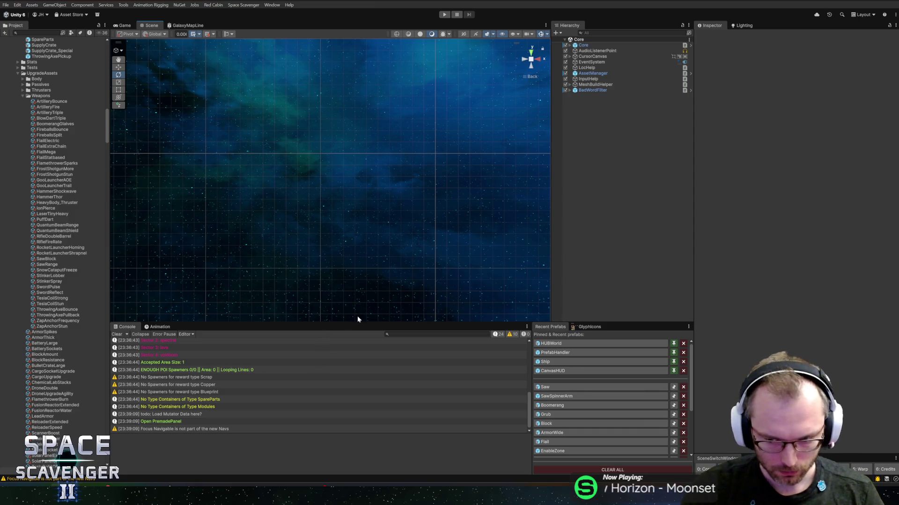
Reopen the Saw prefab from Recent Prefabs.
mouse_move(105, 492)
mouse_move(322, 491)
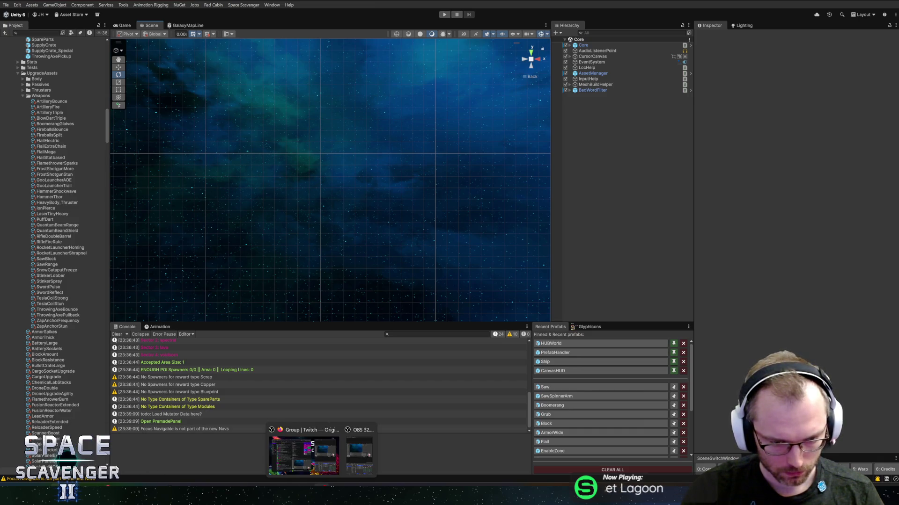
mouse_move(197, 492)
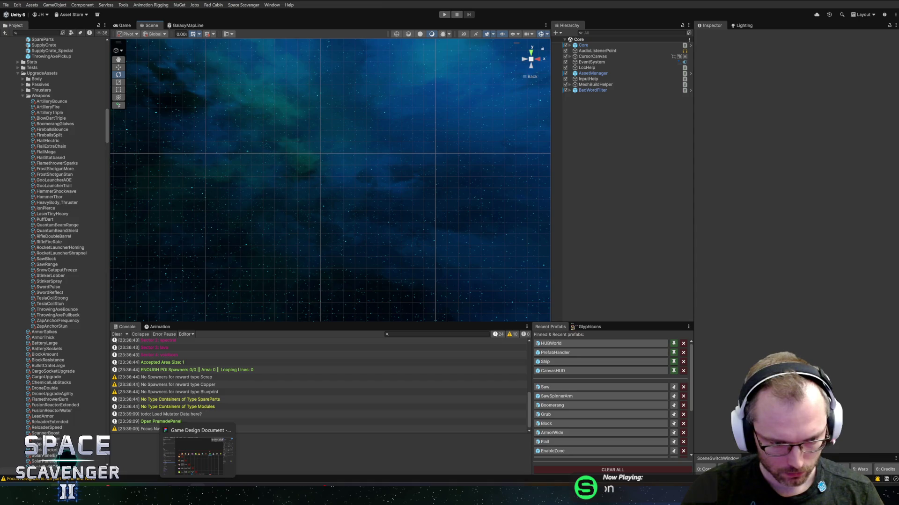
mouse_move(164, 491)
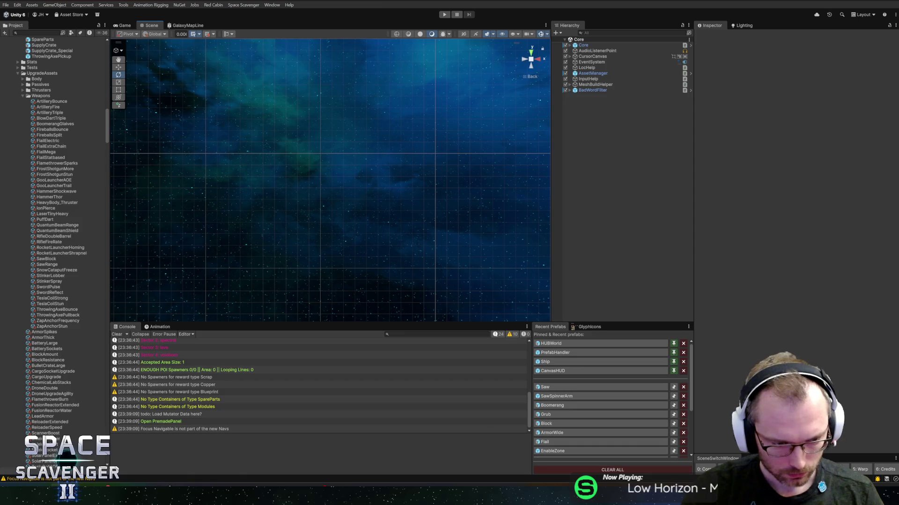
click(544, 387)
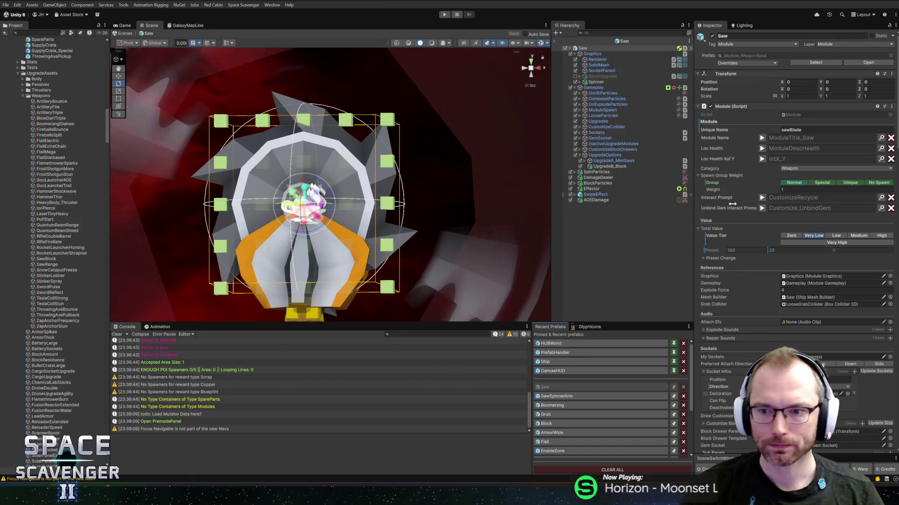
Open the Saw's Melee Range script in Rider from the Inspector.
scroll(749, 234, down, 15)
scroll(761, 261, down, 15)
scroll(765, 292, down, 10)
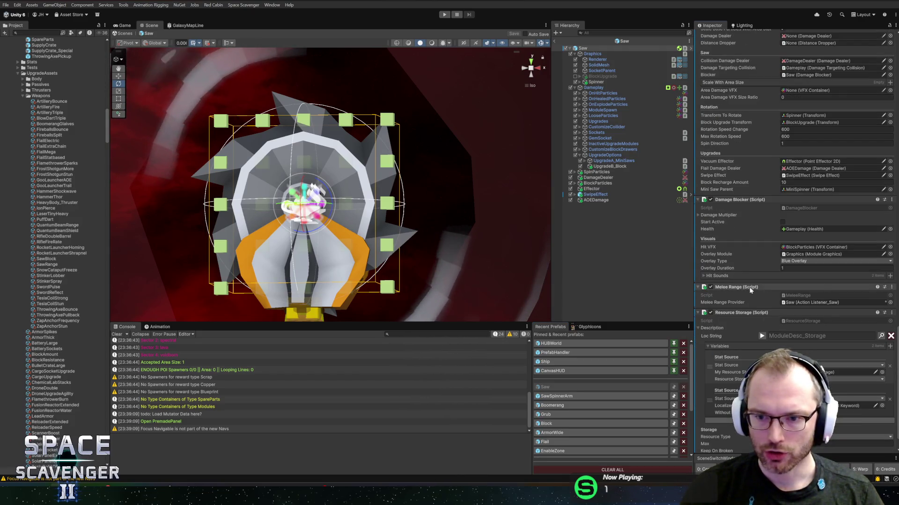
double_click(798, 296)
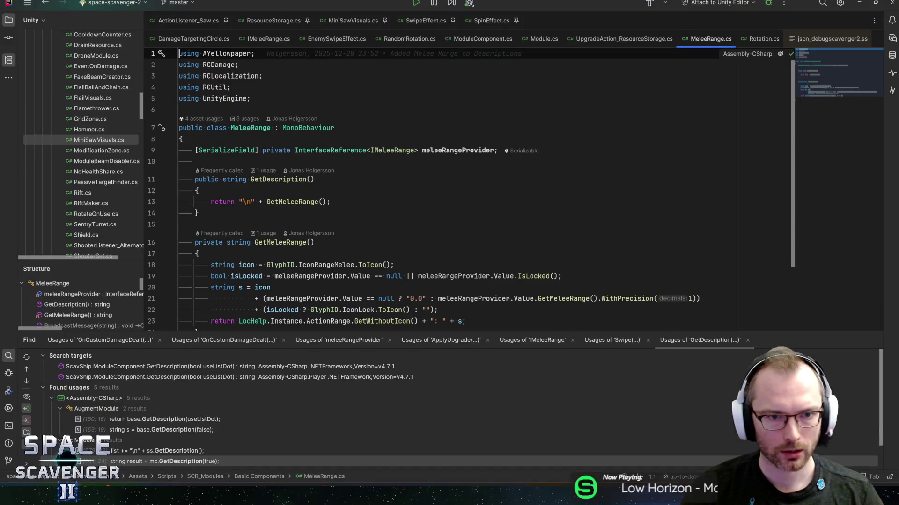
Trace GetDescription from its call in ActionComponent.cs to the MeleeRange declaration.
click(265, 171)
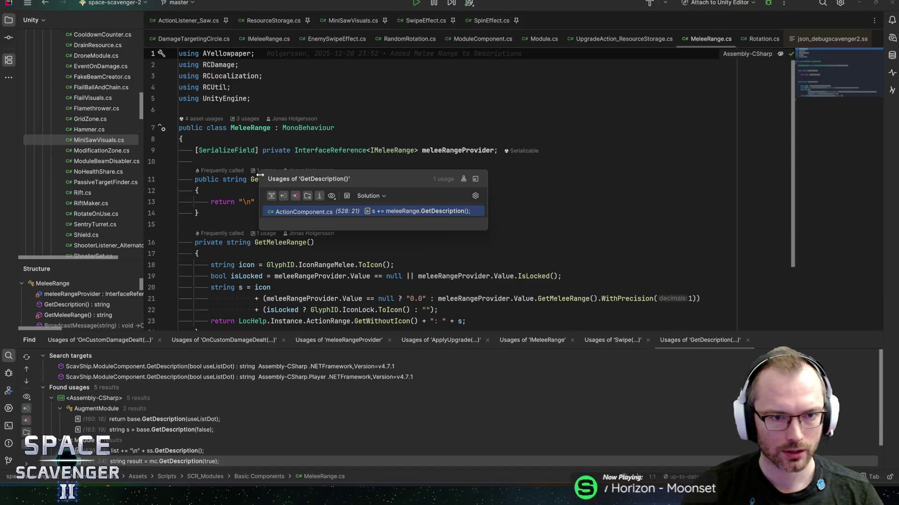
click(365, 214)
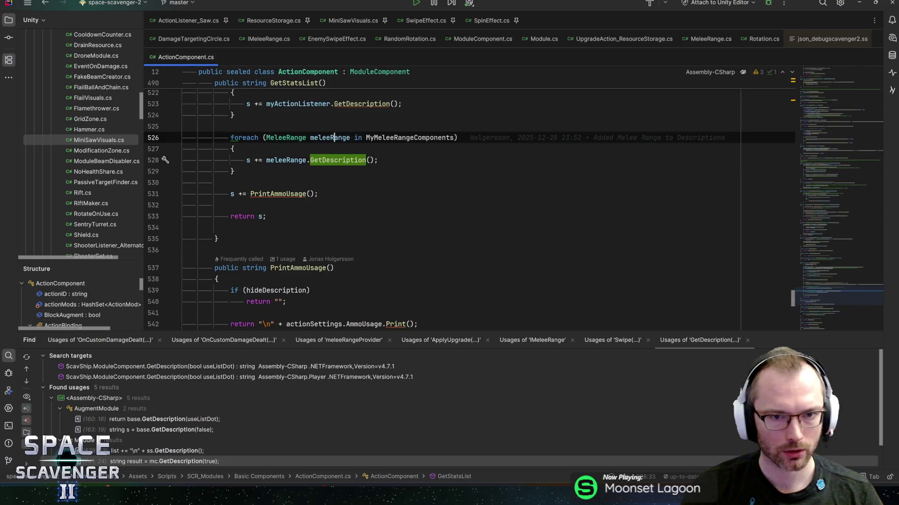
key(Down)
key(Down)
key(ctrl+b)
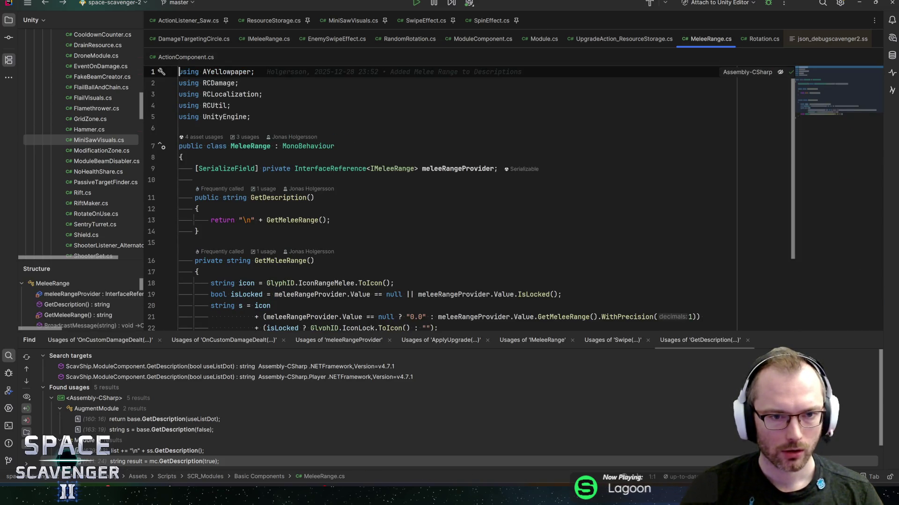
key(alt+Tab)
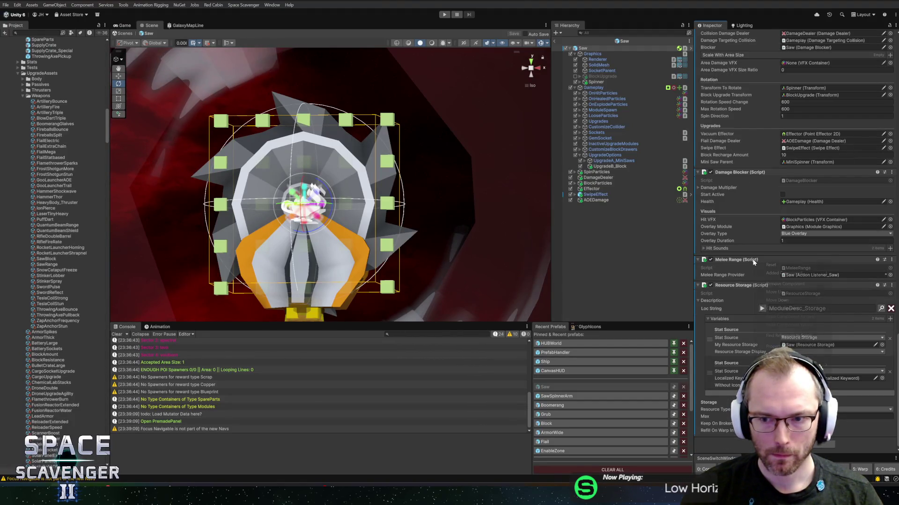
Open MeleeRange.cs and review the usages of isLocked, icon, meleeRangeProvider and Value.
double_click(798, 268)
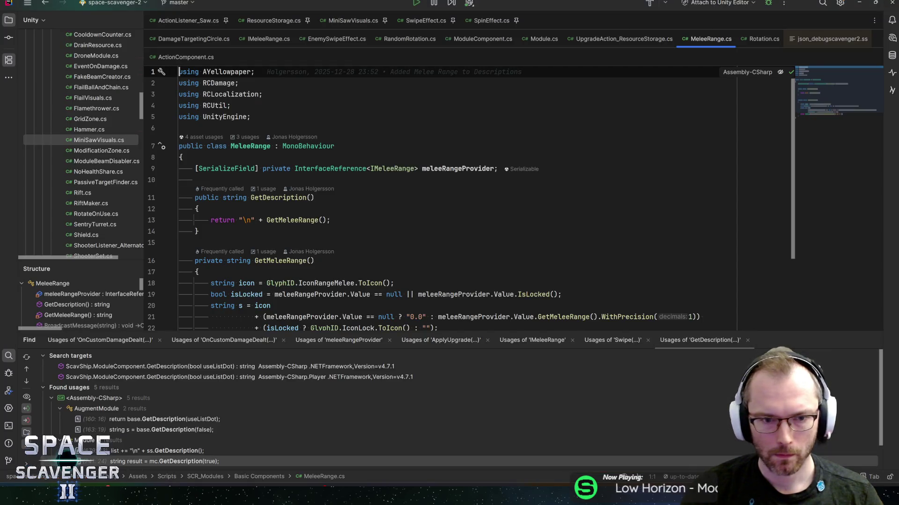
scroll(440, 197, down, 2)
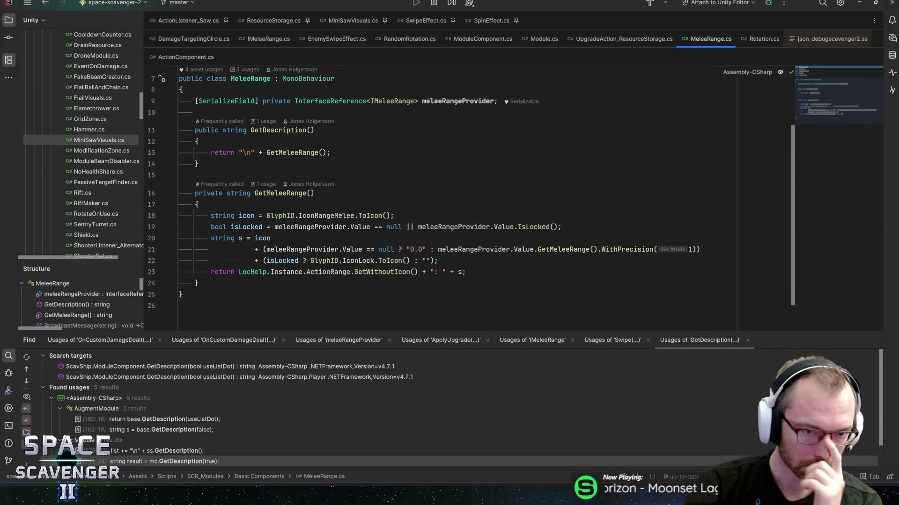
click(270, 238)
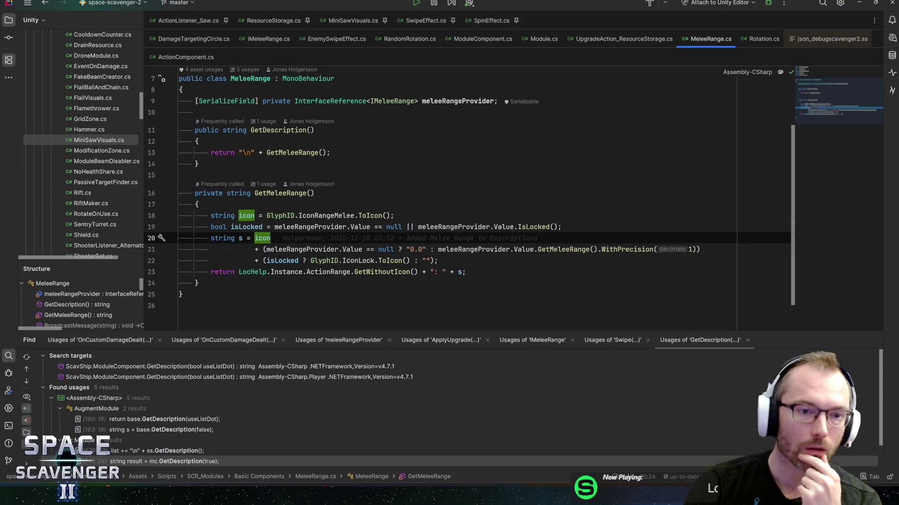
mouse_move(243, 227)
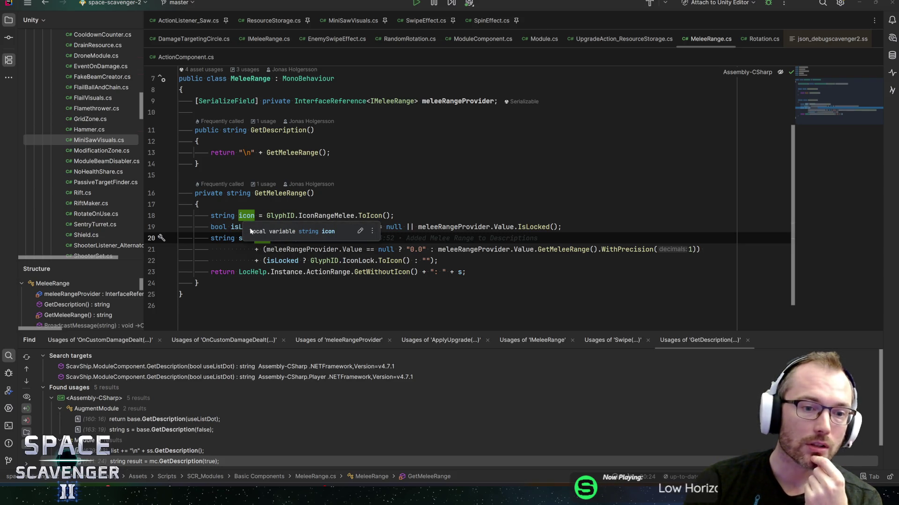
click(238, 227)
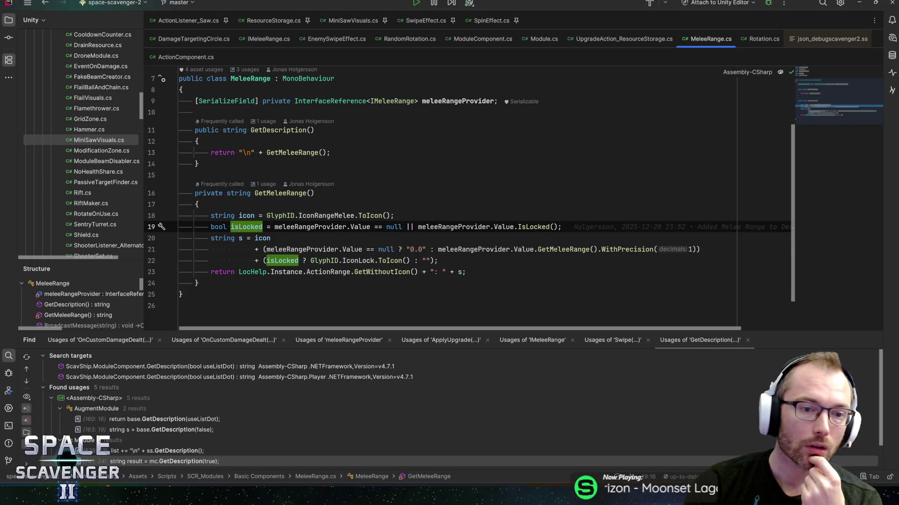
click(257, 239)
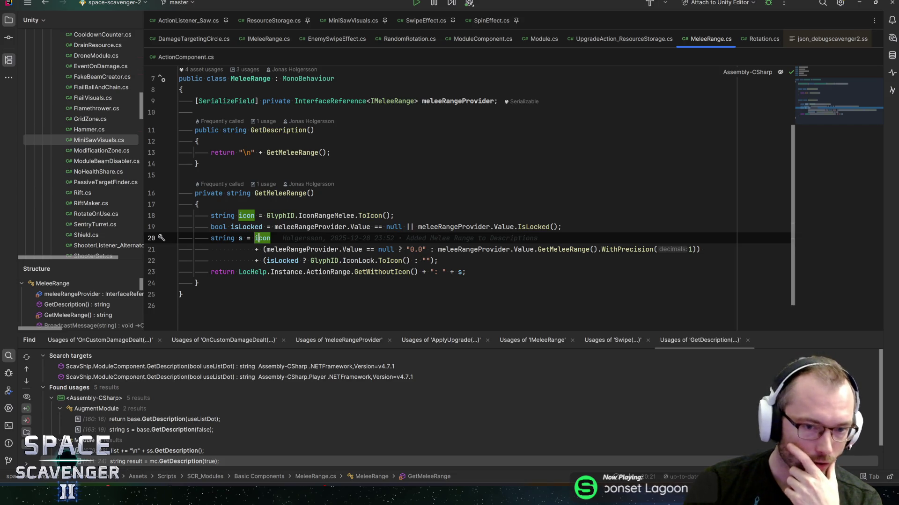
click(276, 250)
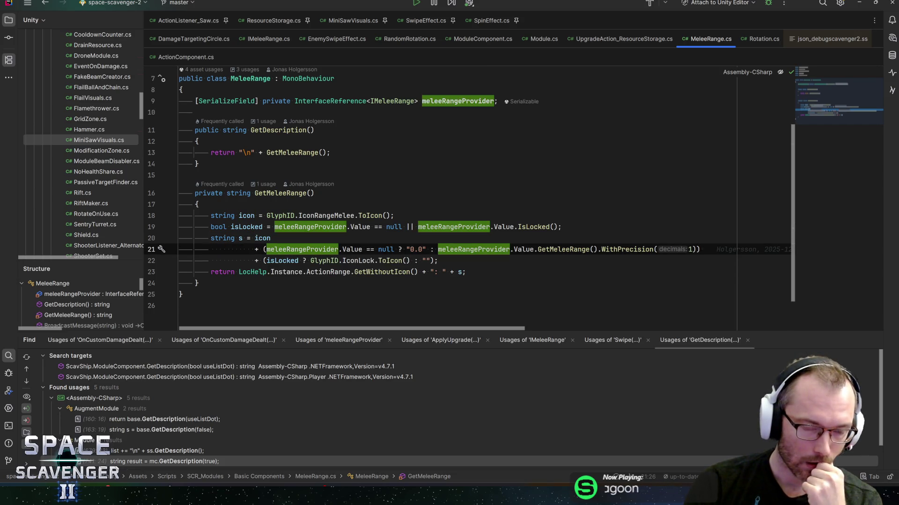
click(349, 250)
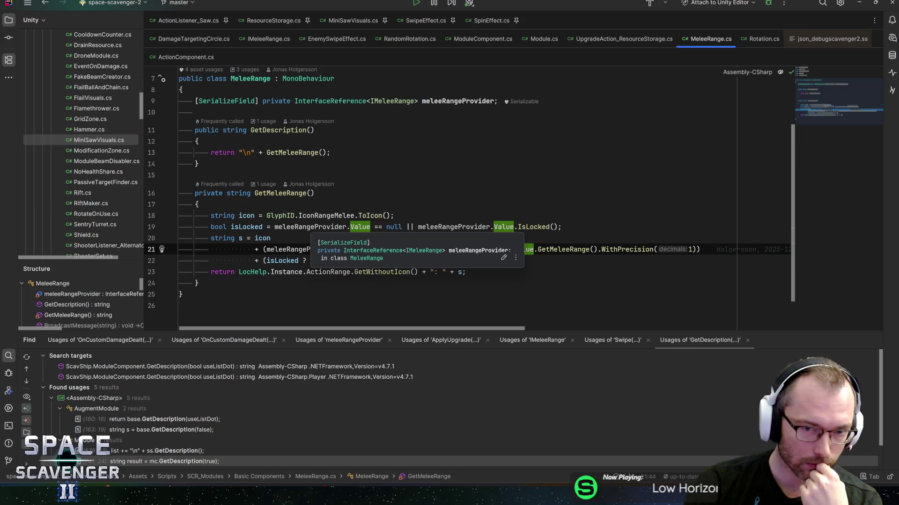
Examine line 21's 0.0 fallback and meleeRangeProvider documentation, making no edits.
click(314, 227)
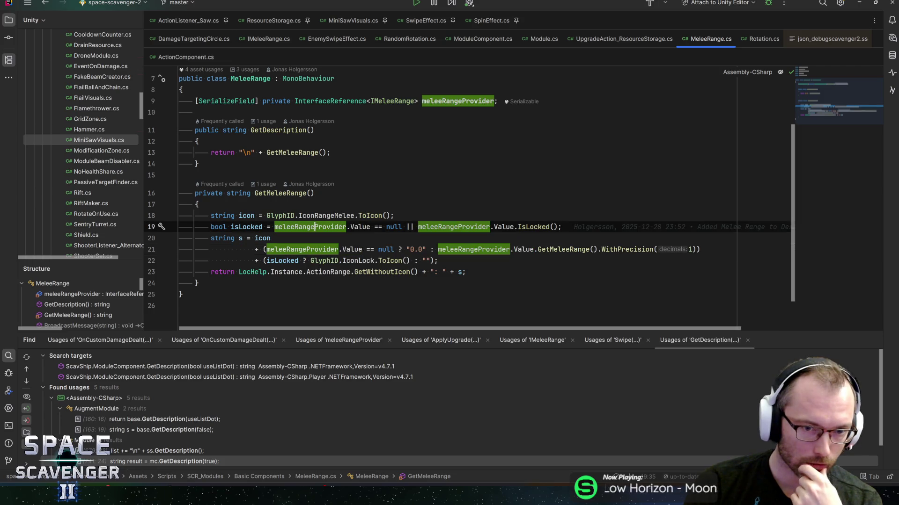
click(355, 249)
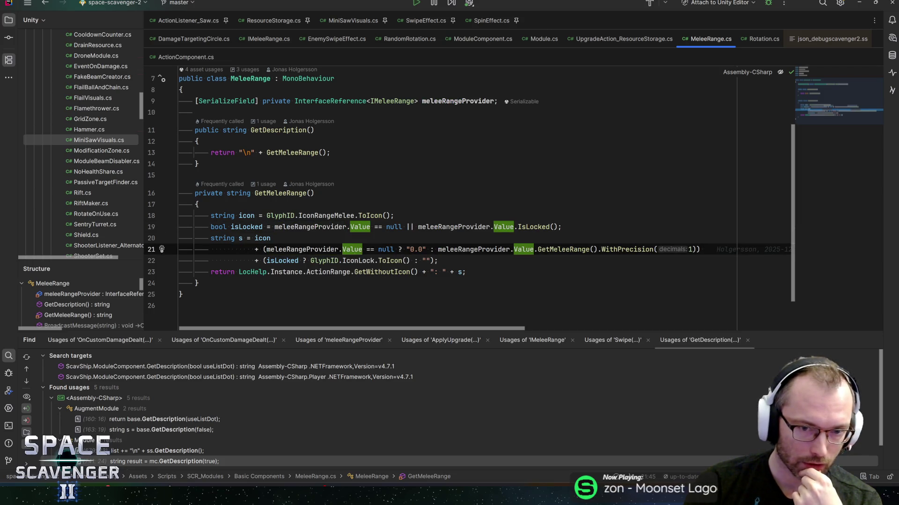
double_click(415, 250)
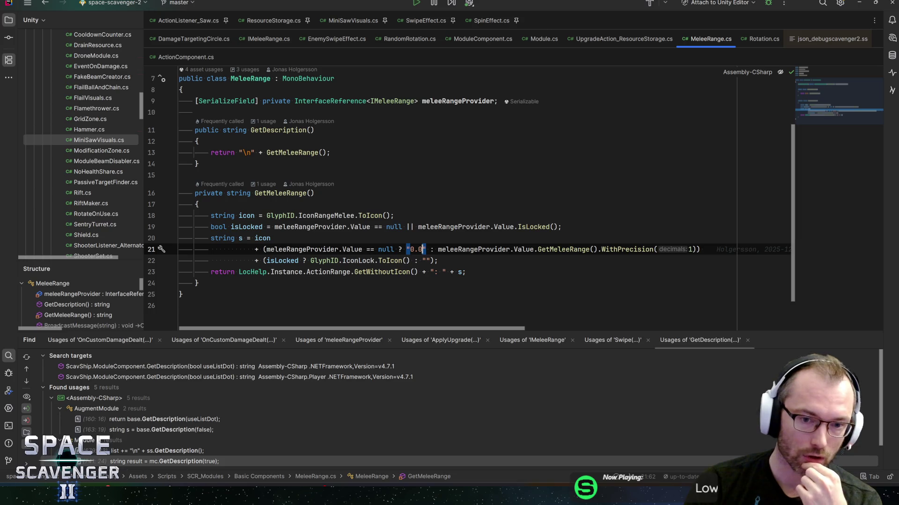
key(Right)
key(Right)
key(Right)
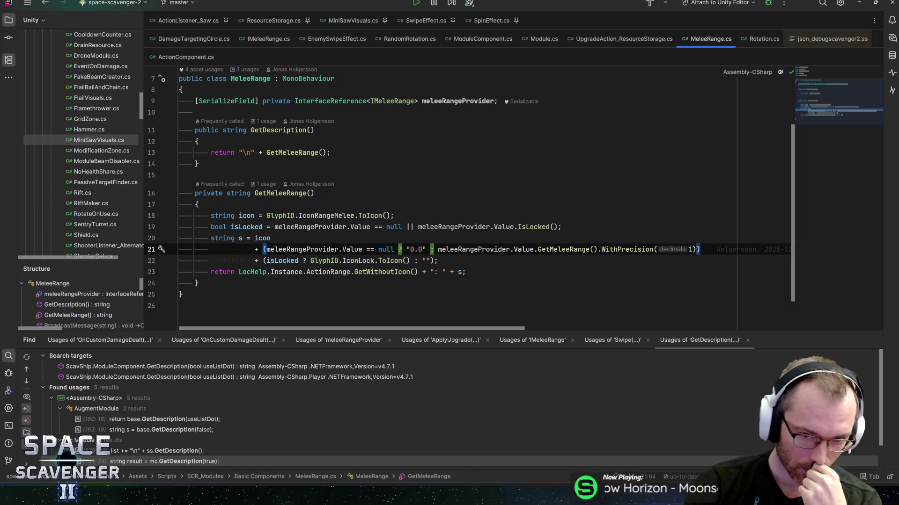
key(Right)
key(Right)
key(Right)
key(Right)
key(Right)
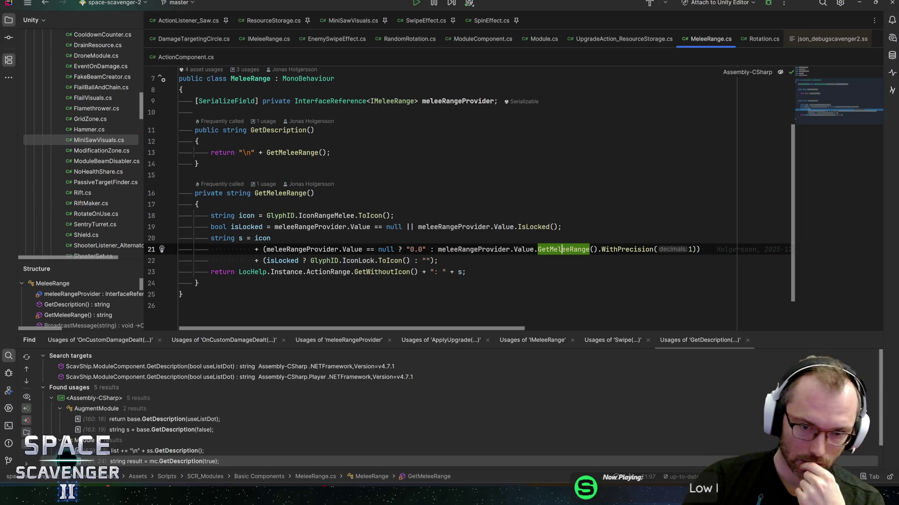
key(ctrl+q)
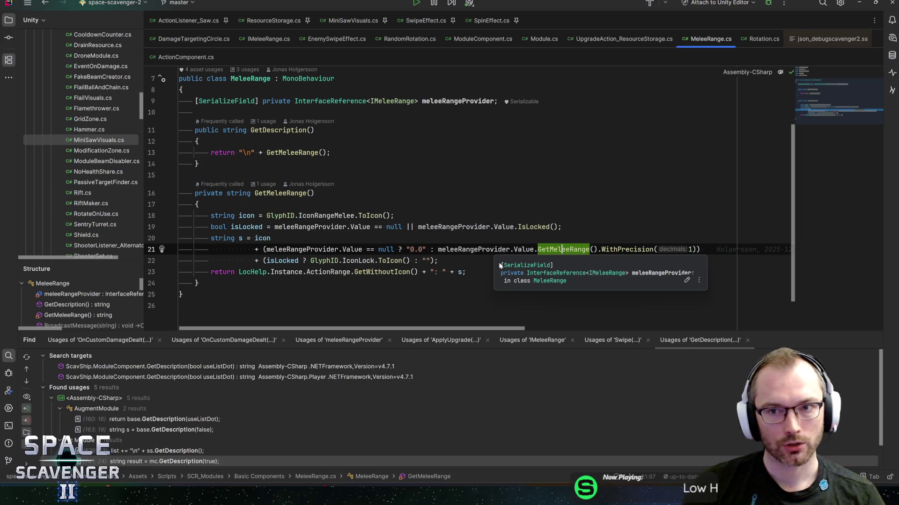
key(alt+Tab)
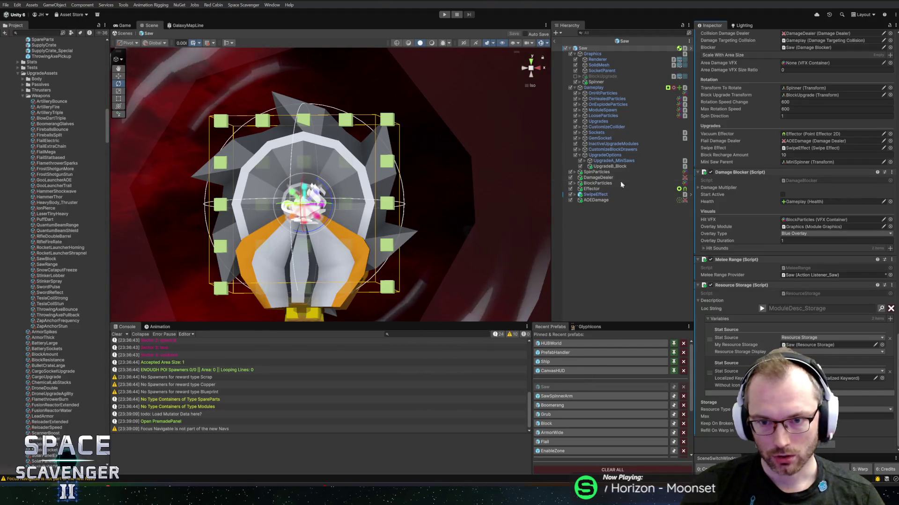
Set the AOEDamage object's Damage Targeting Circle Radius to 0.
click(595, 200)
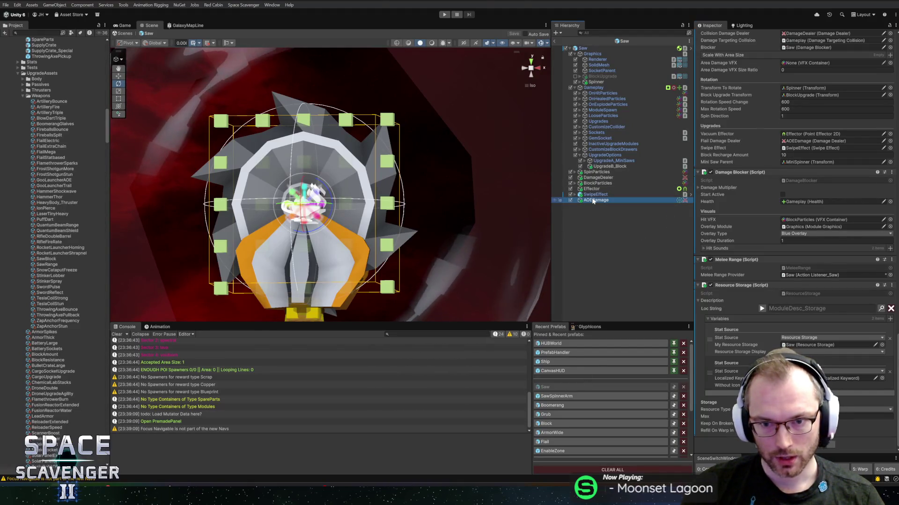
click(804, 291)
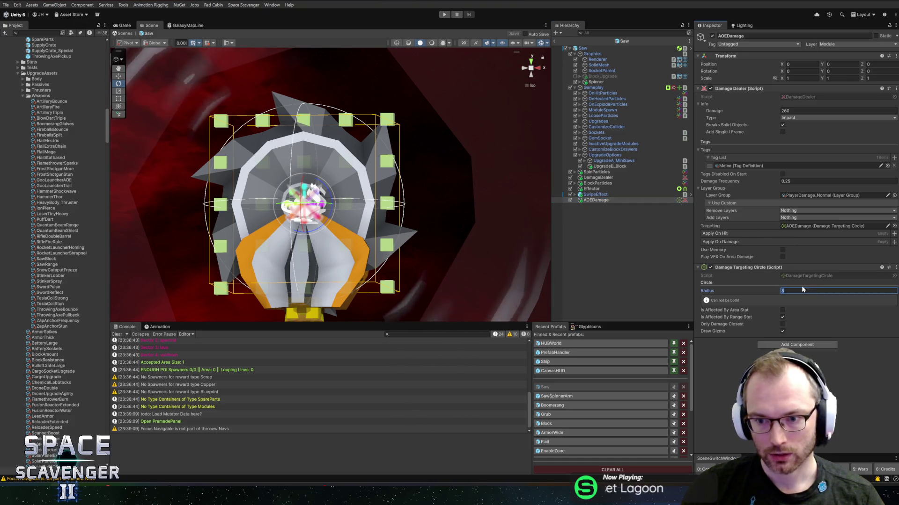
text(0)
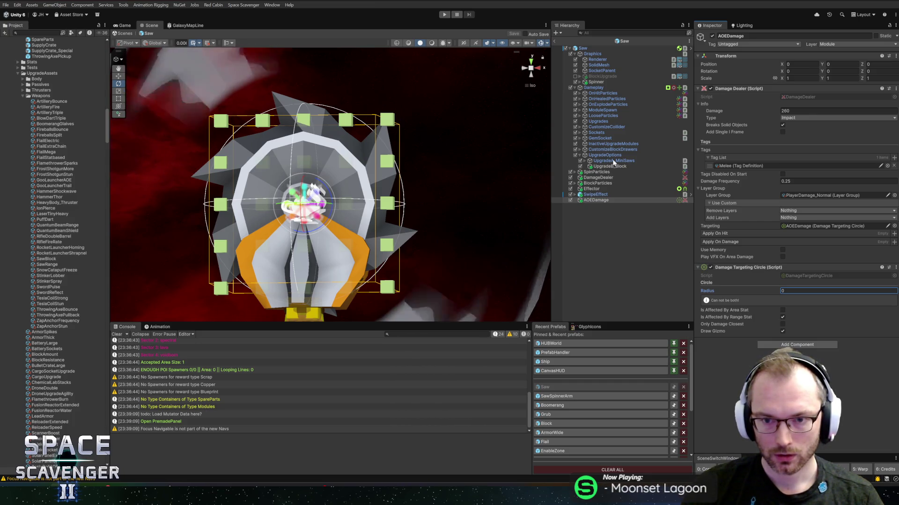
Set UpgradeA_MiniSaws' Replace Description key to ModuleUpgrade_SawExtended.
click(614, 162)
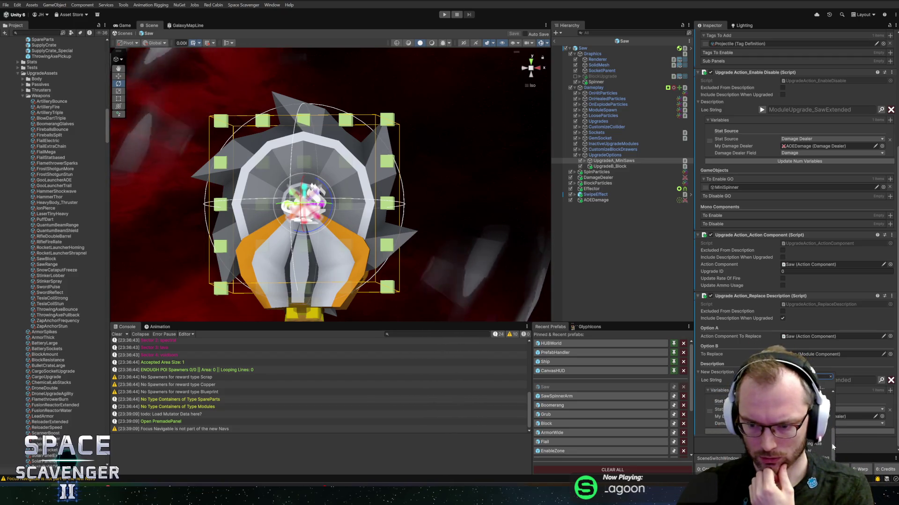
drag(833, 447, 833, 443)
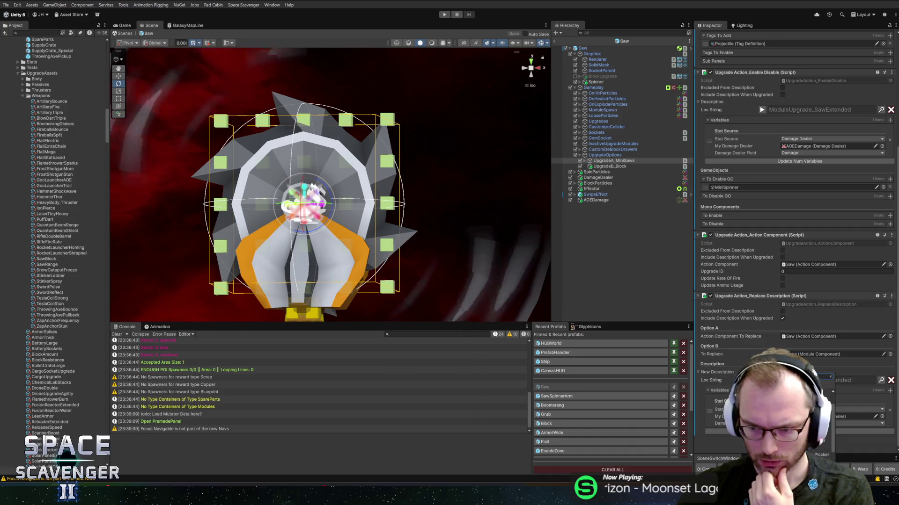
key(Return)
scroll(796, 234, down, 3)
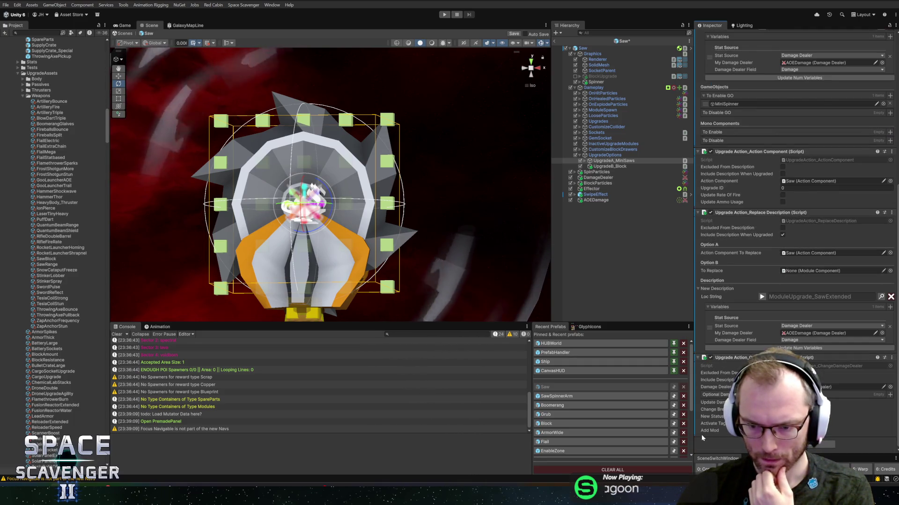
Choose the Change Damage Dealer mod's stat, set its display to Flat, and save the Saw prefab.
scroll(795, 234, down, 2)
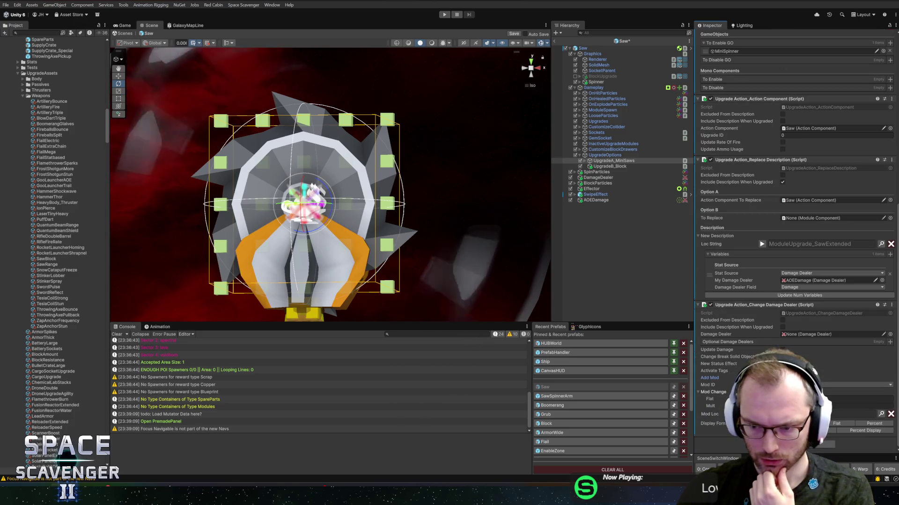
click(833, 335)
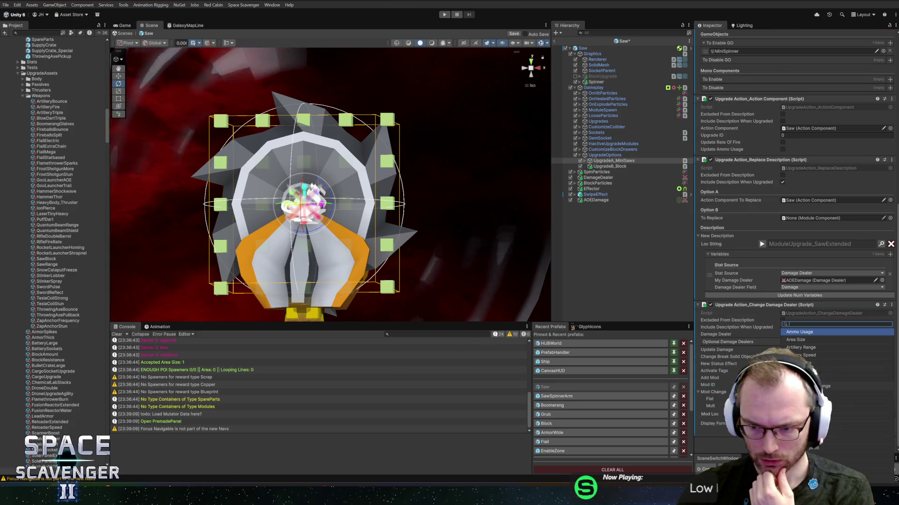
click(798, 341)
click(866, 399)
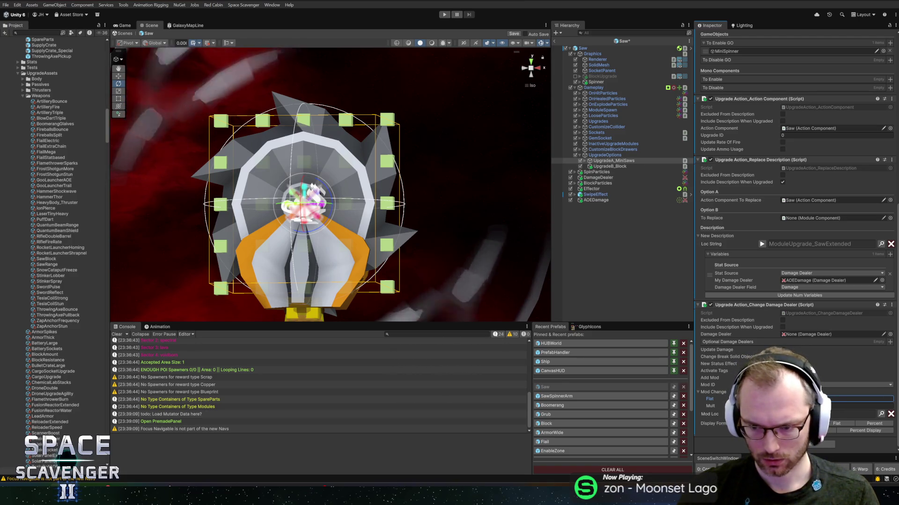
click(837, 424)
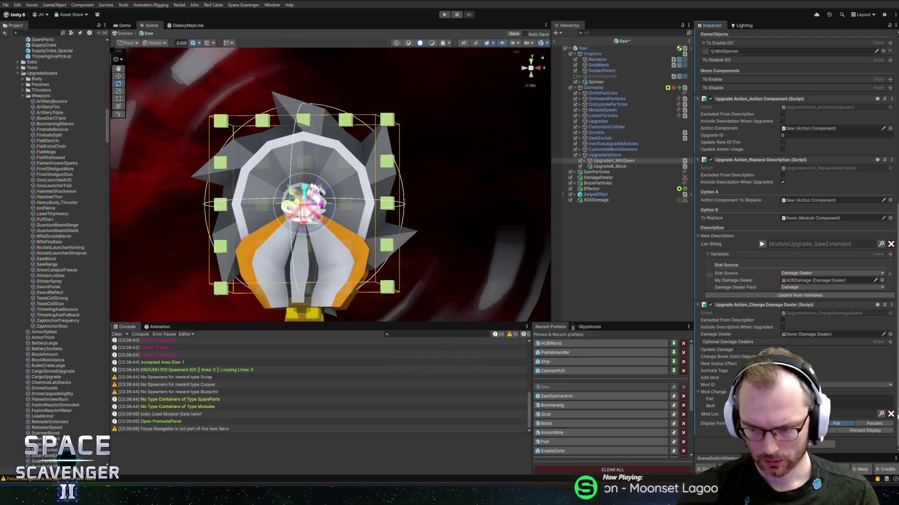
key(ctrl+s)
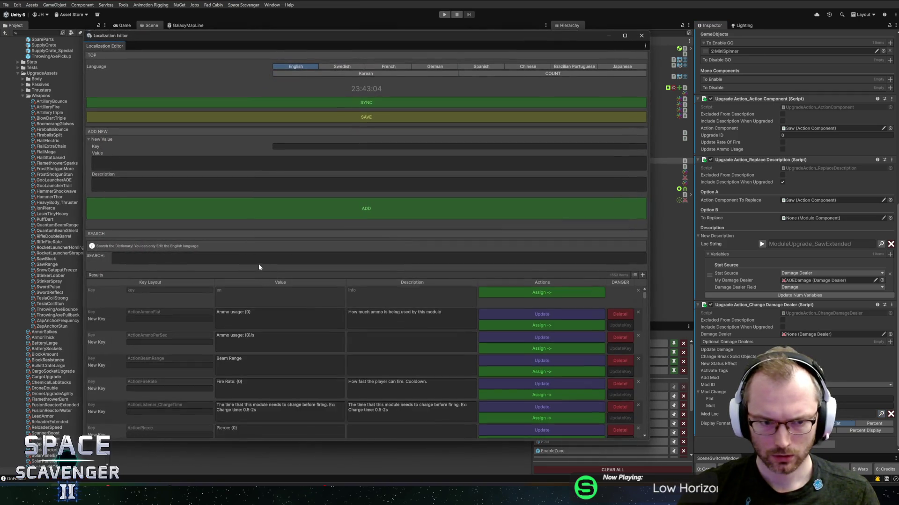
click(259, 259)
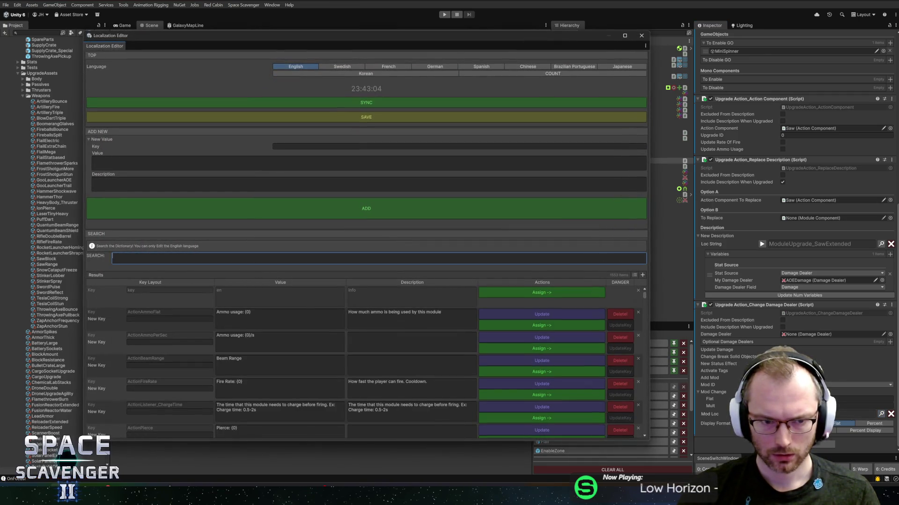
Search the Localization Editor for 'area', then change the search term to 'mod'.
text(area)
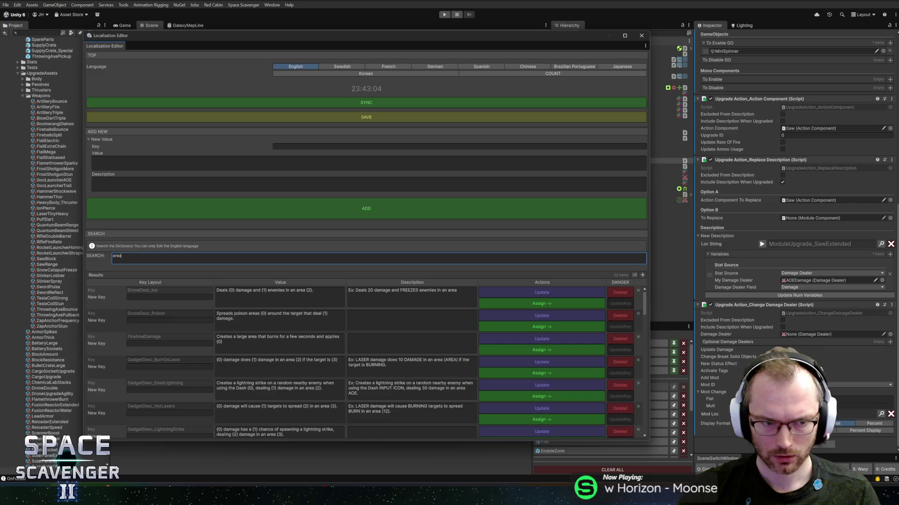
key(BackSpace)
key(BackSpace)
key(BackSpace)
text(mod)
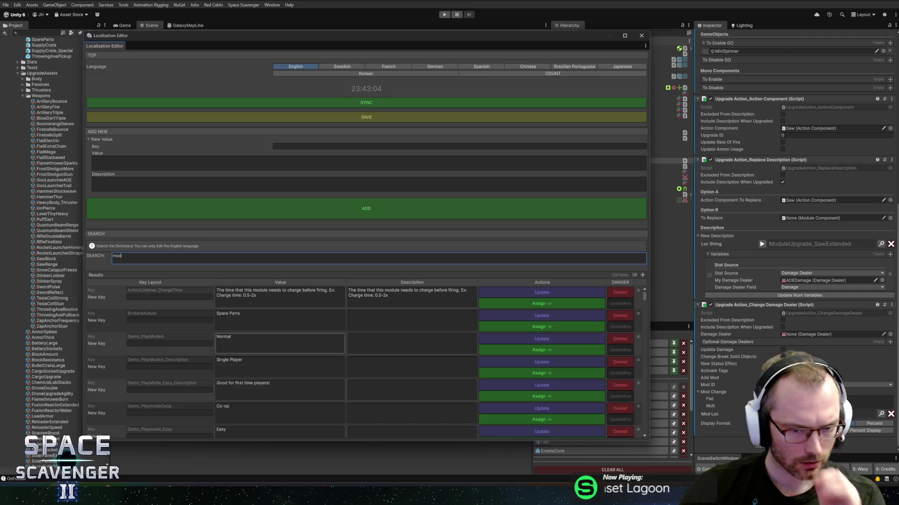
scroll(265, 338, down, 3)
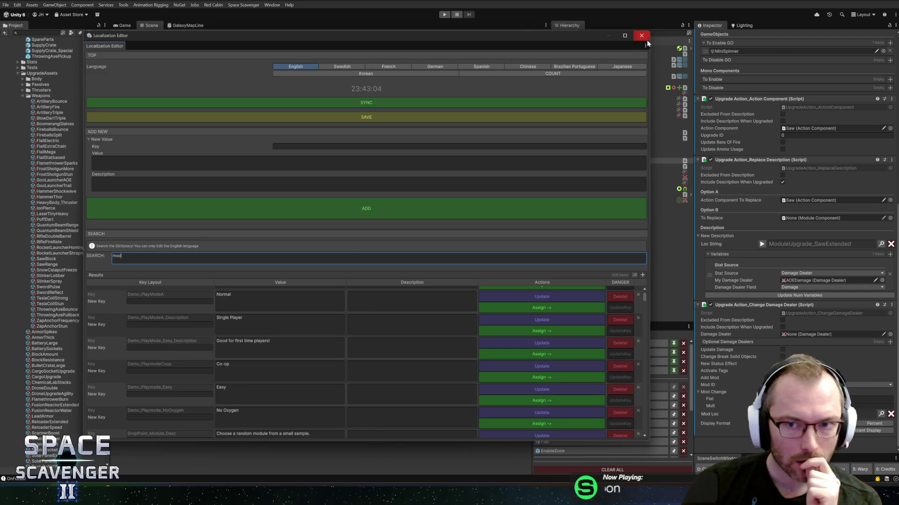
Close the Localization Editor and open UpgradeAction_ChangeDamageDealer.cs with Edit Script.
click(641, 36)
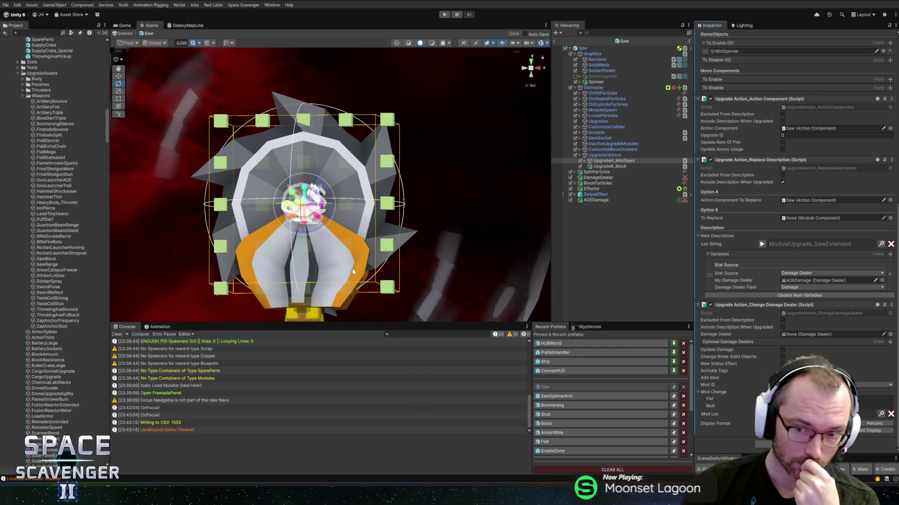
right_click(743, 307)
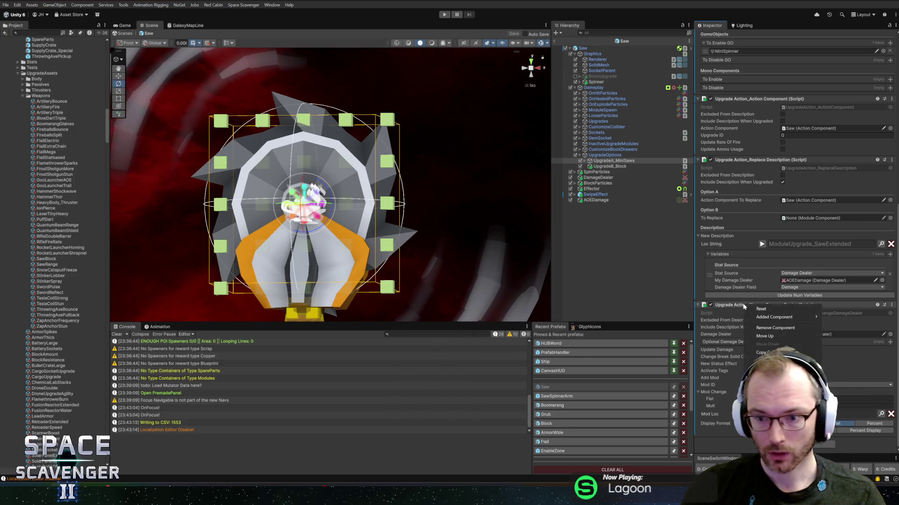
click(772, 398)
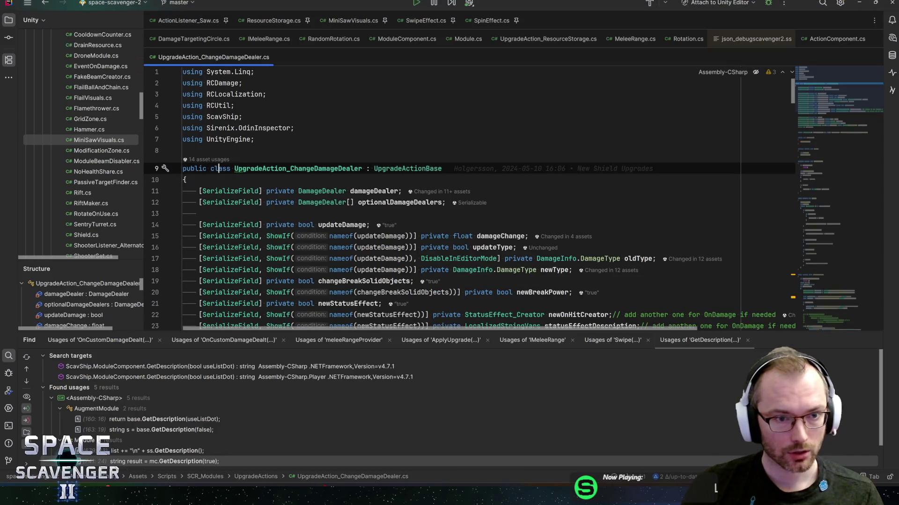
List the script's asset usages in Rider and jump to GooLauncher's UpgradeA_Area.
click(210, 160)
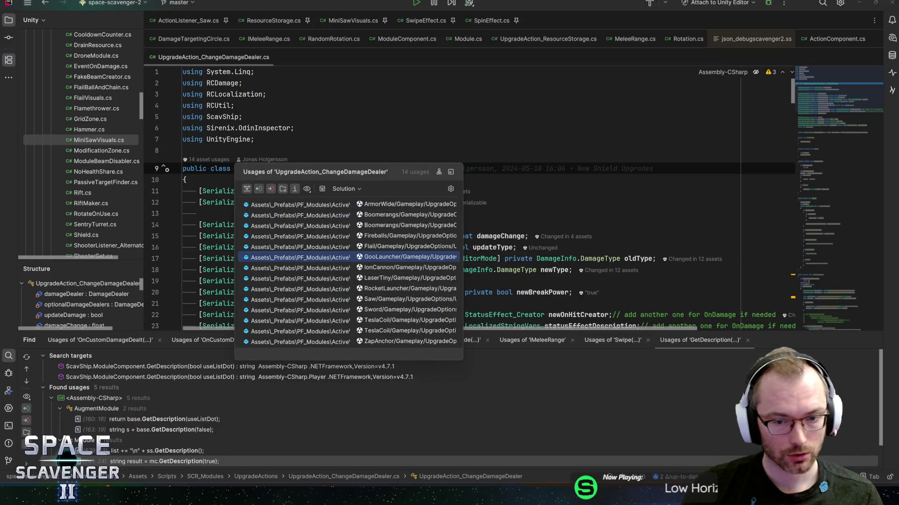
drag(461, 288, 712, 309)
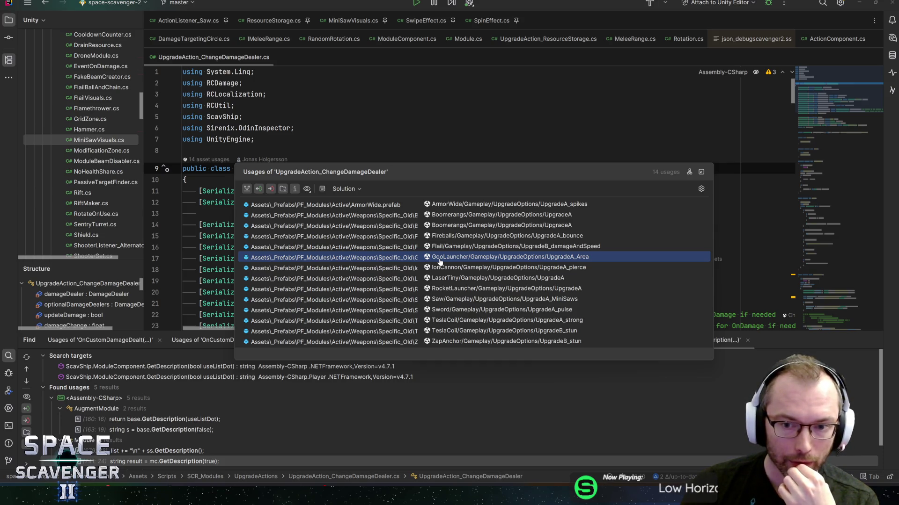
click(440, 257)
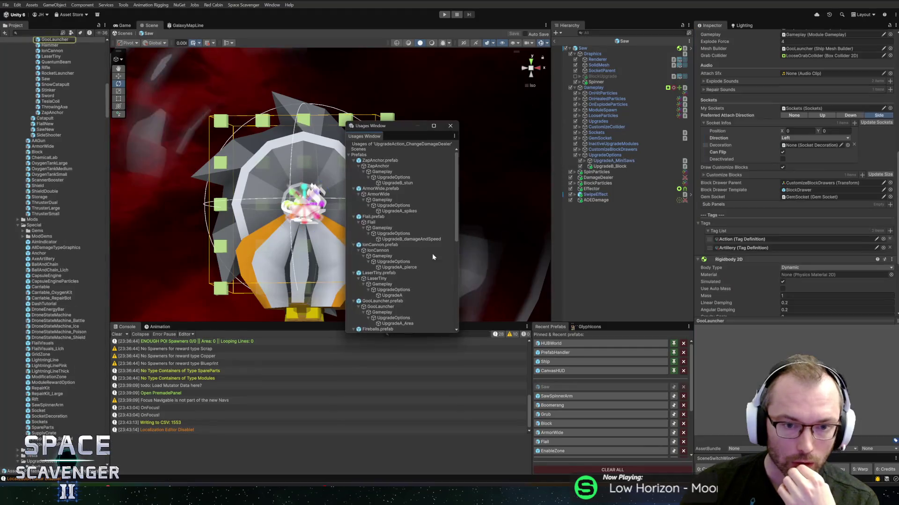
Copy GooLauncher UpgradeA_Area's Change Damage Dealer area mod settings, then reopen the Saw prefab.
click(448, 125)
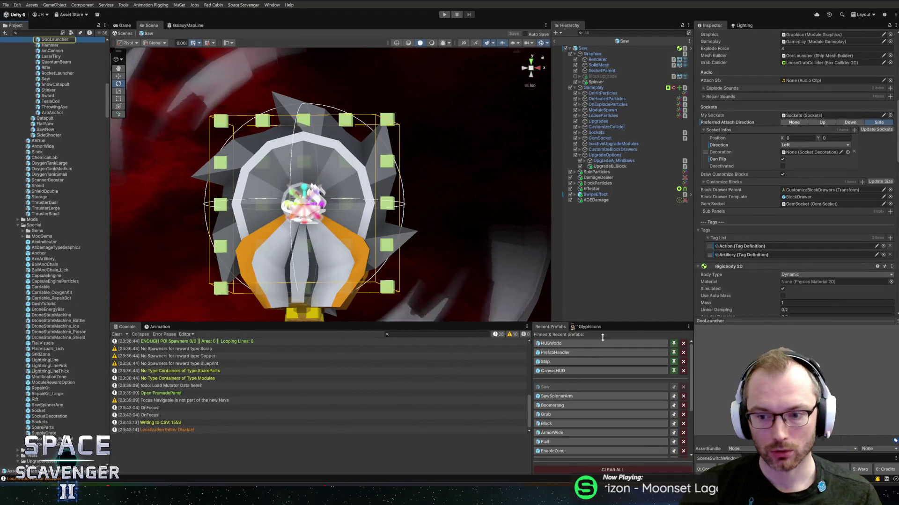
double_click(52, 39)
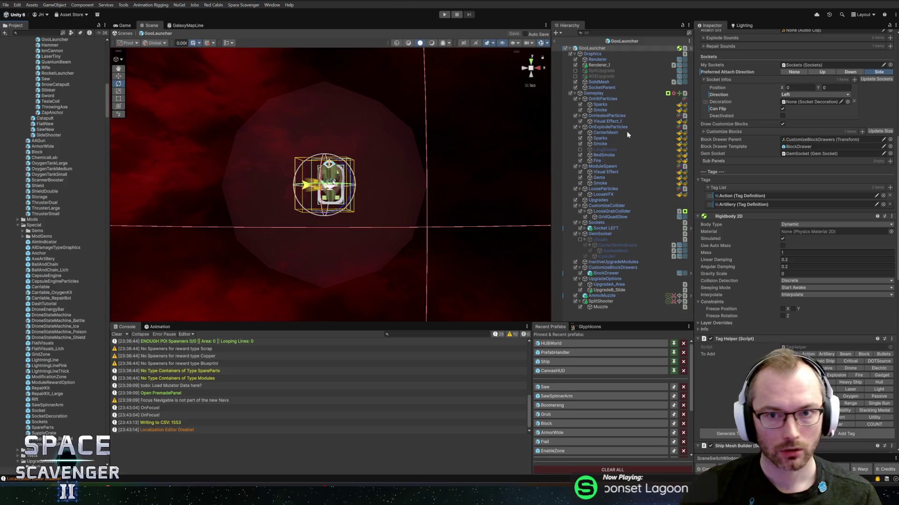
click(609, 284)
scroll(746, 330, down, 1)
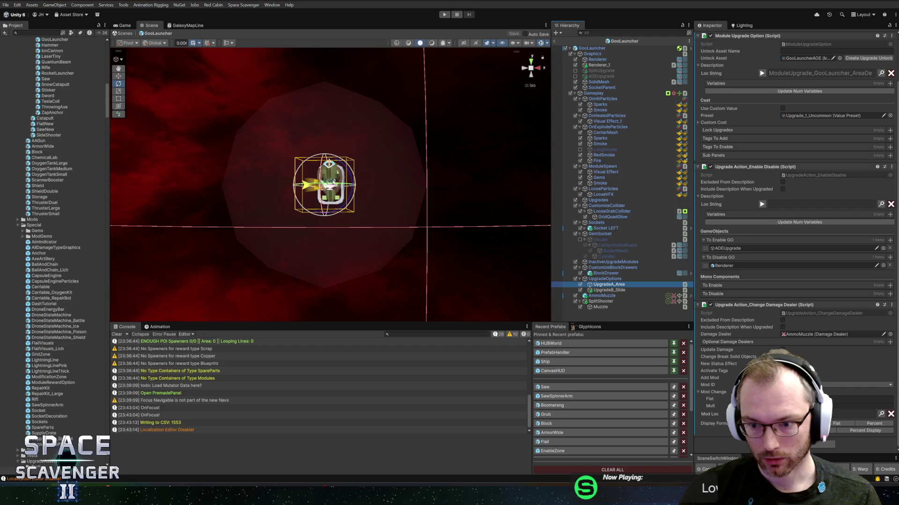
click(852, 414)
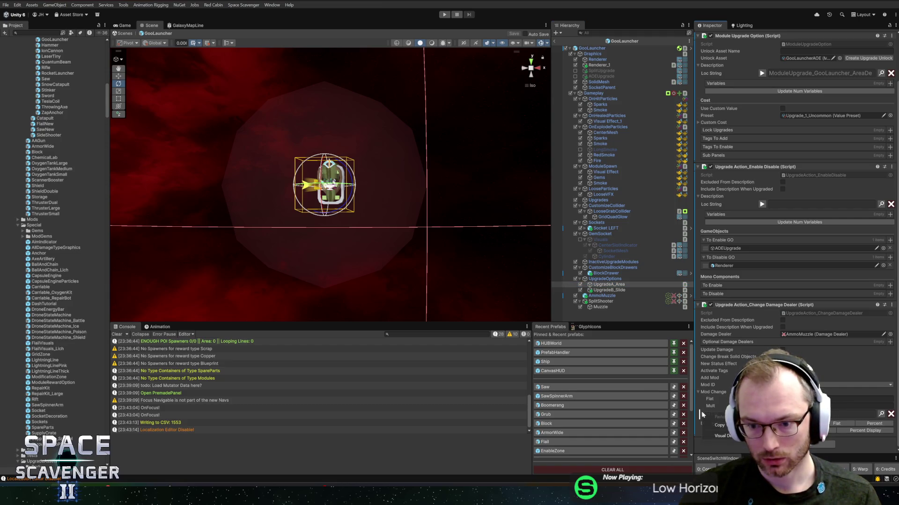
click(715, 424)
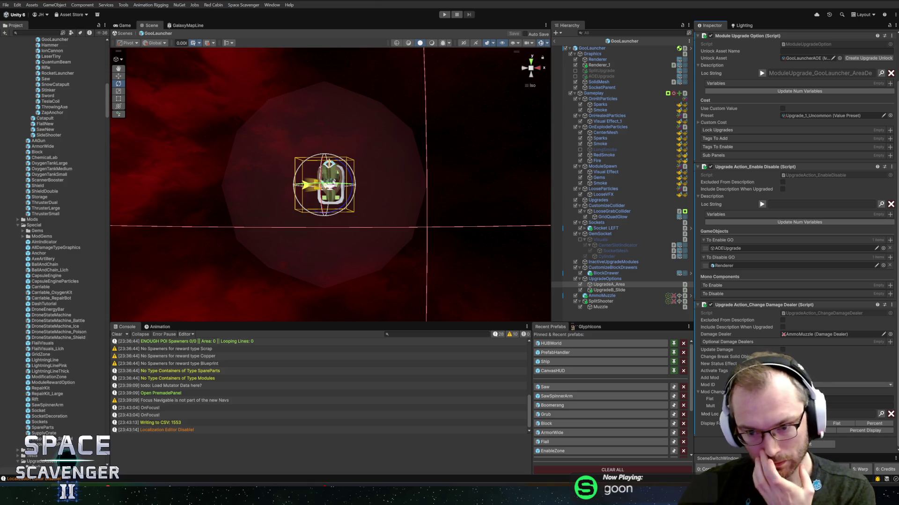
click(568, 387)
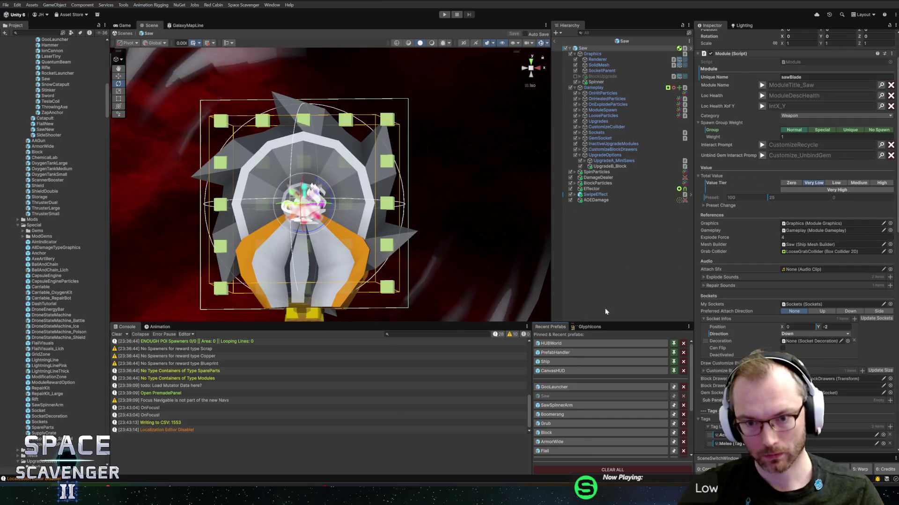
Select UpgradeA_MiniSaws and assign AOEDamage to its Change Damage Dealer's Damage Dealer field.
click(613, 160)
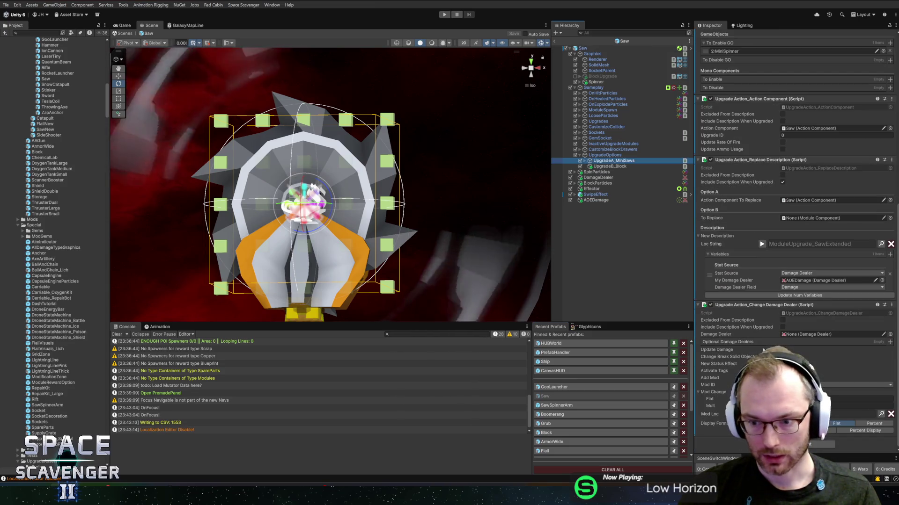
click(701, 413)
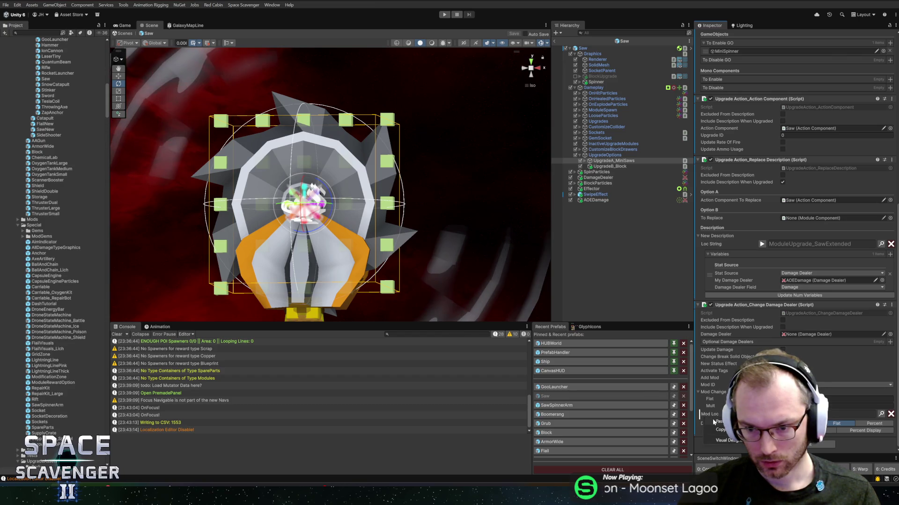
click(786, 333)
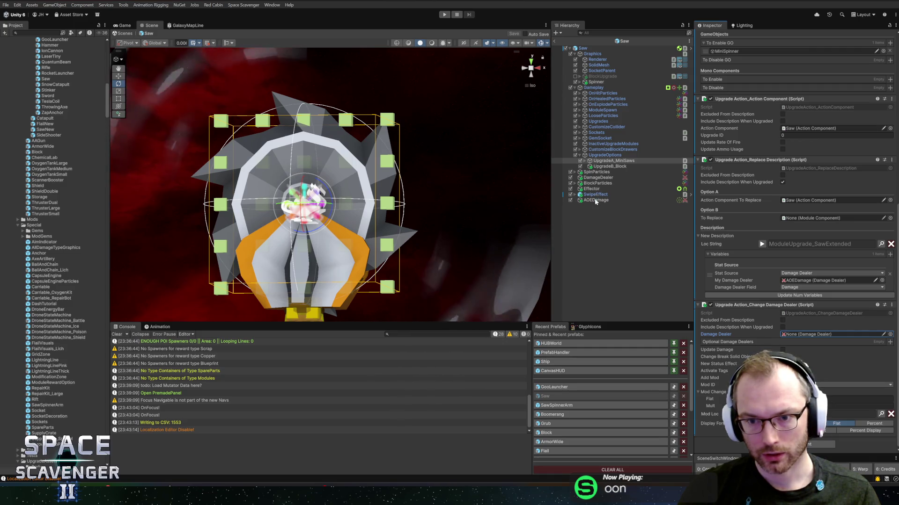
mouse_move(596, 201)
mouse_down()
mouse_move(679, 281)
mouse_move(772, 347)
mouse_move(802, 337)
mouse_up()
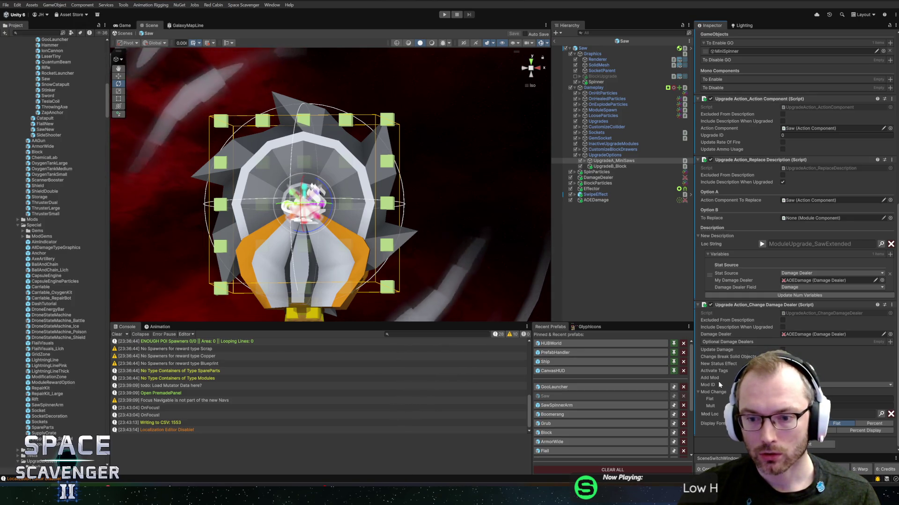
right_click(740, 305)
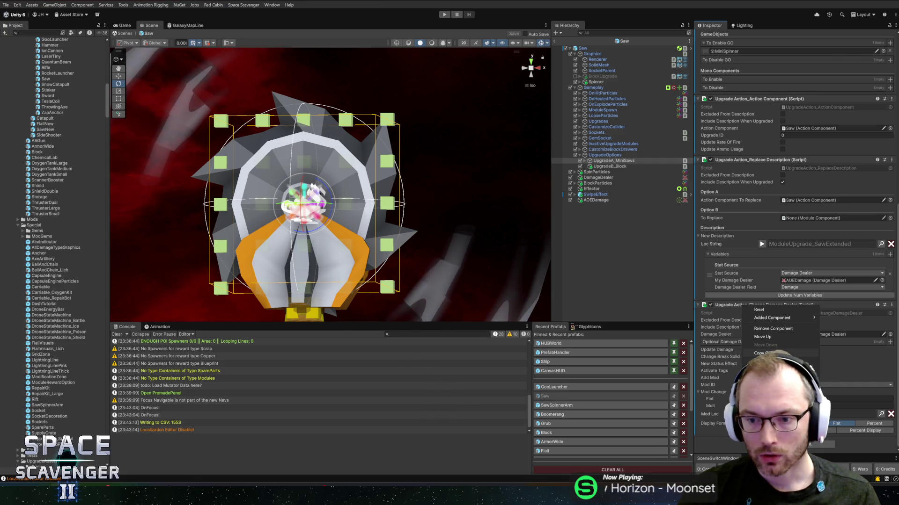
Paste a second Change Damage Dealer with an Area Size mod, then edit AOEDamage's damage amount.
right_click(762, 306)
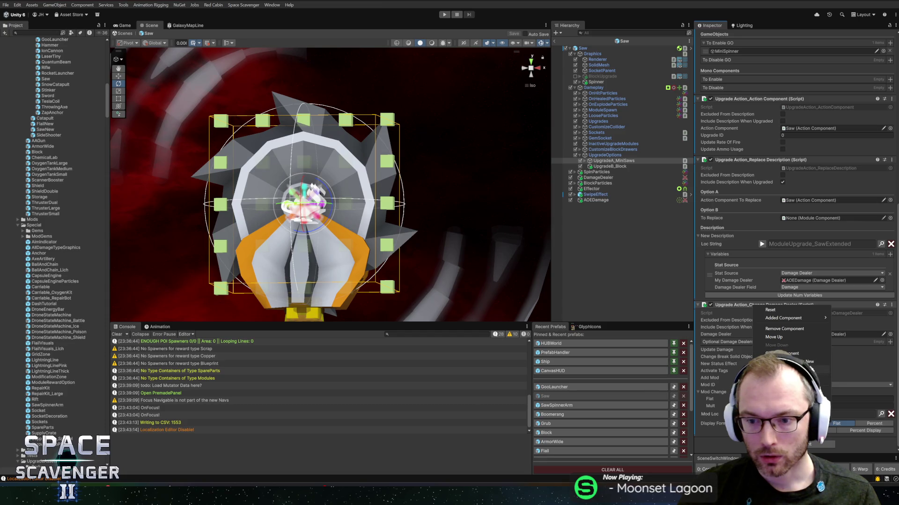
click(791, 361)
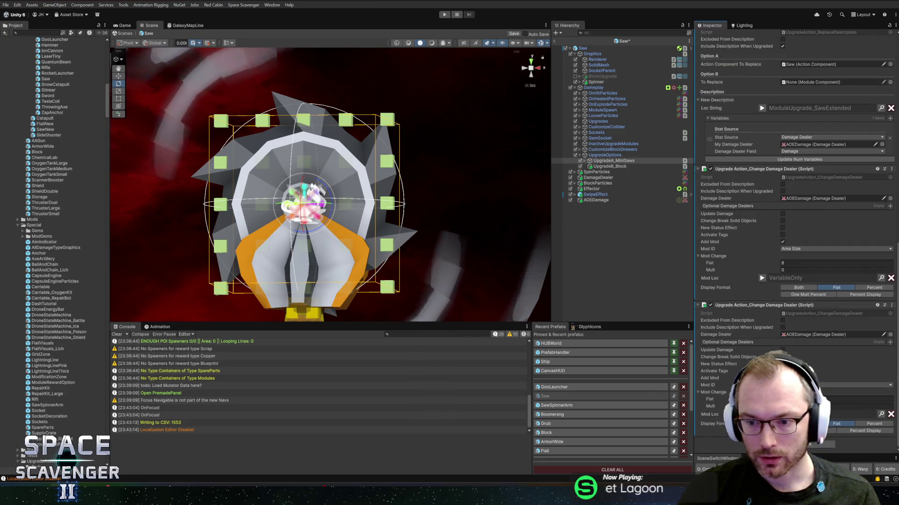
click(805, 385)
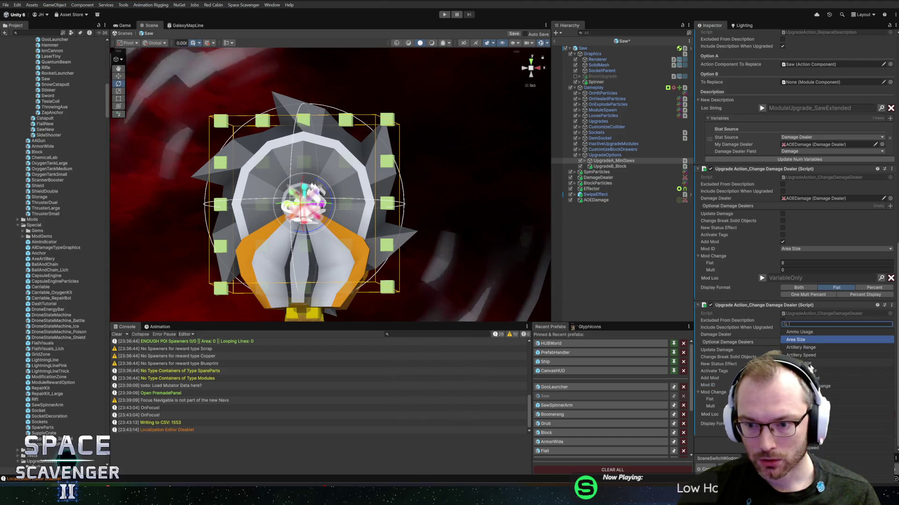
key(Return)
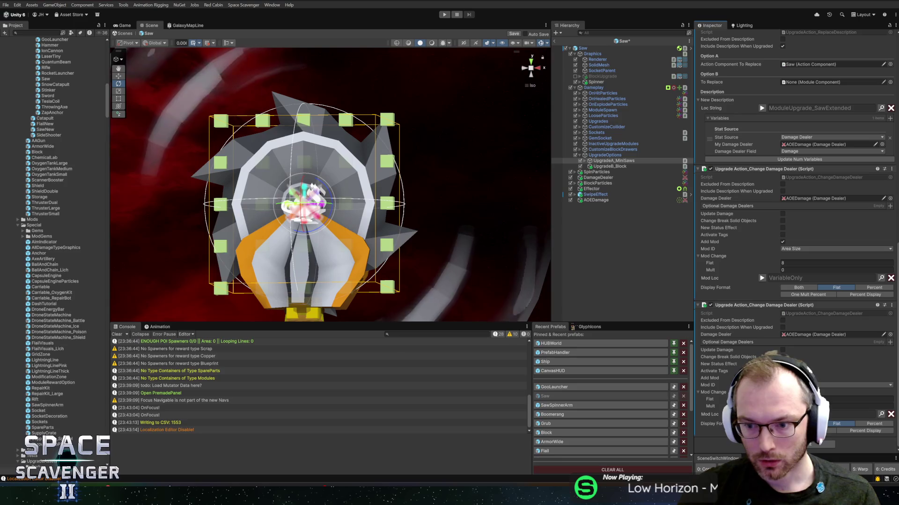
click(863, 399)
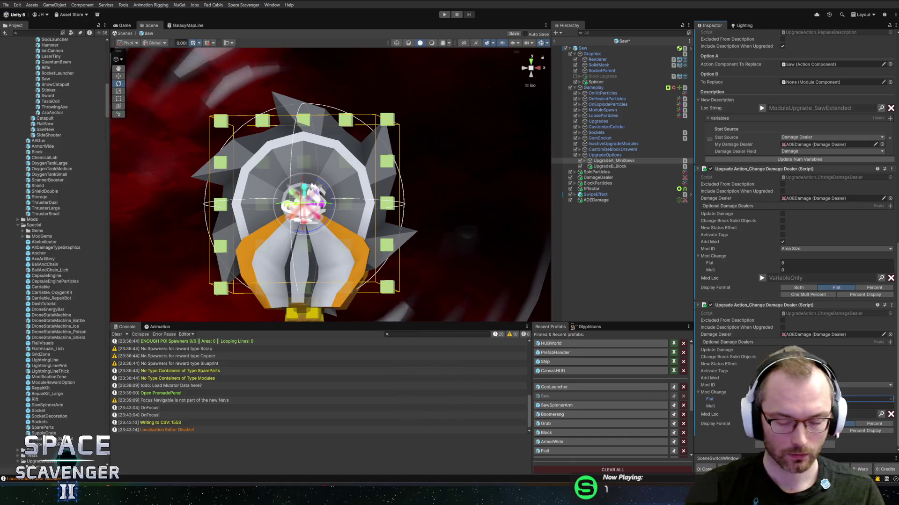
click(608, 200)
click(795, 111)
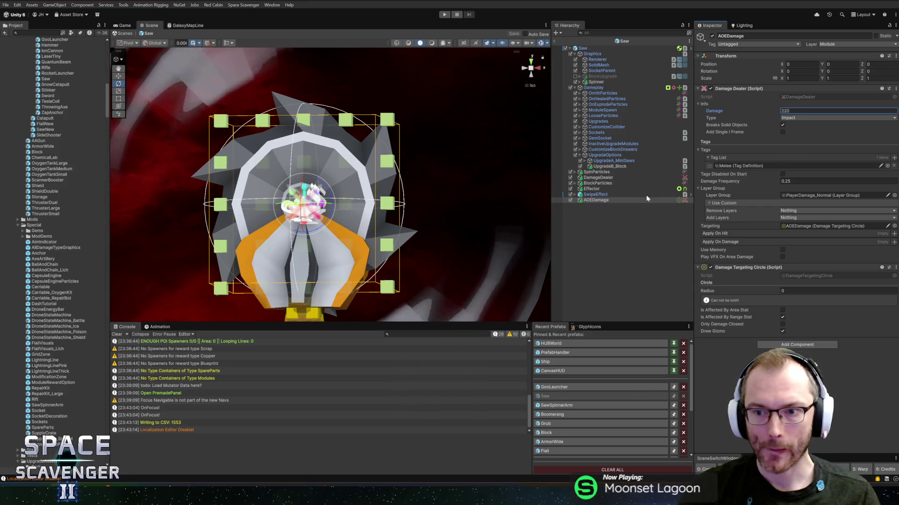
Playtest: attach the Saw Blade, buy its Ranged upgrade showing 0.0 → 8.0, then stop Play mode.
click(555, 40)
click(444, 14)
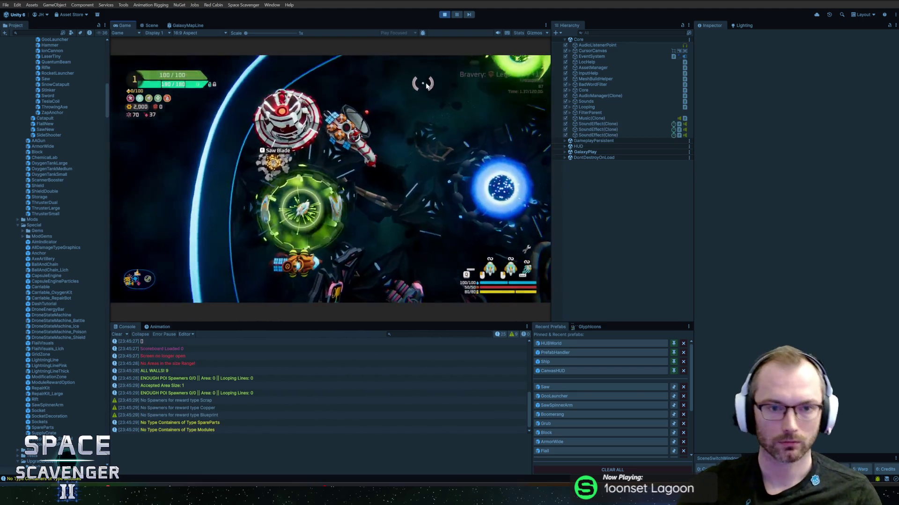
mouse_move(196, 169)
mouse_down()
mouse_move(331, 150)
mouse_move(338, 140)
mouse_up()
double_click(125, 24)
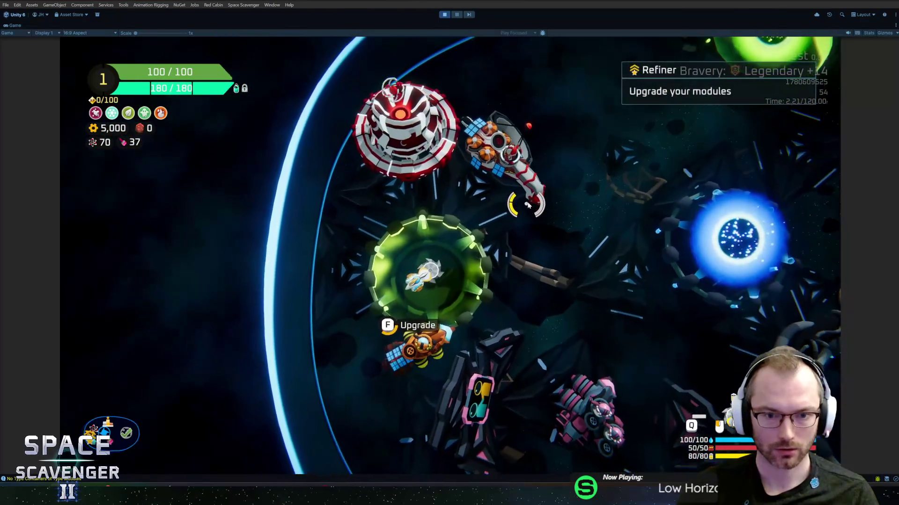
key(f)
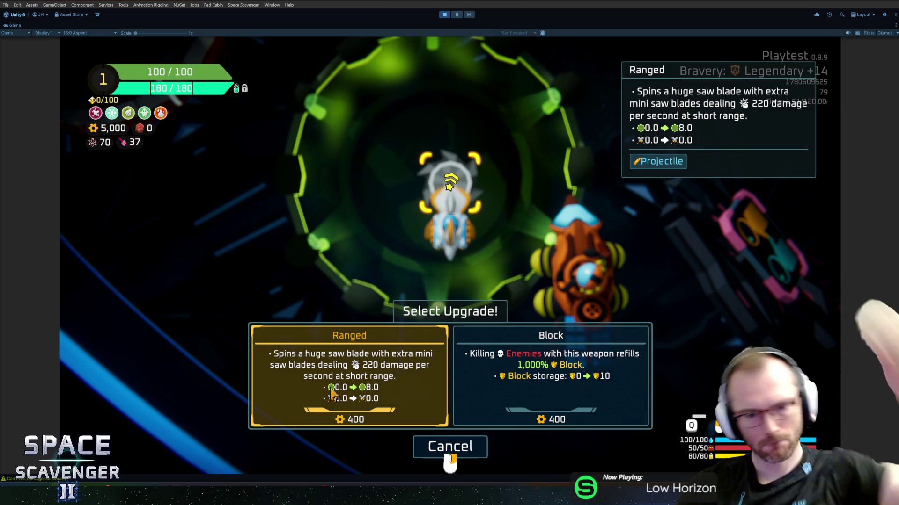
click(391, 389)
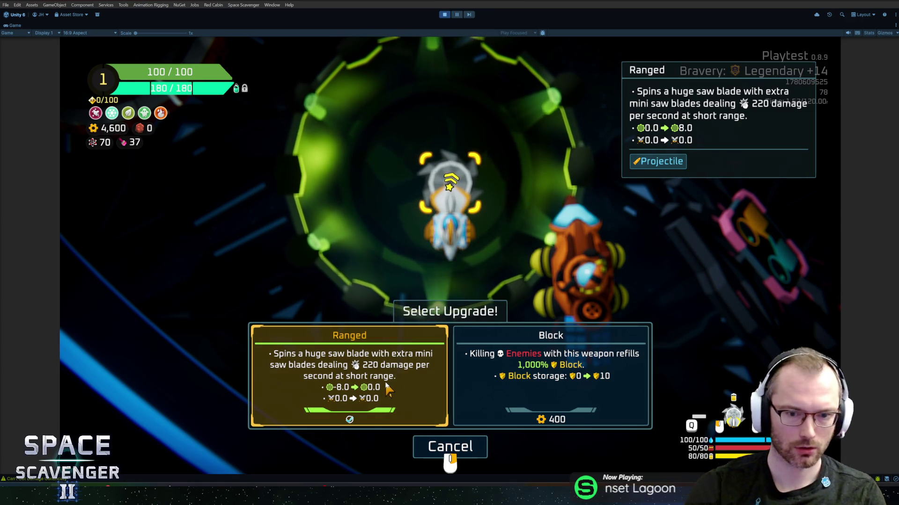
right_click(389, 388)
key(ctrl+p)
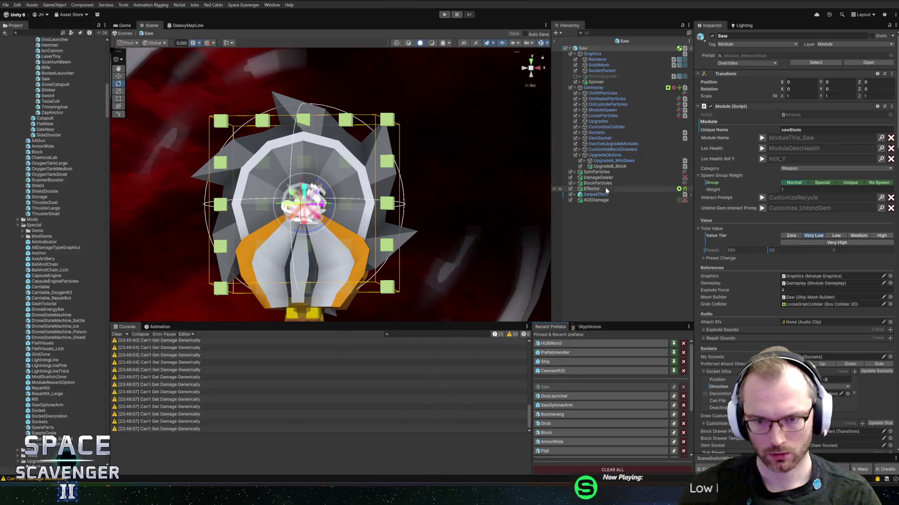
Select UpgradeA_MiniSaws and re-pick the second Change Damage Dealer's mod stat.
click(613, 160)
scroll(769, 332, down, 8)
scroll(769, 332, down, 8)
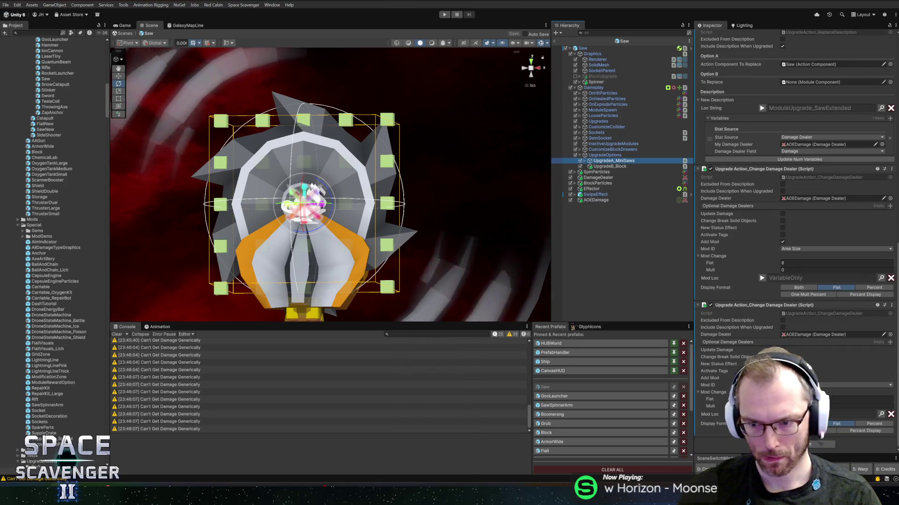
click(842, 386)
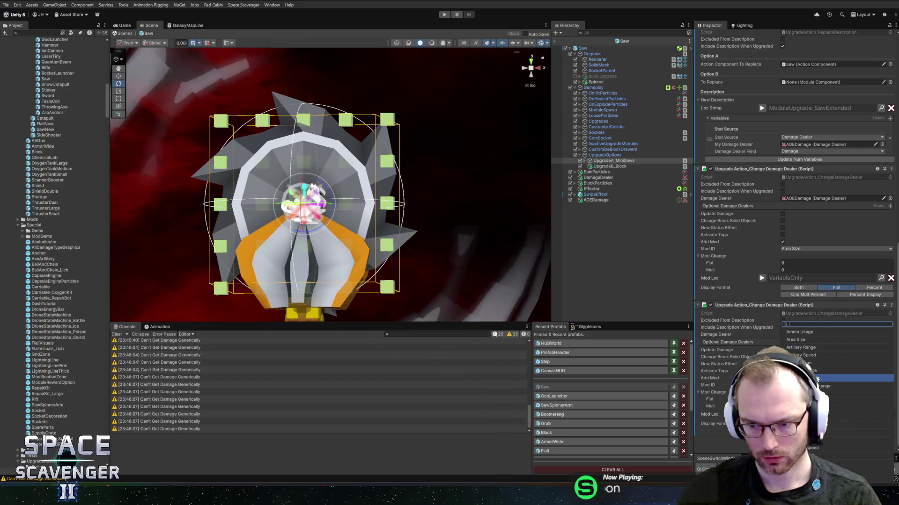
click(817, 379)
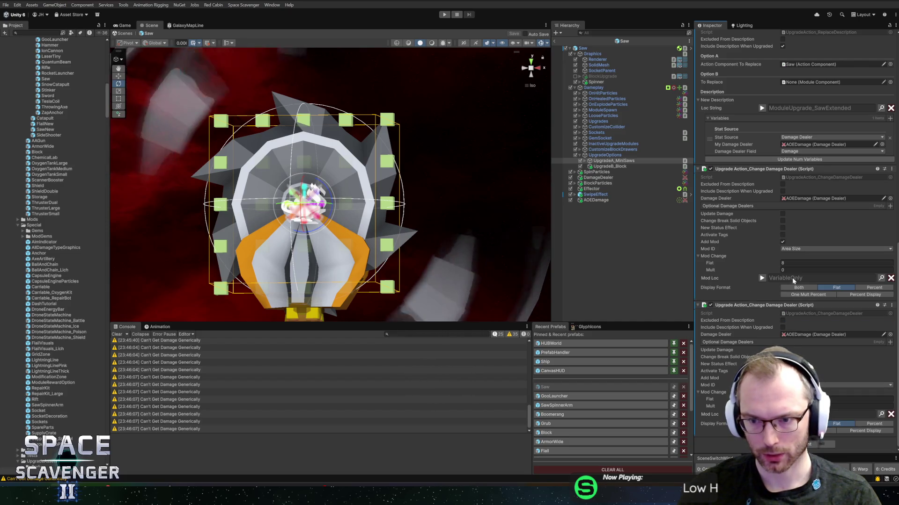
Set the first Change Damage Dealer's Mod ID to Melee Range and open its script.
click(801, 249)
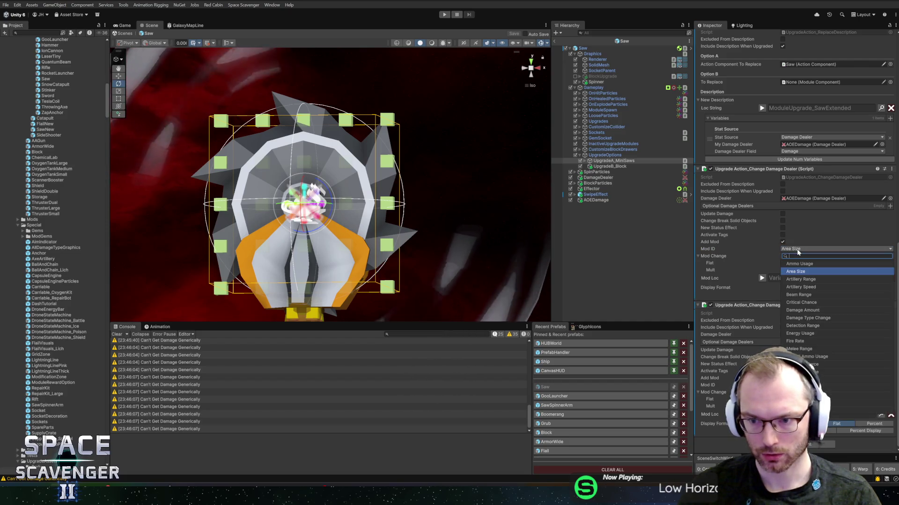
click(806, 348)
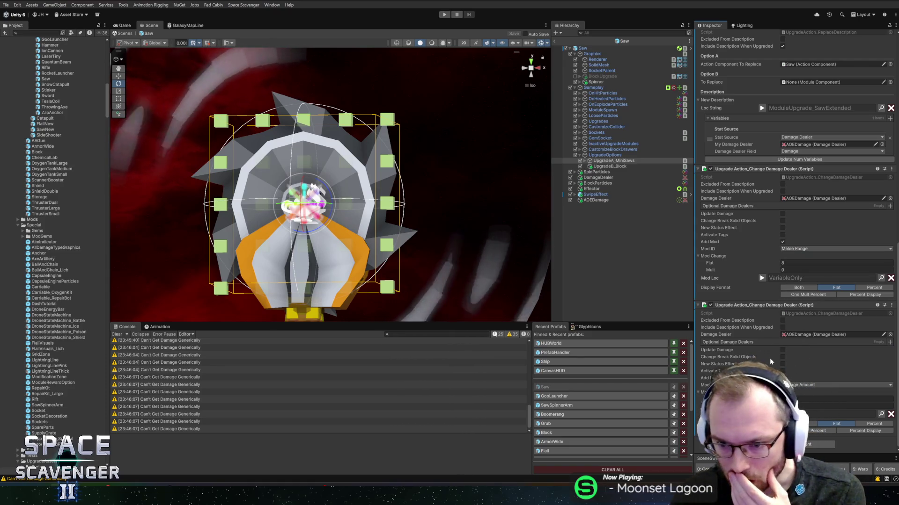
right_click(762, 305)
click(791, 399)
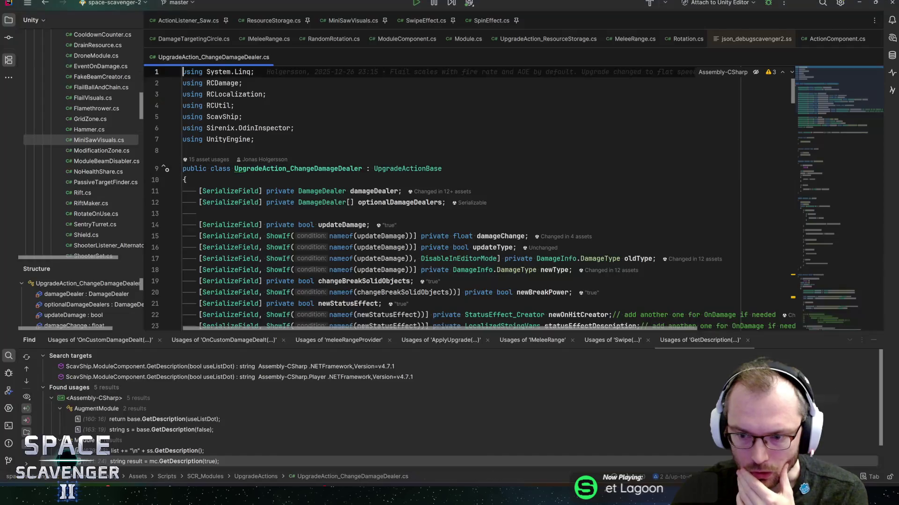
Search UpgradeAction_ChangeDamageDealer.cs for modID usages and enlarge the code pane.
scroll(468, 197, down, 5)
scroll(468, 196, up, 3)
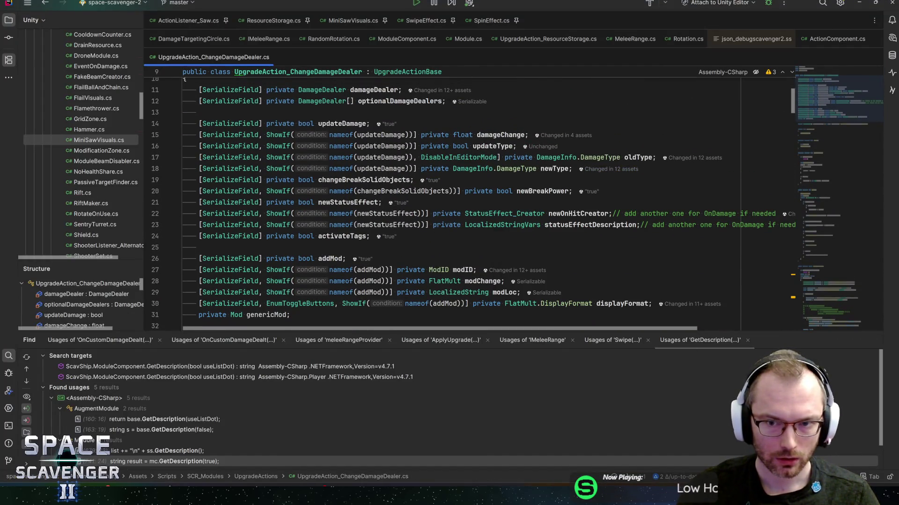
key(alt+Tab)
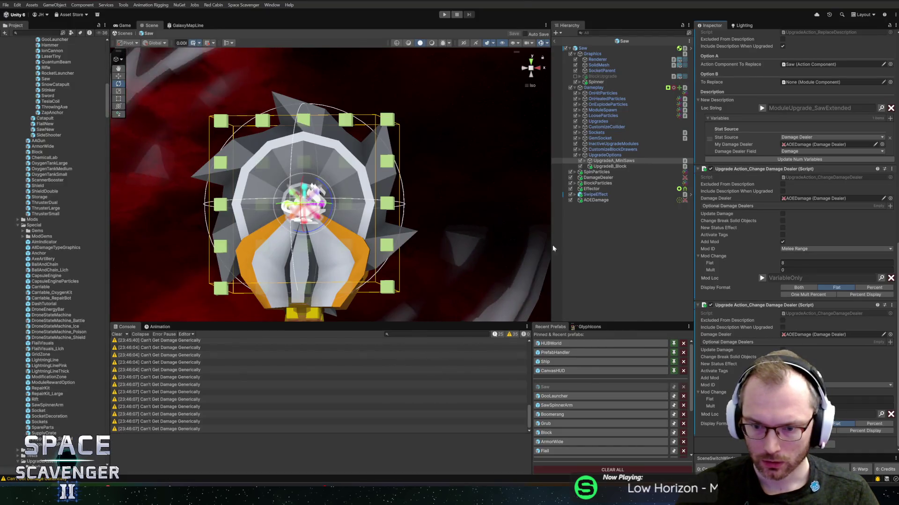
key(alt+Tab)
double_click(462, 270)
key(ctrl+f)
key(Return)
key(Return)
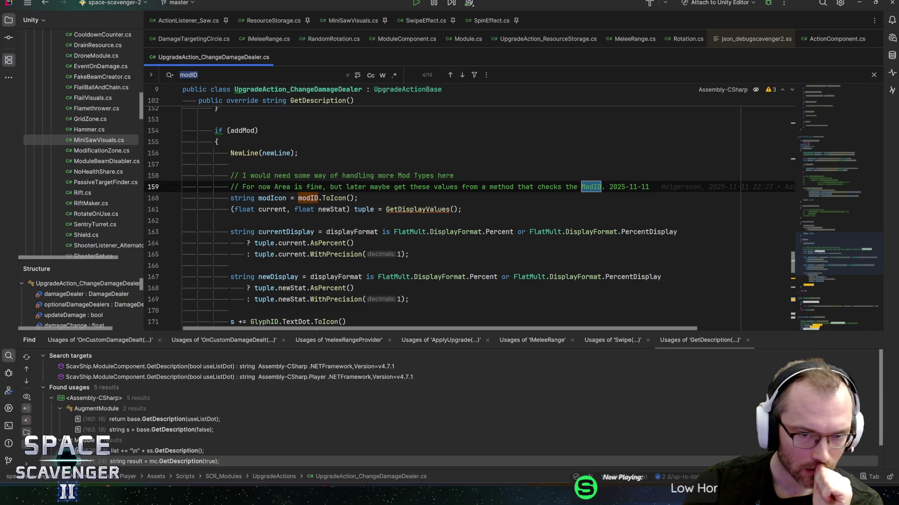
click(358, 198)
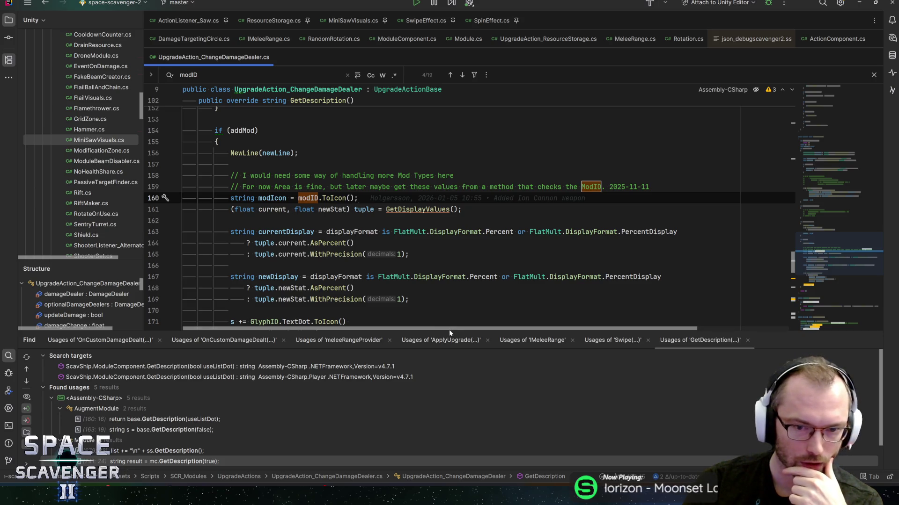
drag(411, 334, 410, 378)
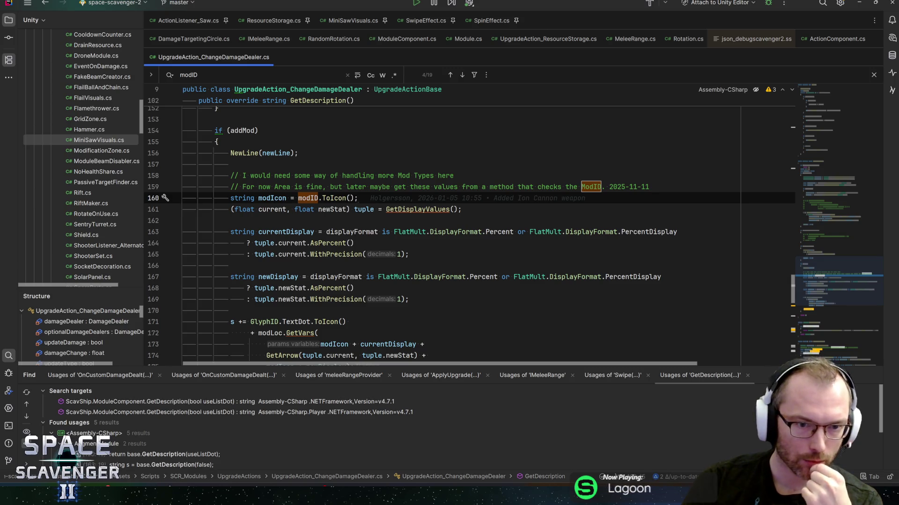
Follow the GetDisplayValues call to its definition and the AreaSize branch's GetFromModID call.
click(287, 231)
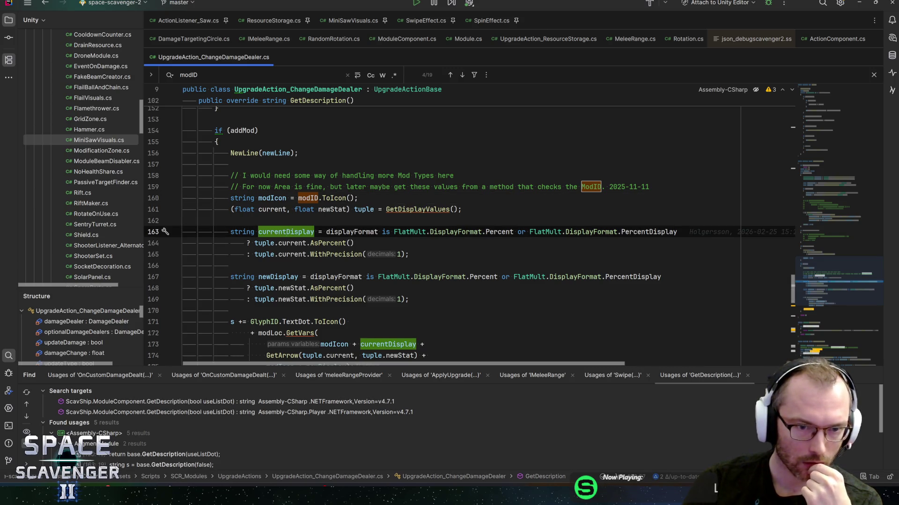
click(280, 209)
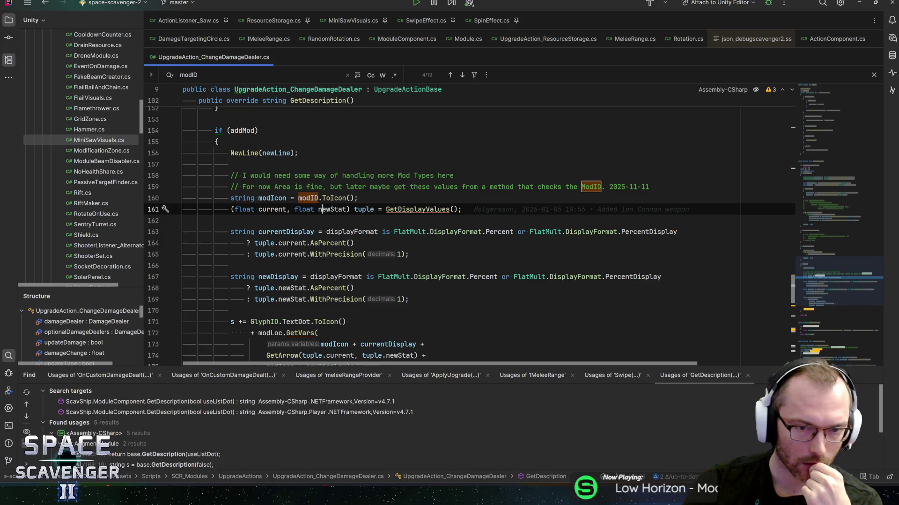
click(406, 209)
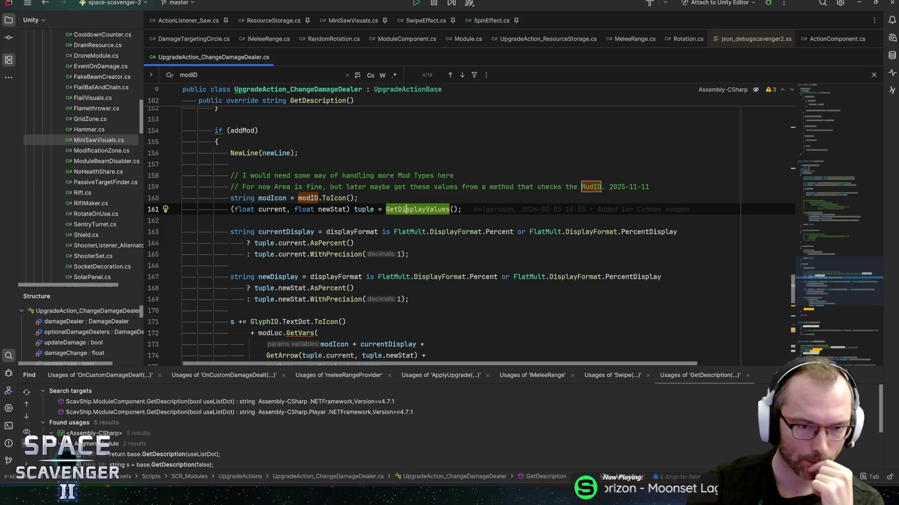
key(F12)
scroll(468, 224, down, 2)
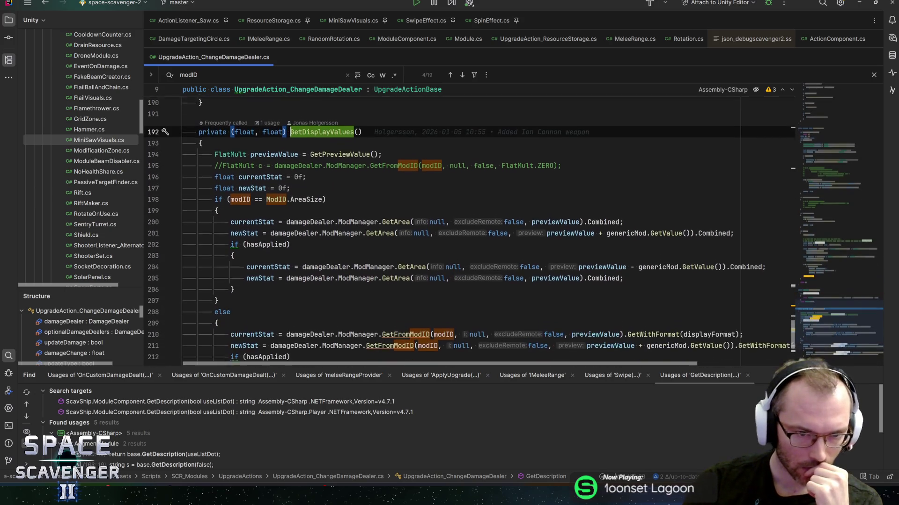
click(305, 198)
scroll(468, 225, down, 1)
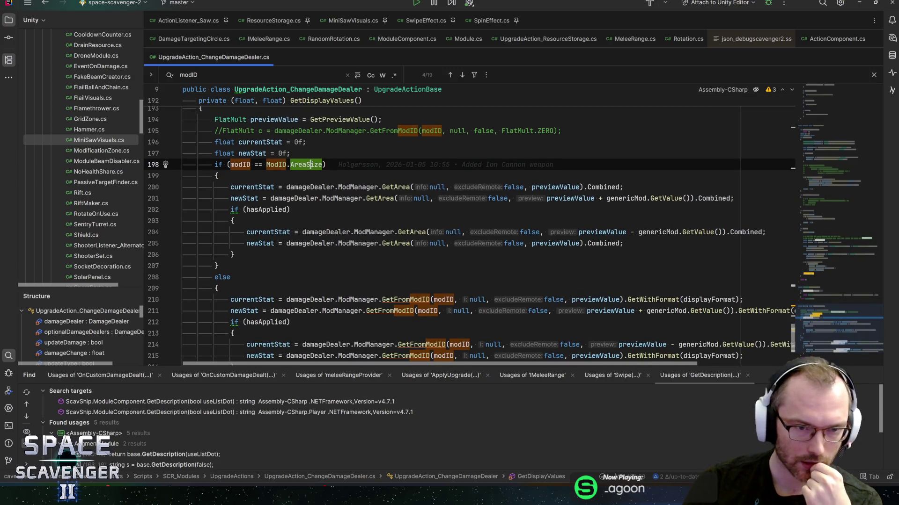
click(403, 187)
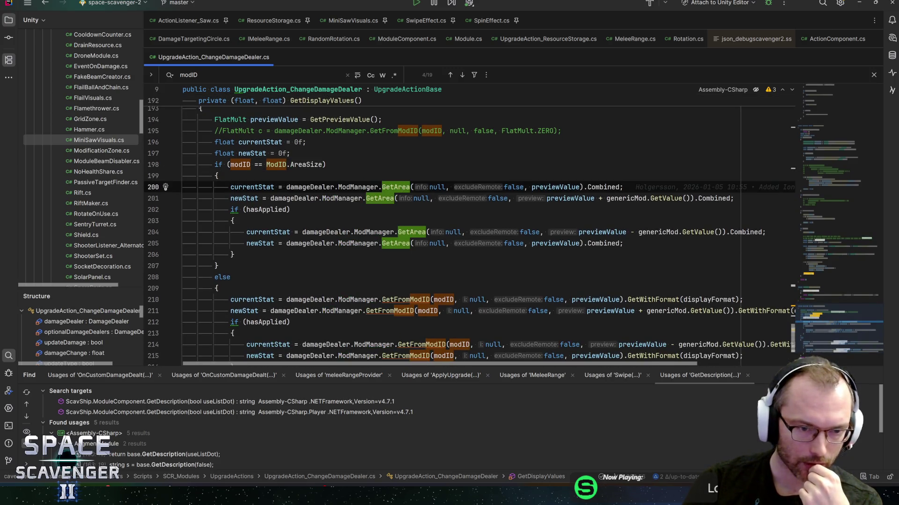
key(Down)
key(Down)
key(Down)
key(Down)
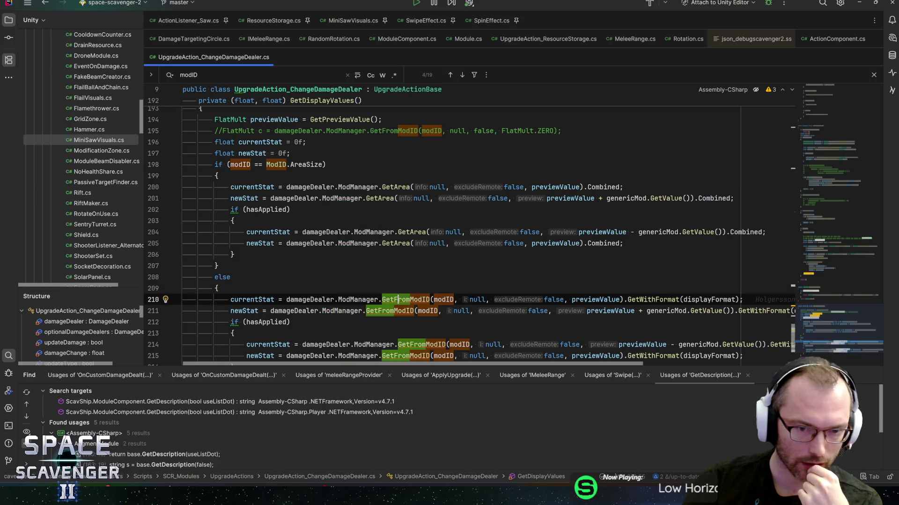
key(F12)
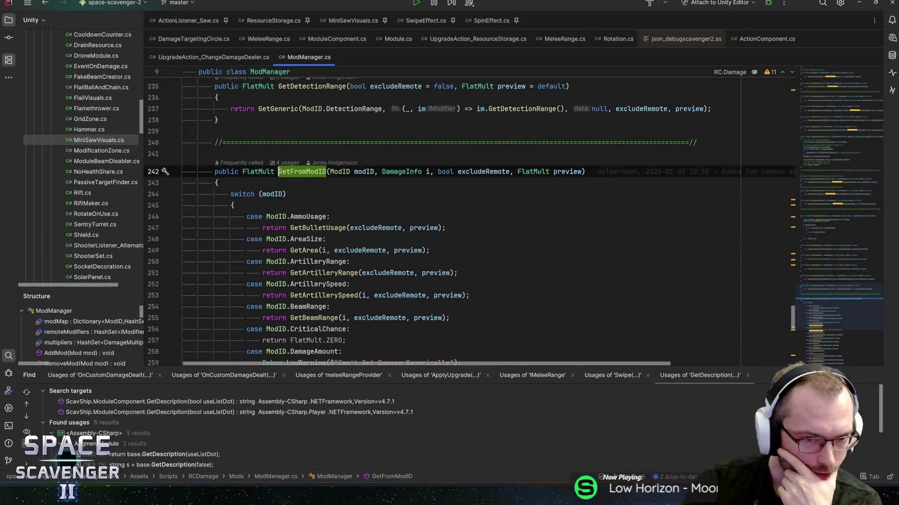
Review ModManager's GetFromModID switch cases, including the DamageAmount case.
scroll(468, 220, down, 2)
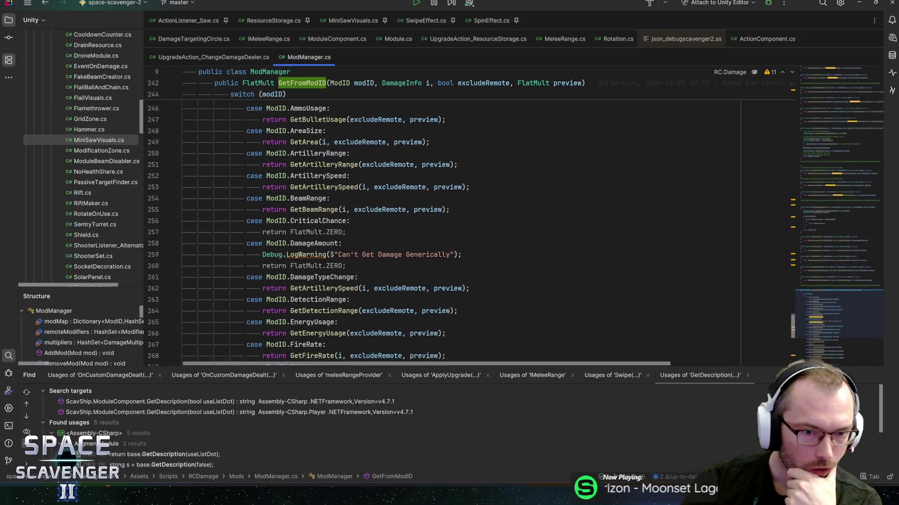
scroll(468, 220, down, 3)
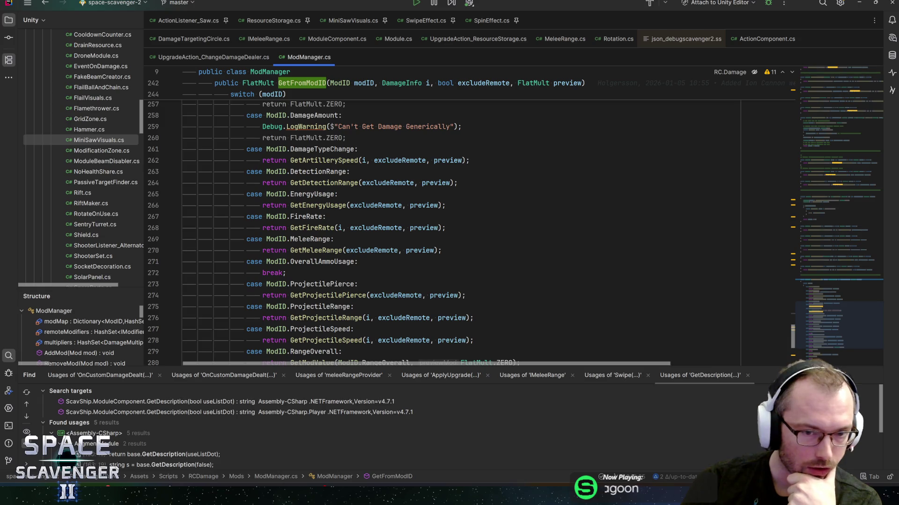
scroll(468, 220, down, 2)
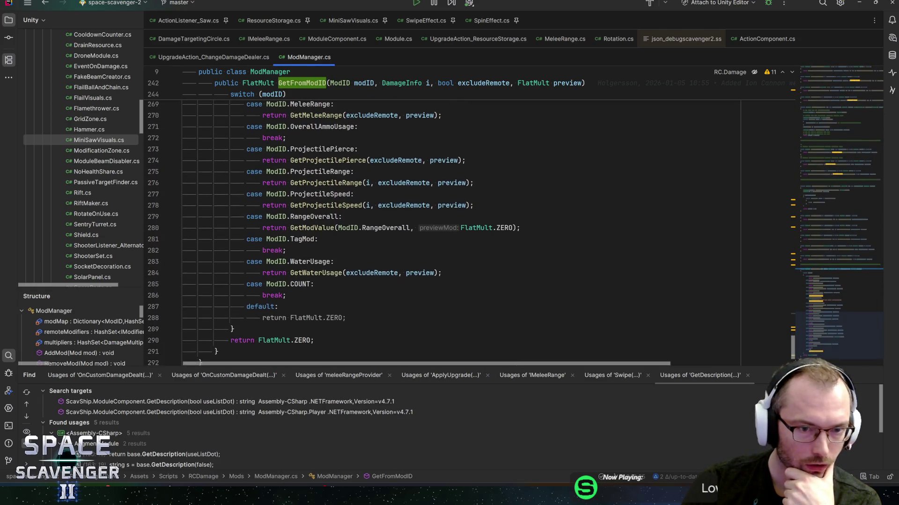
scroll(468, 220, up, 3)
key(ctrl+alt+Left)
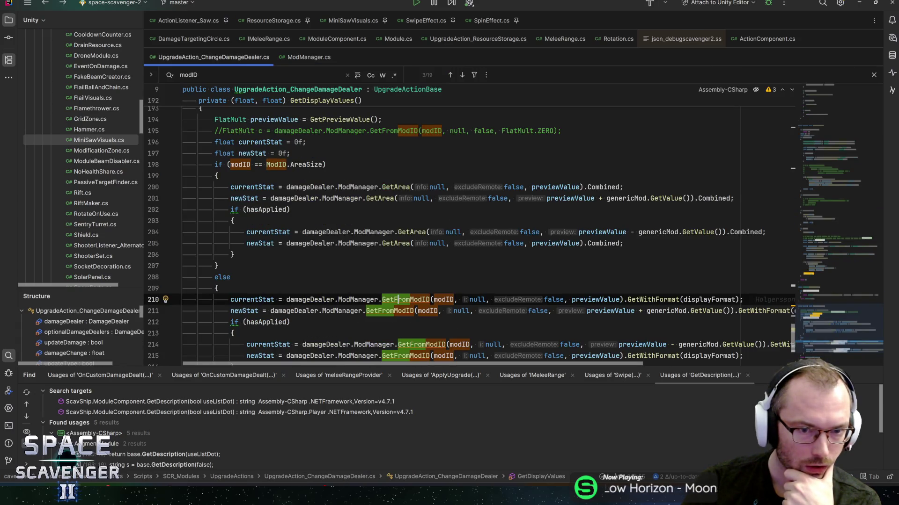
scroll(427, 209, down, 3)
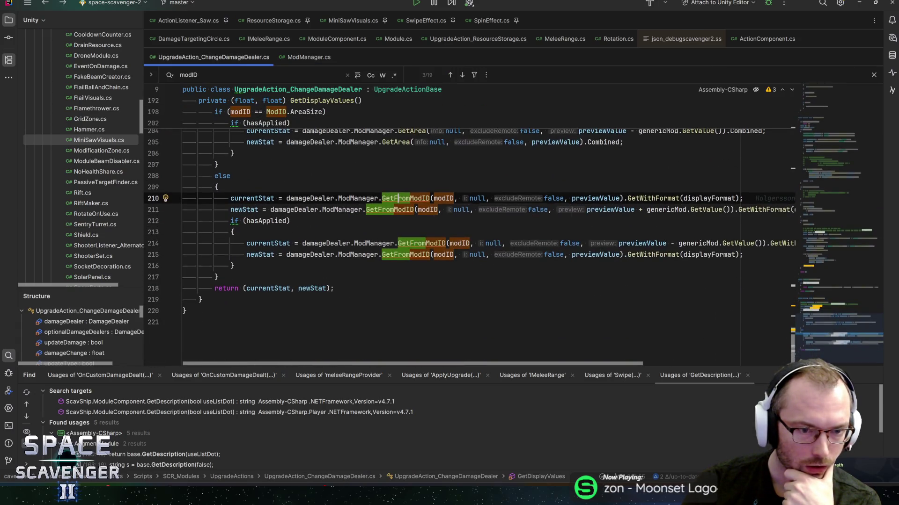
scroll(427, 209, up, 1)
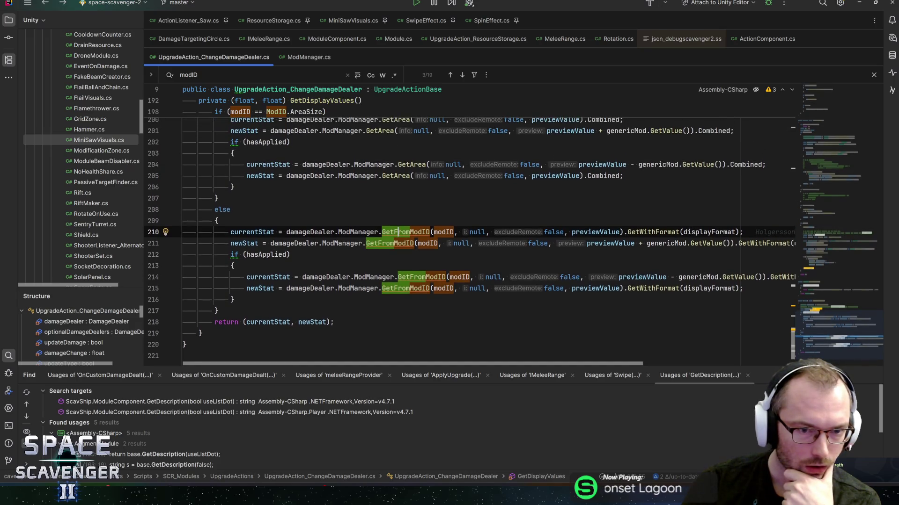
ctrl+click(419, 232)
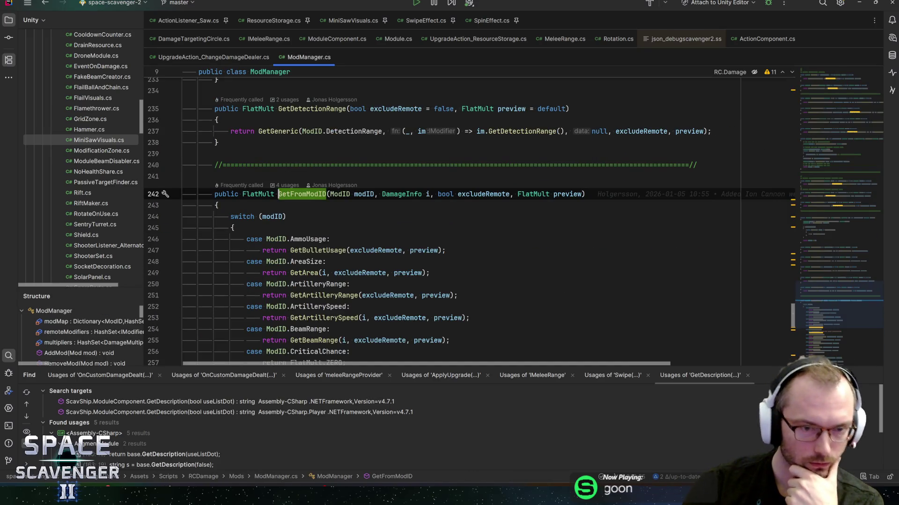
scroll(427, 220, down, 2)
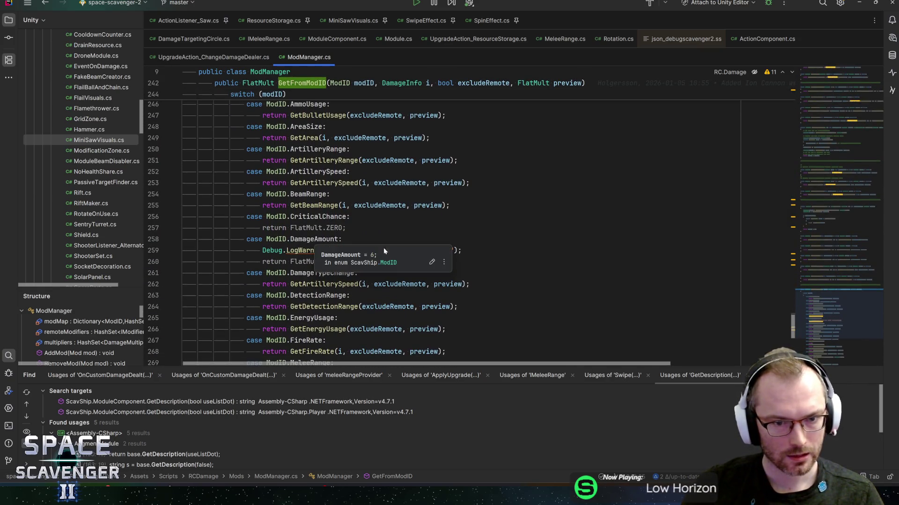
click(385, 250)
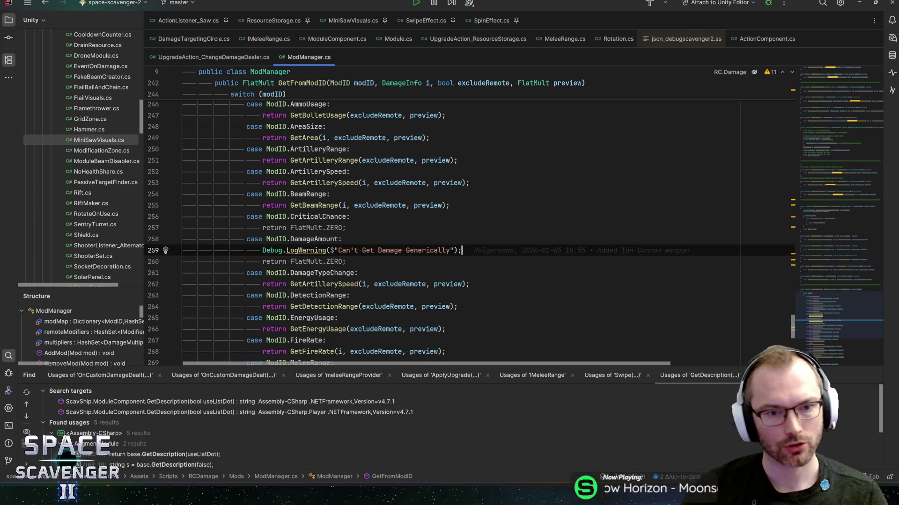
Return to GetDisplayValues and place the caret after the AreaSize block.
key(alt+Tab)
key(alt+Tab)
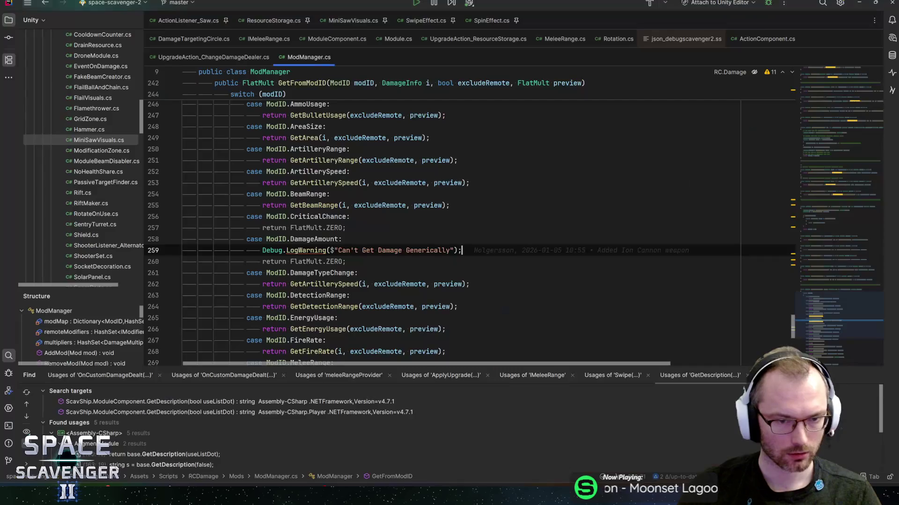
mouse_move(330, 239)
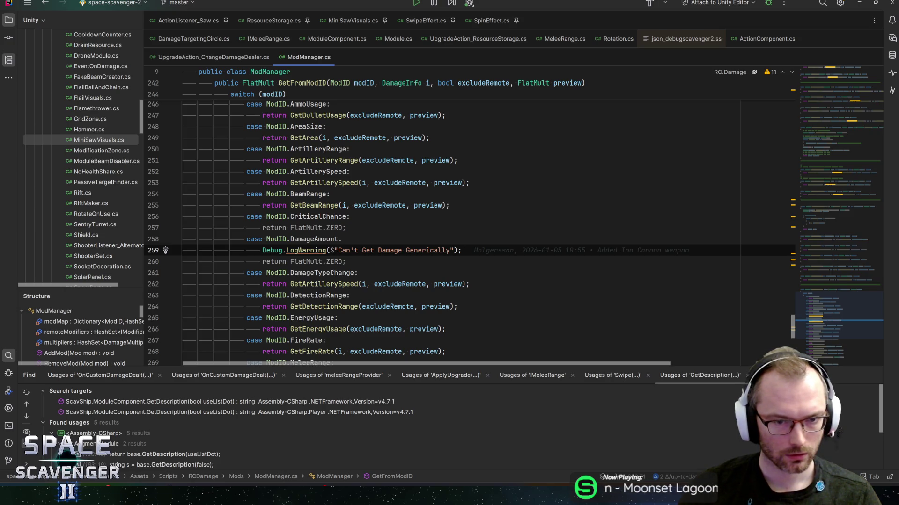
click(280, 82)
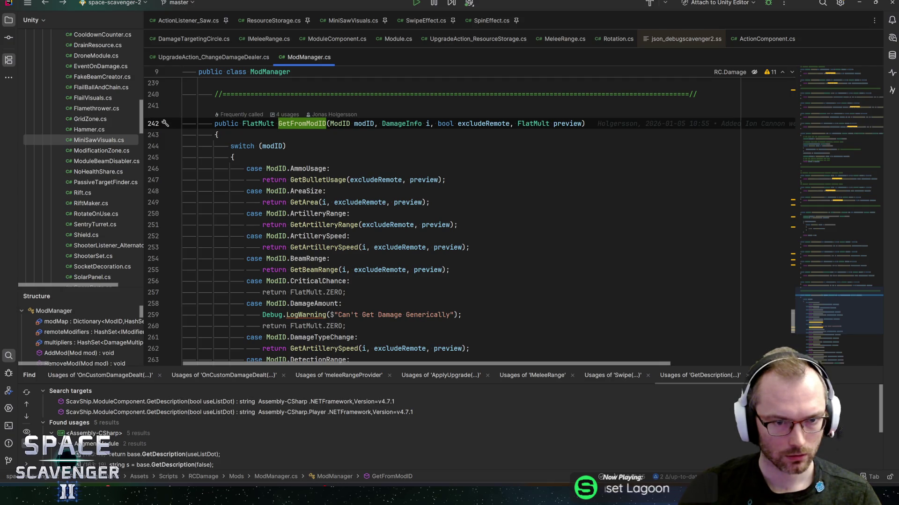
key(ctrl+alt+Left)
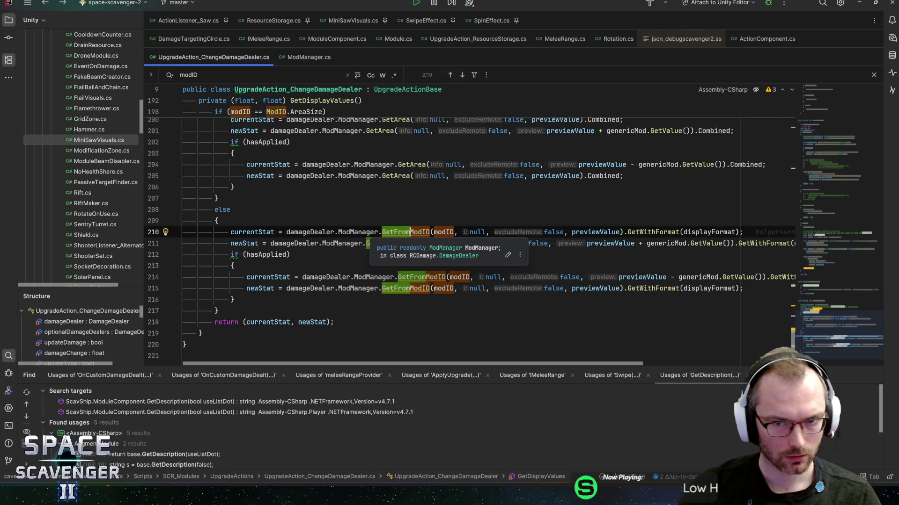
scroll(468, 222, up, 1)
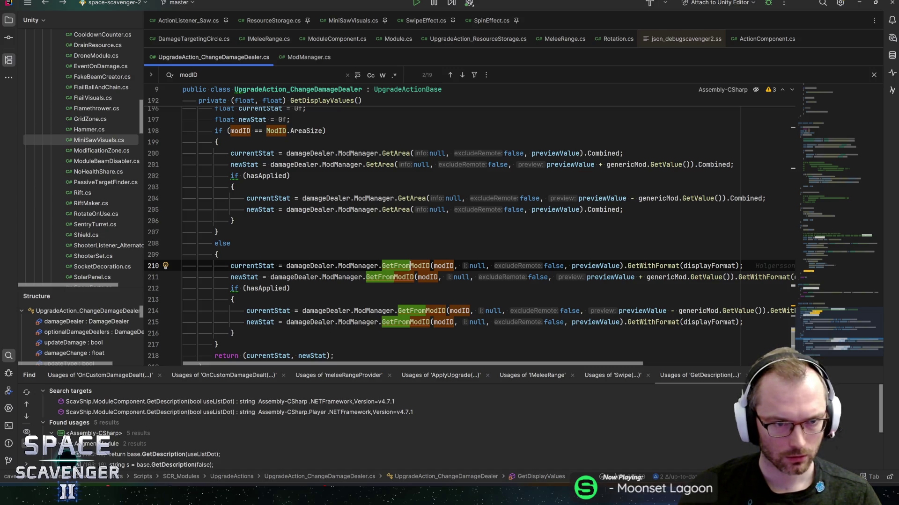
click(218, 231)
Add an 'else if (modID == ModID.DamageAmount)' branch with an opening brace below the AreaSize branch.
key(Return)
text(else)
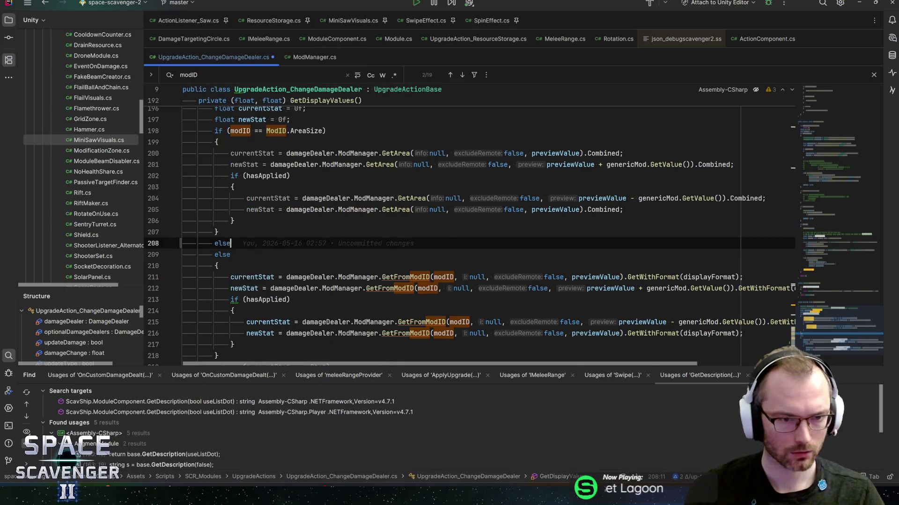
text( if (modid =)
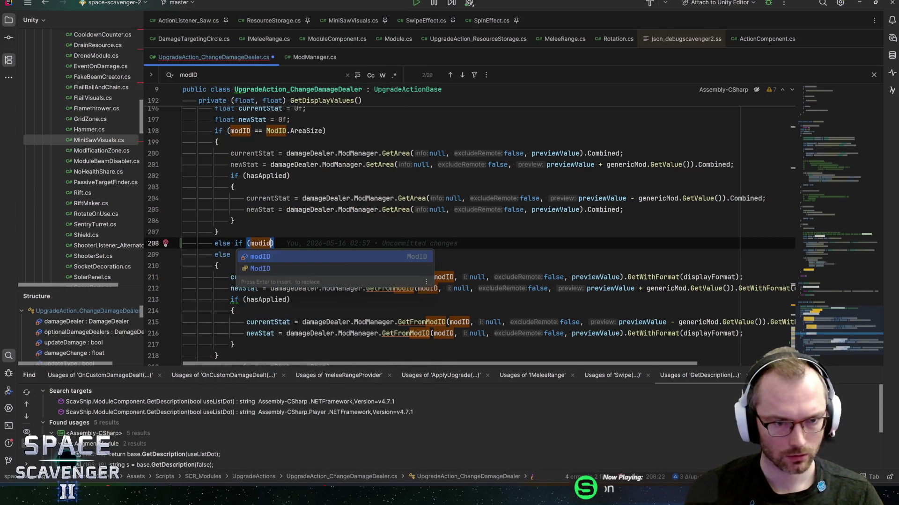
key(BackSpace)
key(BackSpace)
key(BackSpace)
text(ID =)
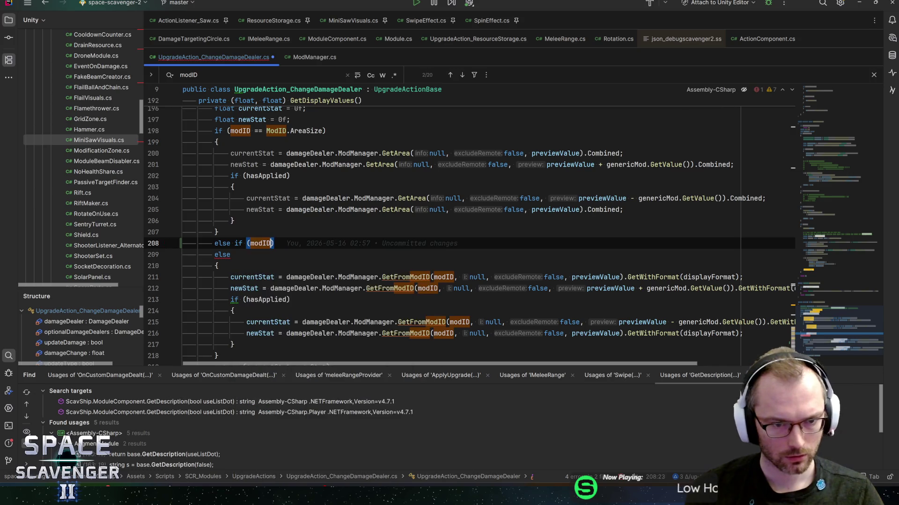
text(= modID.AmmoUsage)
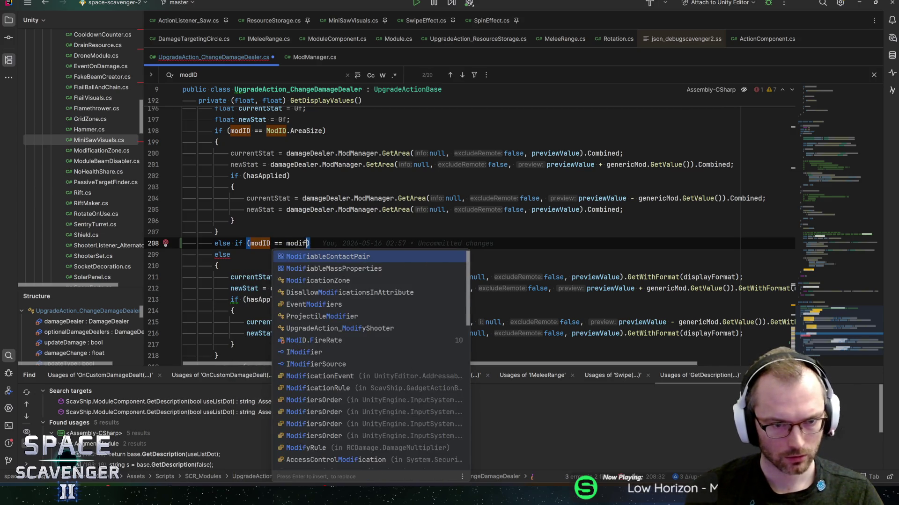
key(ctrl+z)
key(ctrl+z)
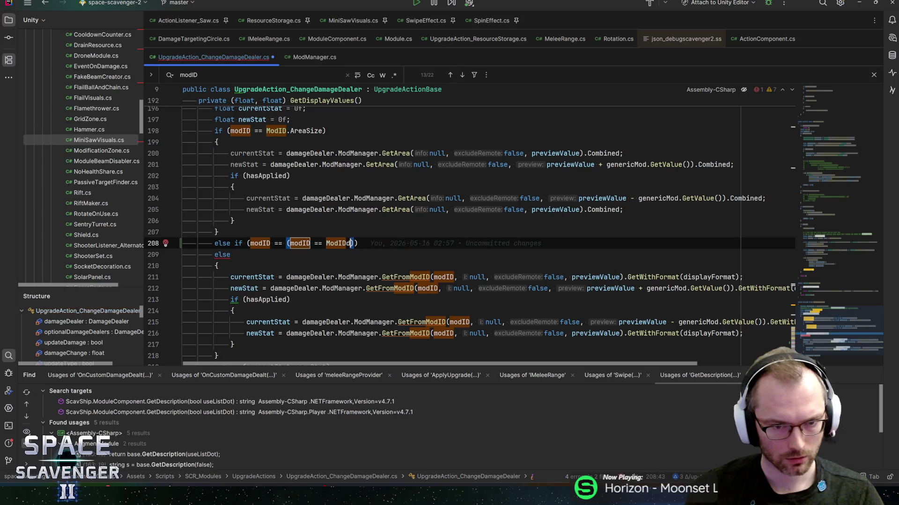
text(dama)
key(Return)
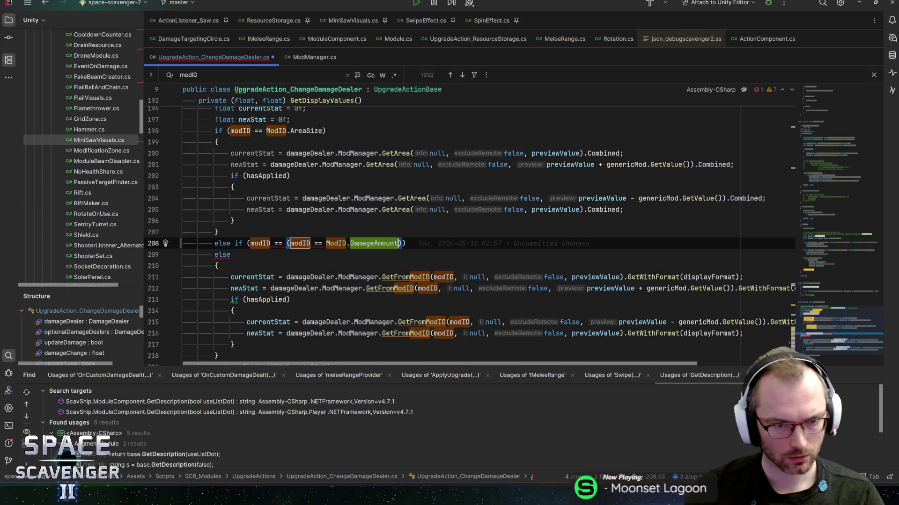
key(BackSpace)
key(BackSpace)
key(BackSpace)
click(250, 243)
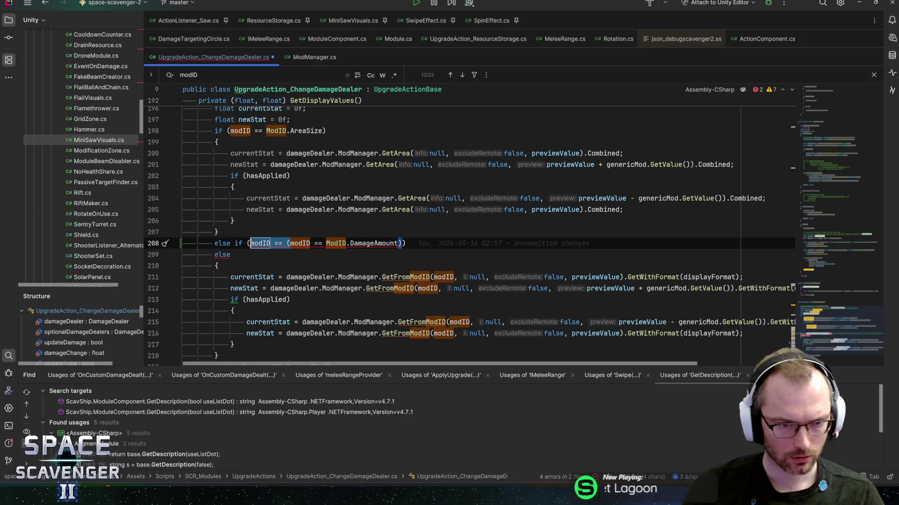
key(End)
key(BackSpace)
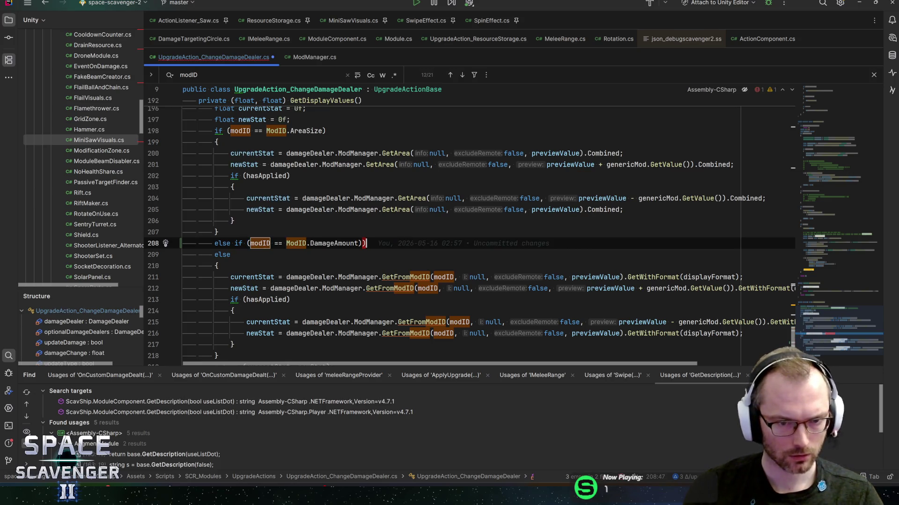
key(Return)
text({)
key(Return)
Copy the AreaSize branch's stat calculations into the new DamageAmount block.
scroll(468, 225, down, 2)
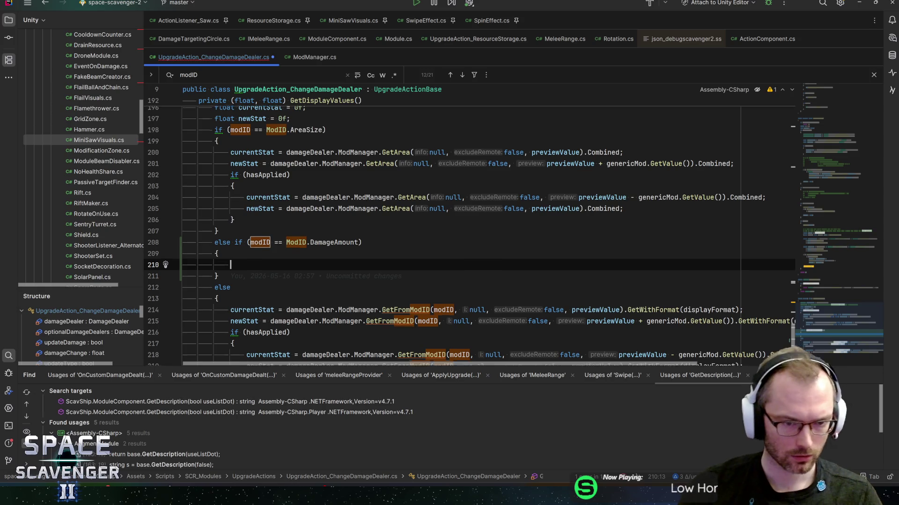
scroll(468, 224, up, 3)
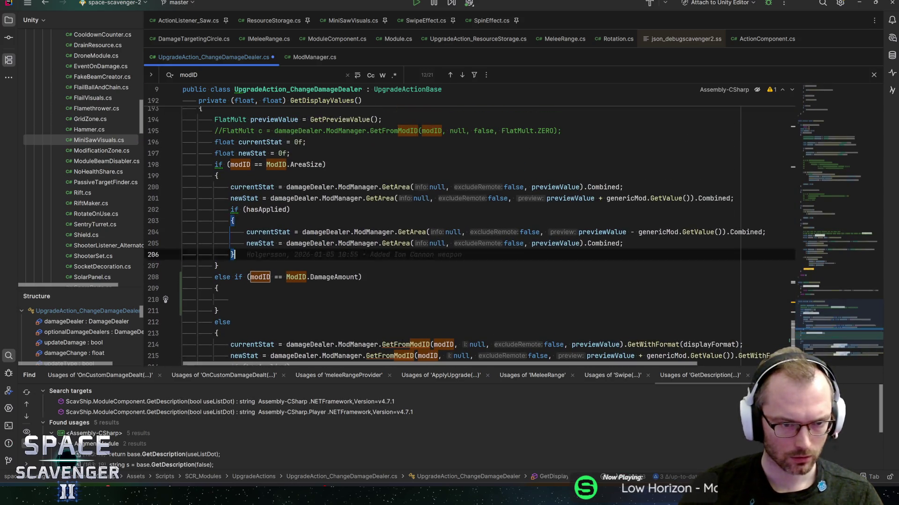
drag(234, 254, 230, 198)
key(shift+Up)
key(ctrl+c)
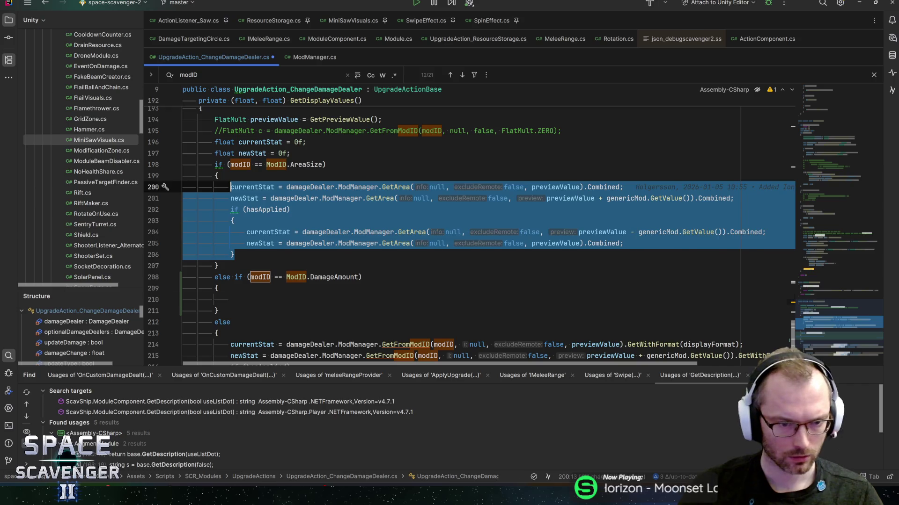
click(230, 299)
key(ctrl+v)
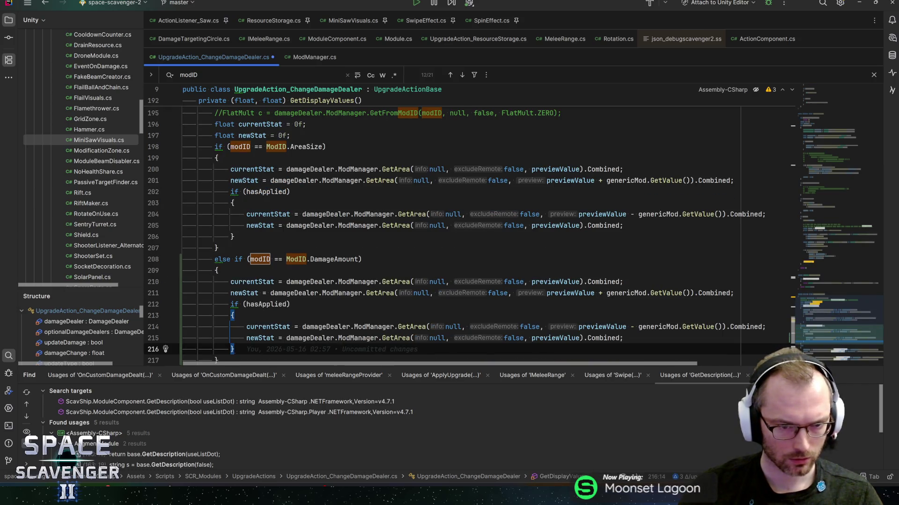
Change the pasted currentStat line to read damageDealer.info.DamageStack.Sum instead of ModManager.
double_click(342, 282)
text(da)
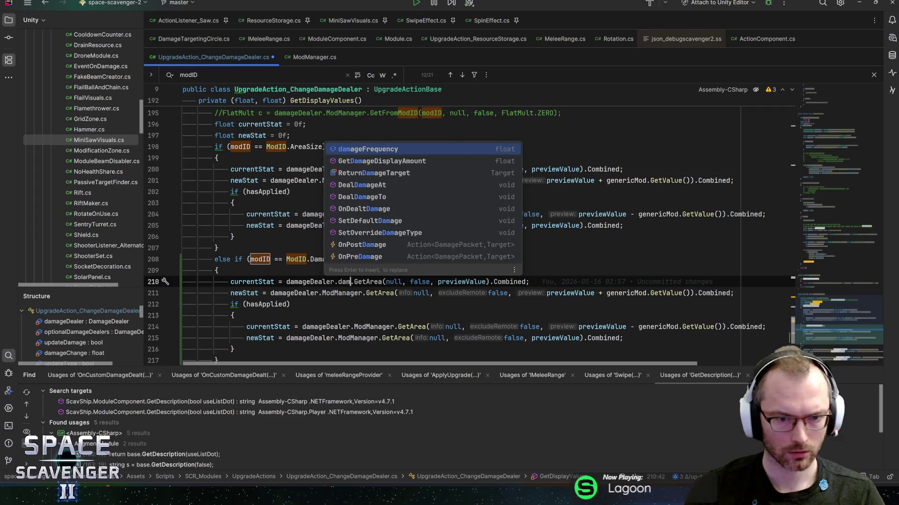
text(mag)
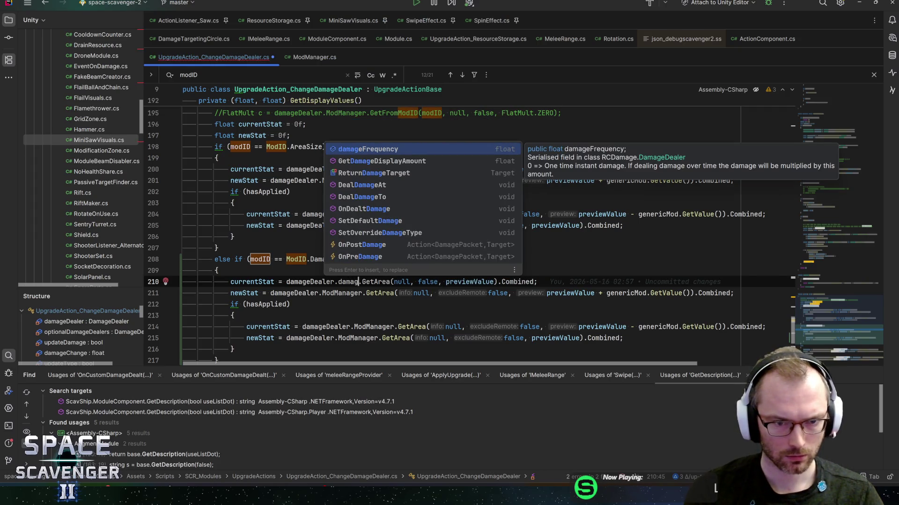
key(BackSpace)
key(BackSpace)
key(BackSpace)
text(info.dam)
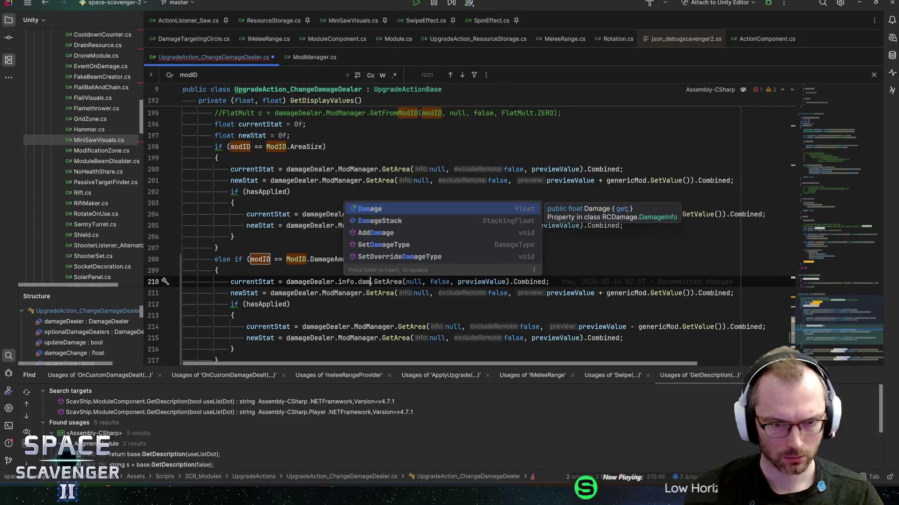
key(Down)
key(Return)
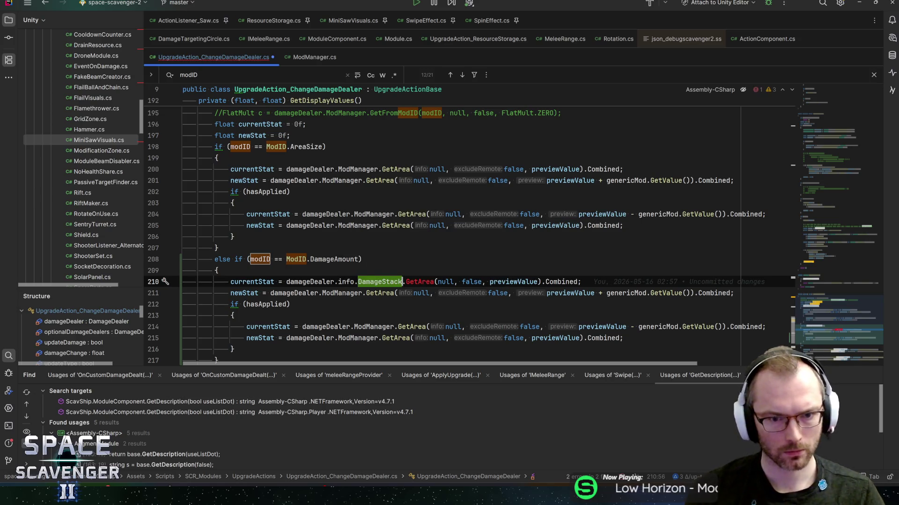
text(.get)
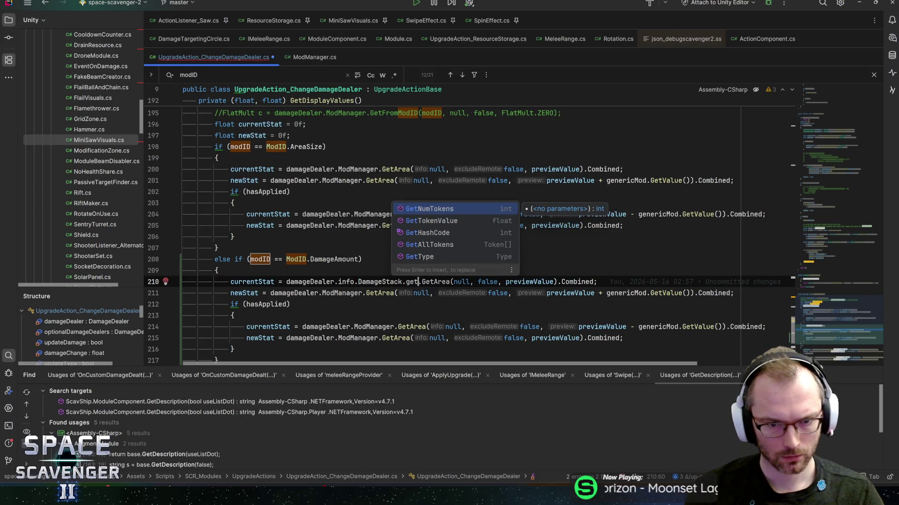
key(Escape)
key(BackSpace)
key(BackSpace)
key(BackSpace)
key(ctrl+space)
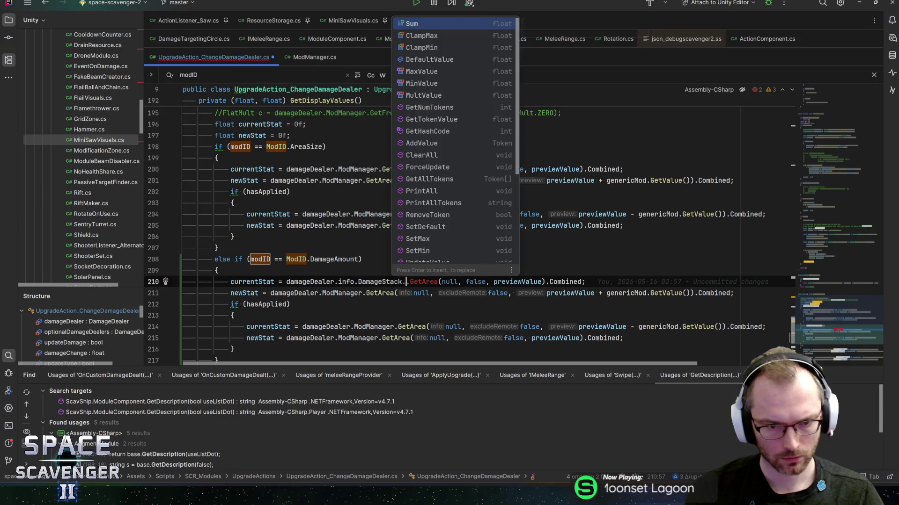
text(Sum)
key(Escape)
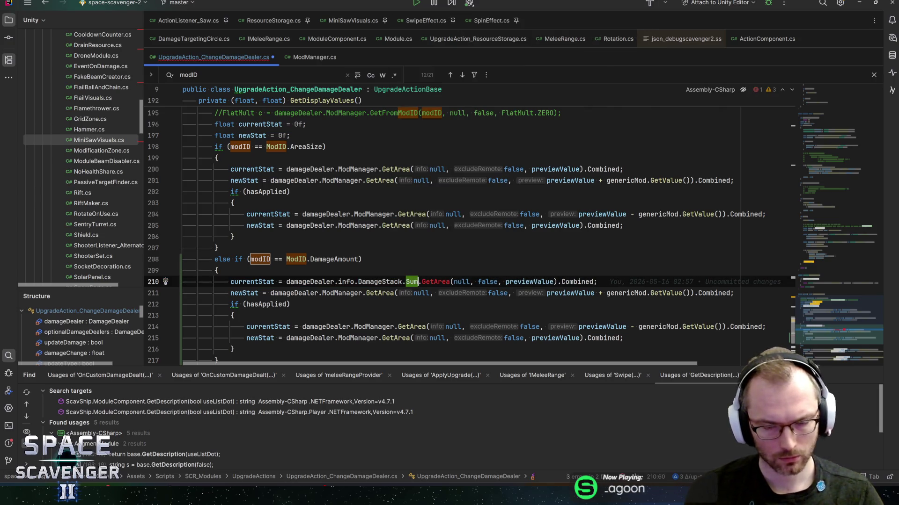
Inspect the rewritten currentStat line and the leftover GetArea call after Sum.
click(419, 281)
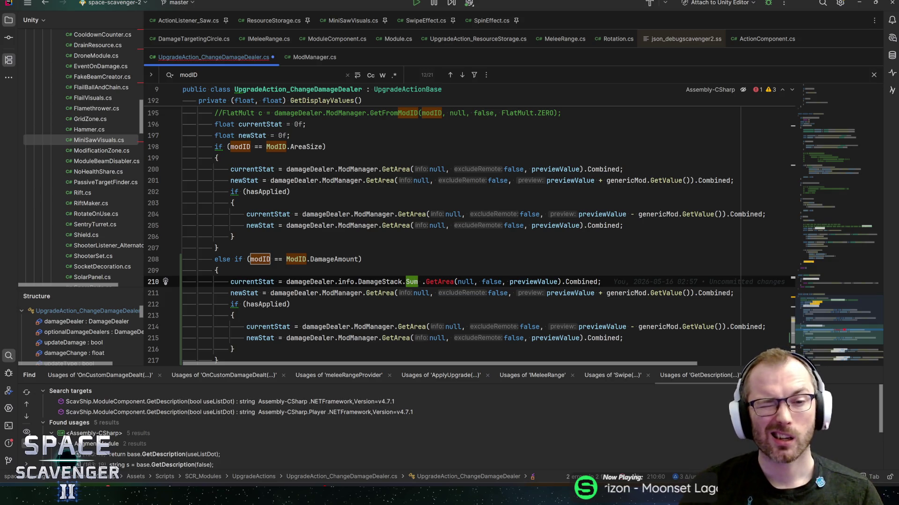
shift+click(599, 282)
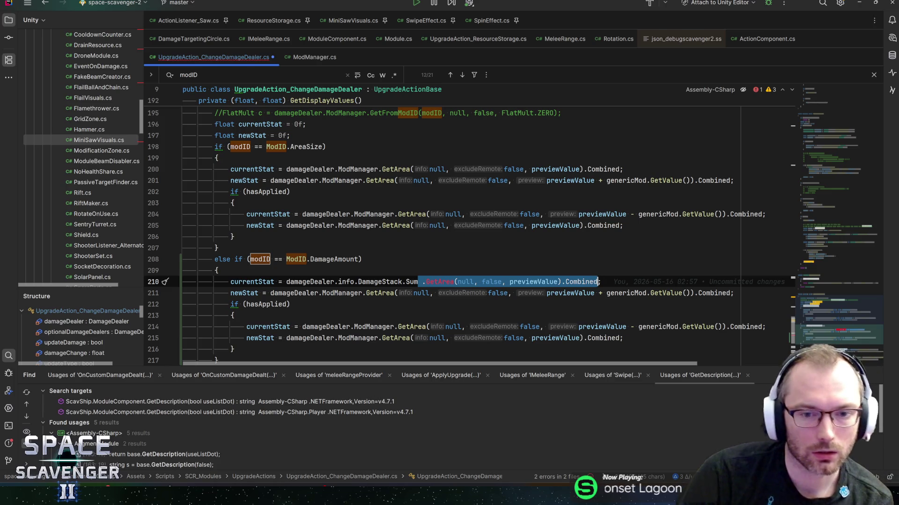
click(218, 271)
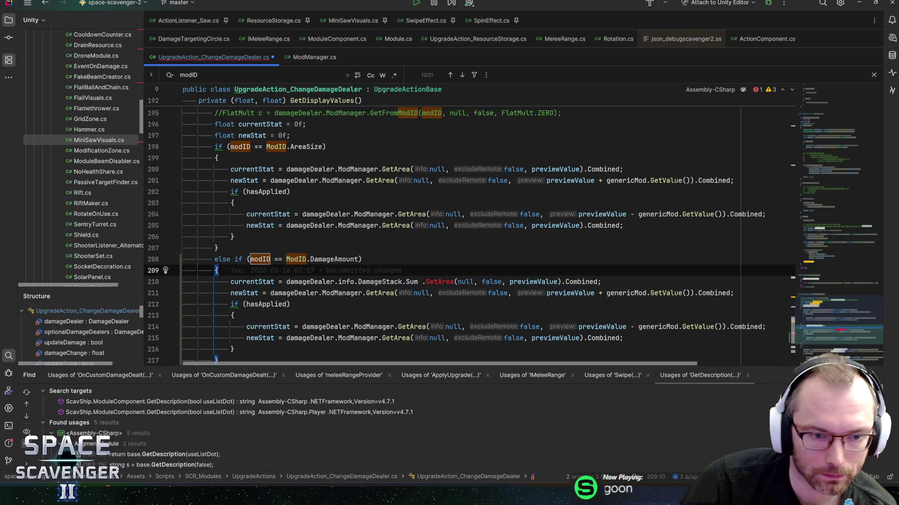
click(230, 281)
Scroll through GetDisplayValues to review the new DamageAmount branch and the comment above it.
scroll(468, 225, down, 3)
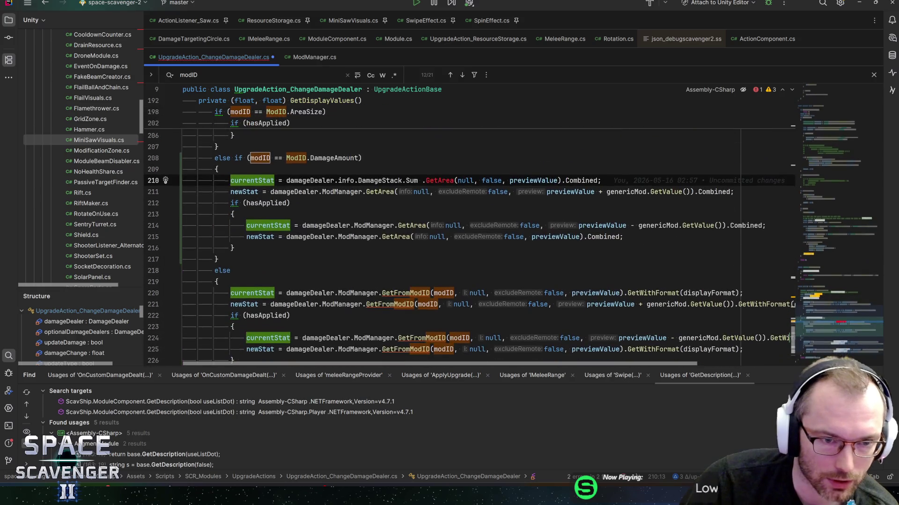
click(218, 259)
scroll(468, 225, up, 5)
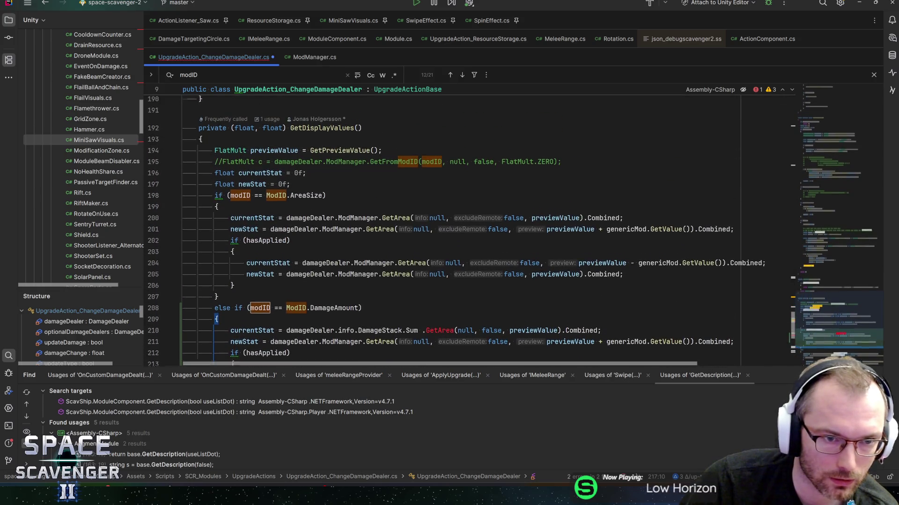
scroll(468, 225, up, 7)
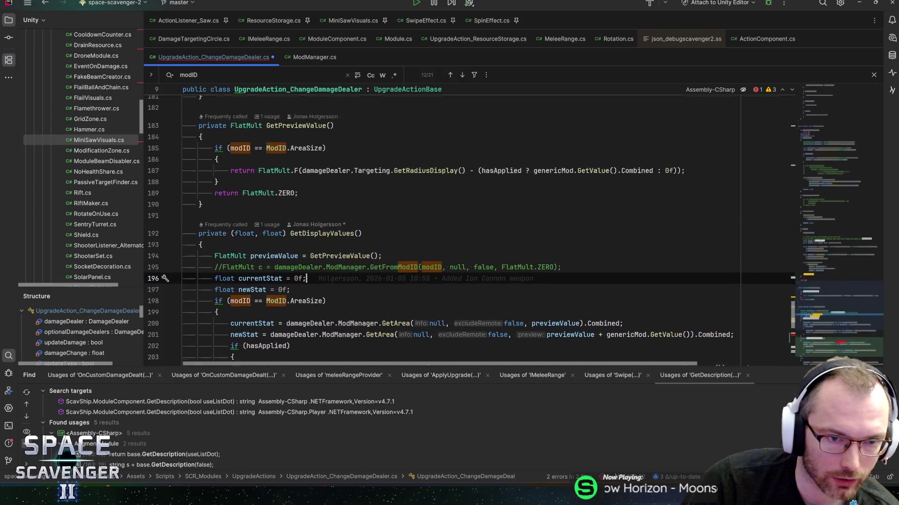
scroll(468, 224, up, 6)
mouse_move(231, 224)
mouse_down()
mouse_move(436, 234)
mouse_move(270, 235)
mouse_up()
click(270, 235)
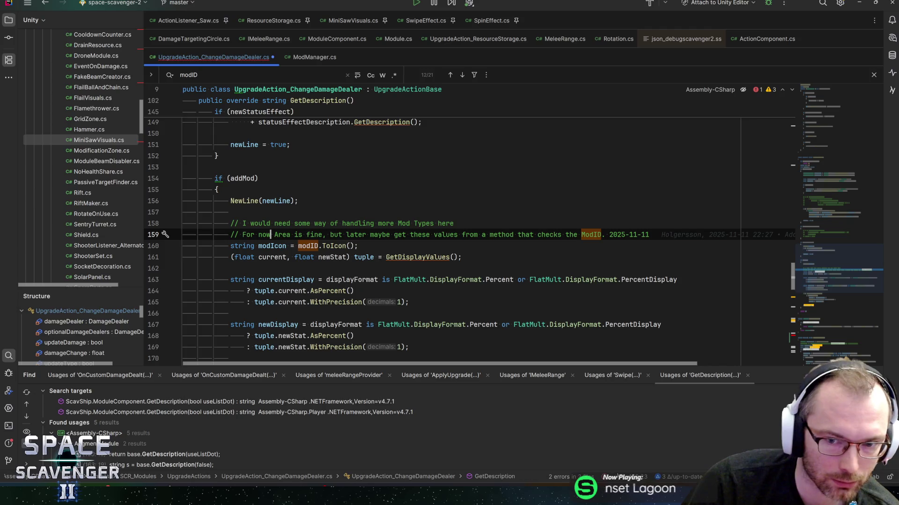
scroll(468, 225, down, 10)
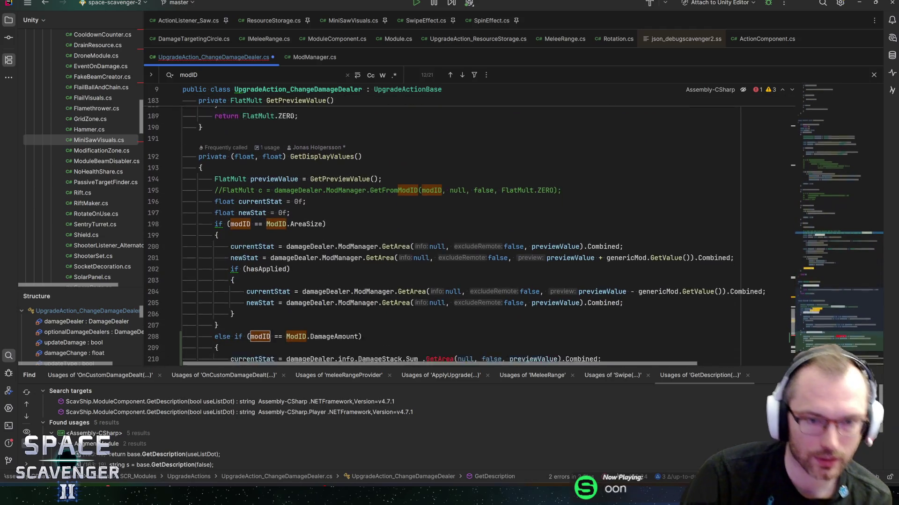
scroll(468, 225, down, 3)
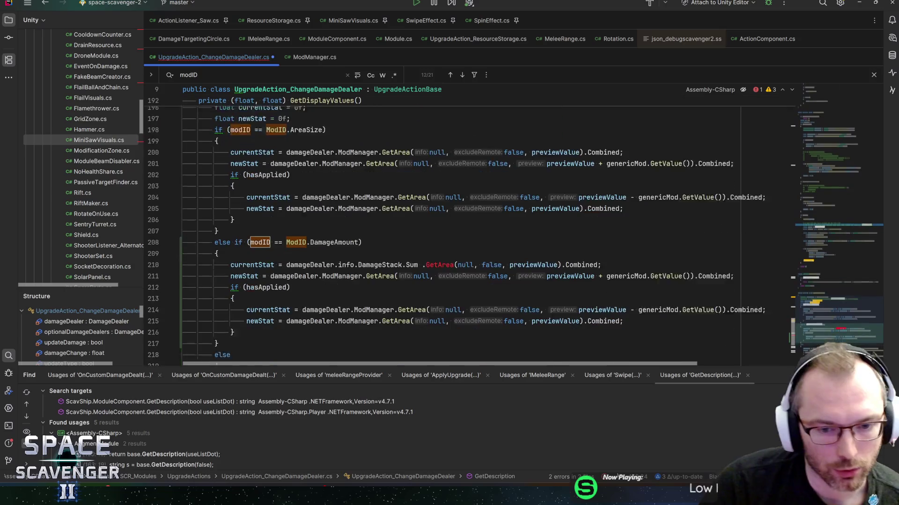
Shrink the usages results panel to show more code, dismissing the DamageAmount documentation popup.
drag(374, 370, 374, 398)
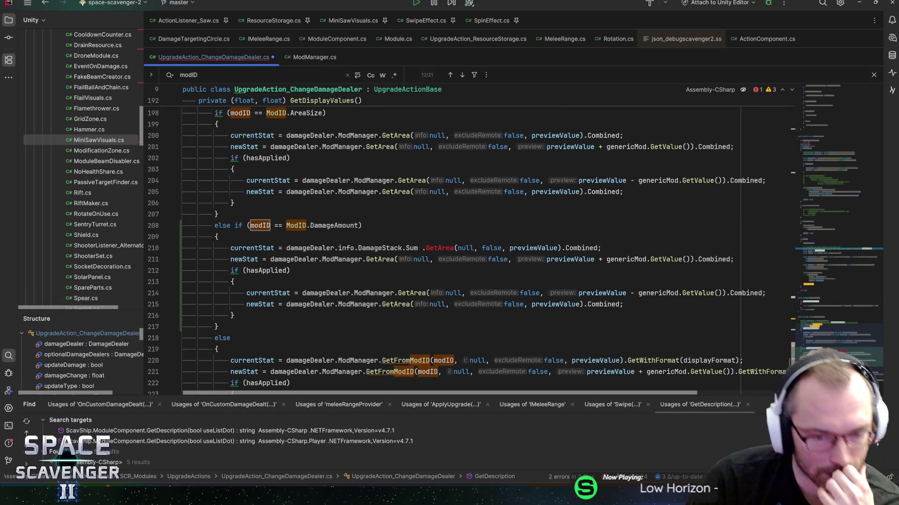
scroll(468, 234, down, 2)
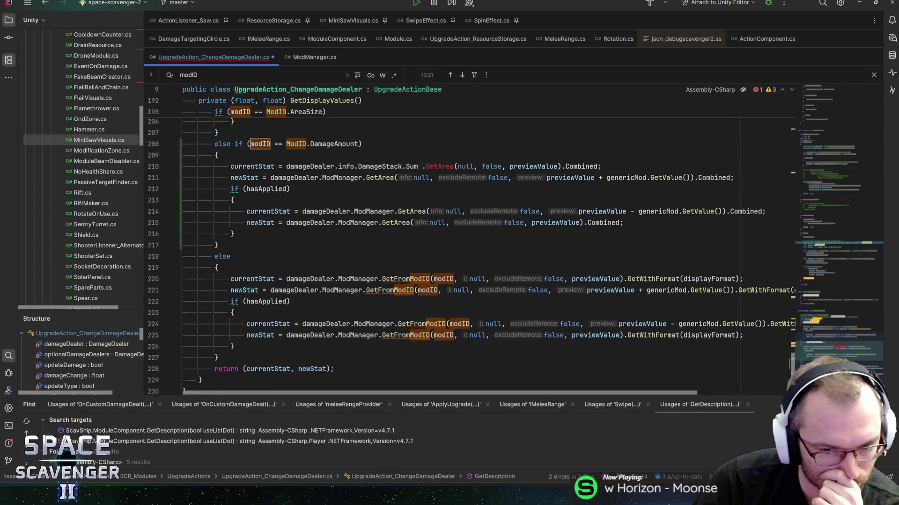
mouse_move(341, 192)
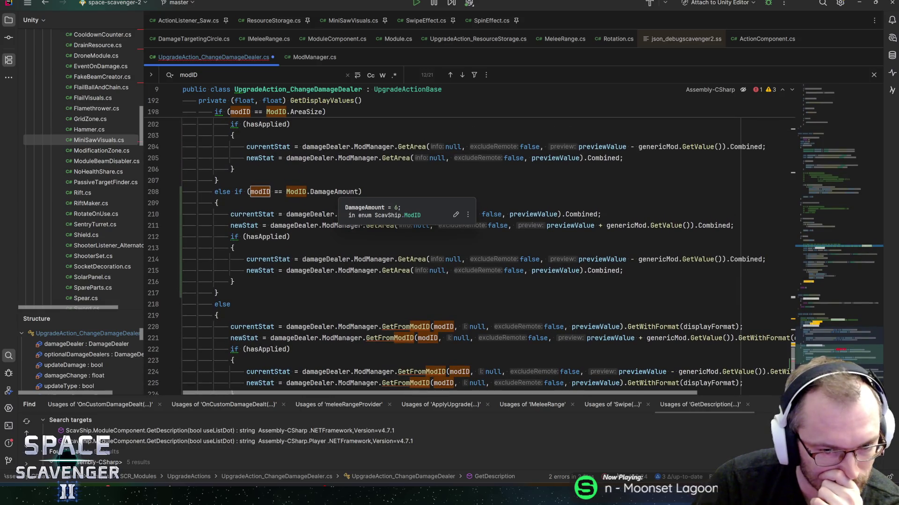
click(233, 248)
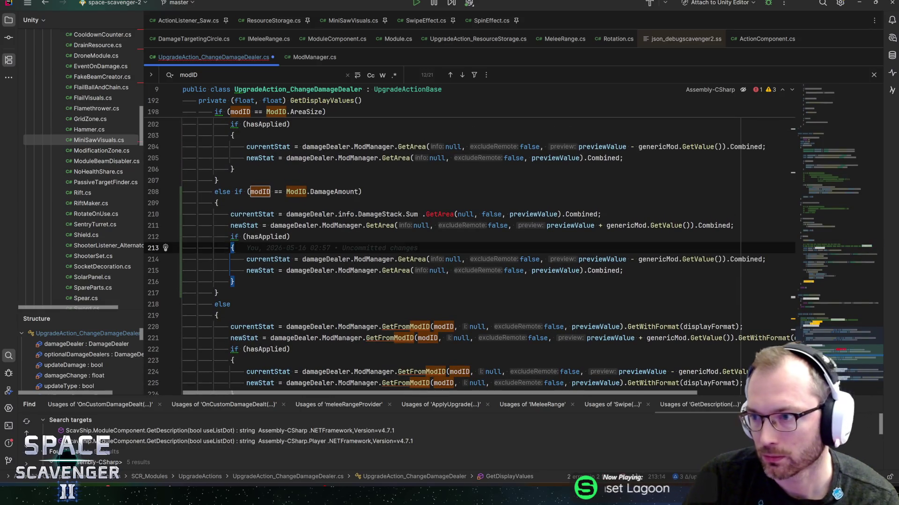